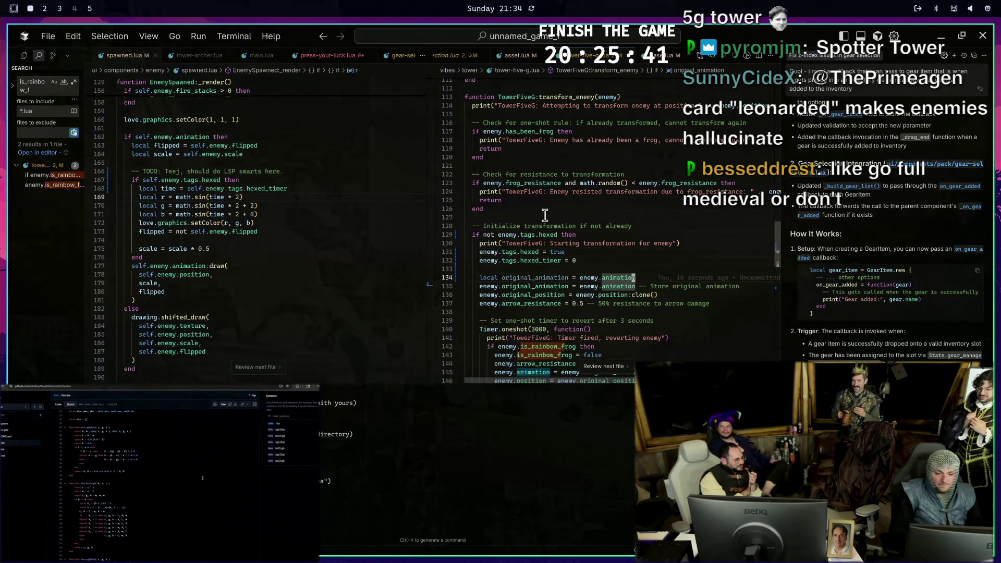
{"action": "key", "text": "Tab"}
{"action": "key", "text": "Tab"}
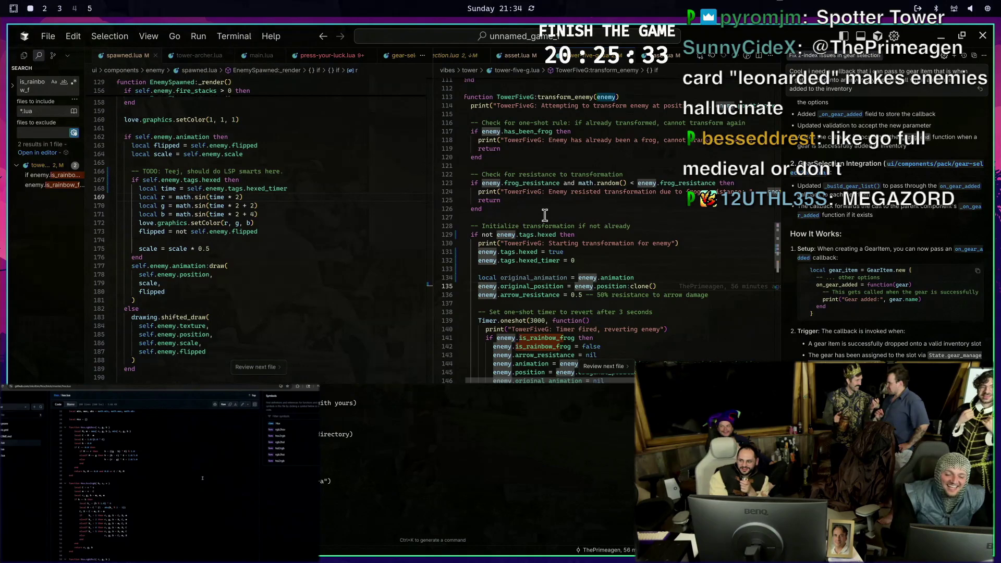
Strip the saved original_position, arrow_resistance lines and frog_resistance check from transform_enemy
{"action": "key", "text": "Tab"}
{"action": "scroll", "coordinate": [544, 215], "scroll_direction": "up", "scroll_amount": 2}
{"action": "left_click", "coordinate": [571, 232]}
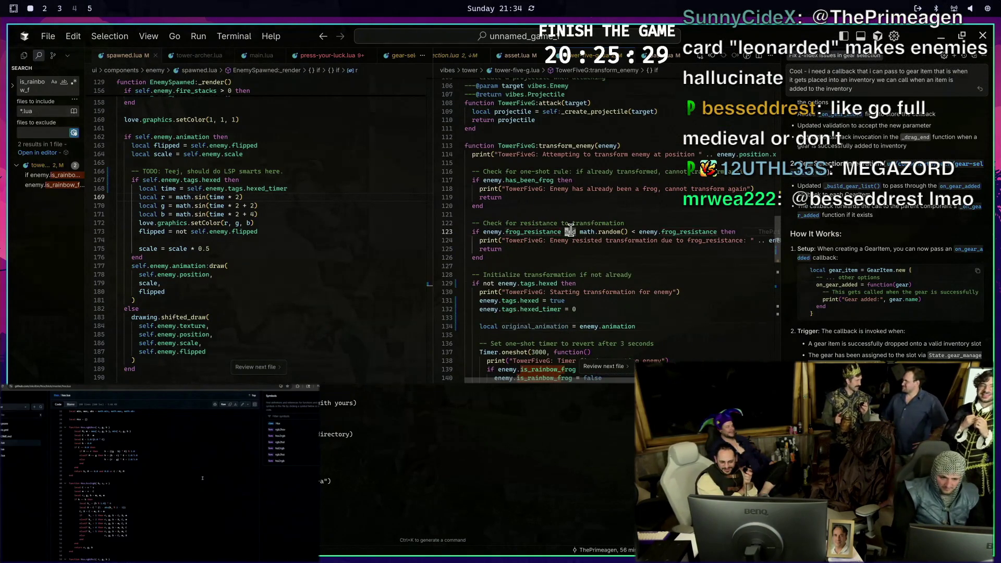
{"action": "key", "text": "Tab"}
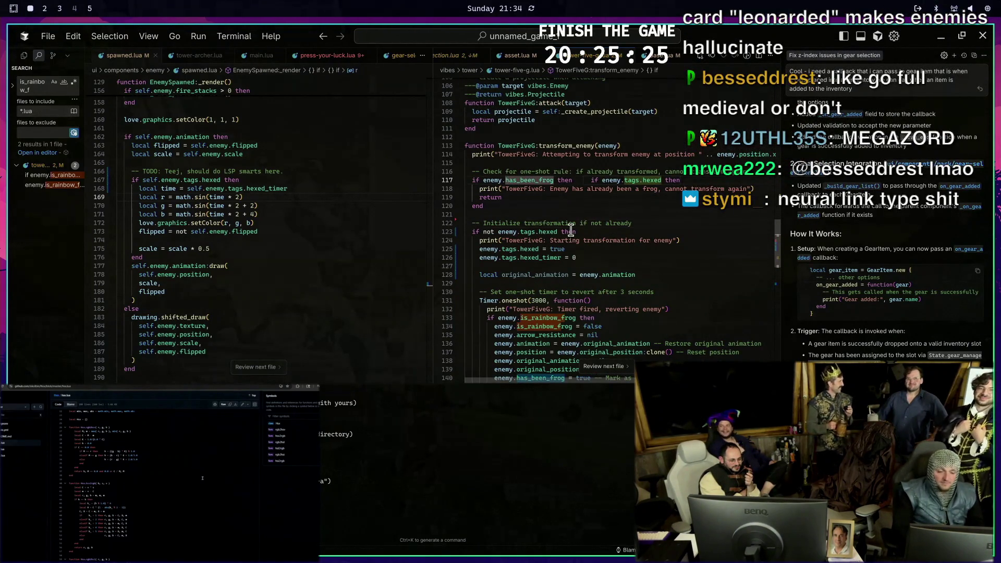
{"action": "key", "text": "Up"}
{"action": "scroll", "coordinate": [573, 226], "scroll_direction": "up", "scroll_amount": 1}
{"action": "scroll", "coordinate": [573, 225], "scroll_direction": "up", "scroll_amount": 2}
{"action": "scroll", "coordinate": [574, 225], "scroll_direction": "up", "scroll_amount": 7}
{"action": "scroll", "coordinate": [573, 223], "scroll_direction": "up", "scroll_amount": 3}
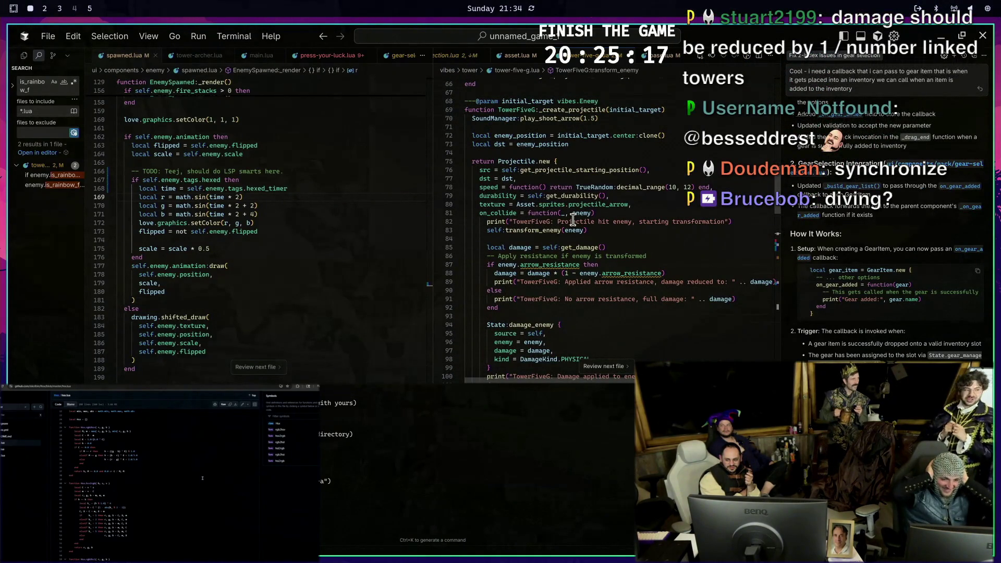
{"action": "scroll", "coordinate": [574, 221], "scroll_direction": "up", "scroll_amount": 6}
{"action": "scroll", "coordinate": [599, 224], "scroll_direction": "up", "scroll_amount": 5}
{"action": "scroll", "coordinate": [600, 225], "scroll_direction": "up", "scroll_amount": 4}
{"action": "scroll", "coordinate": [611, 203], "scroll_direction": "up", "scroll_amount": 5}
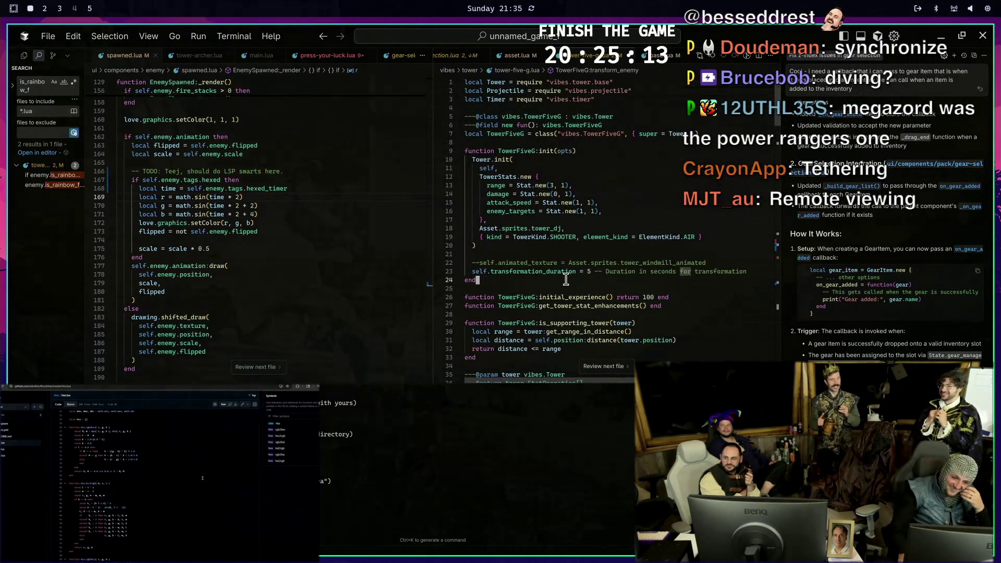
{"action": "left_click", "coordinate": [575, 125]}
{"action": "key", "text": "End"}
{"action": "key", "text": "Return"}
{"action": "type", "text": "@"}
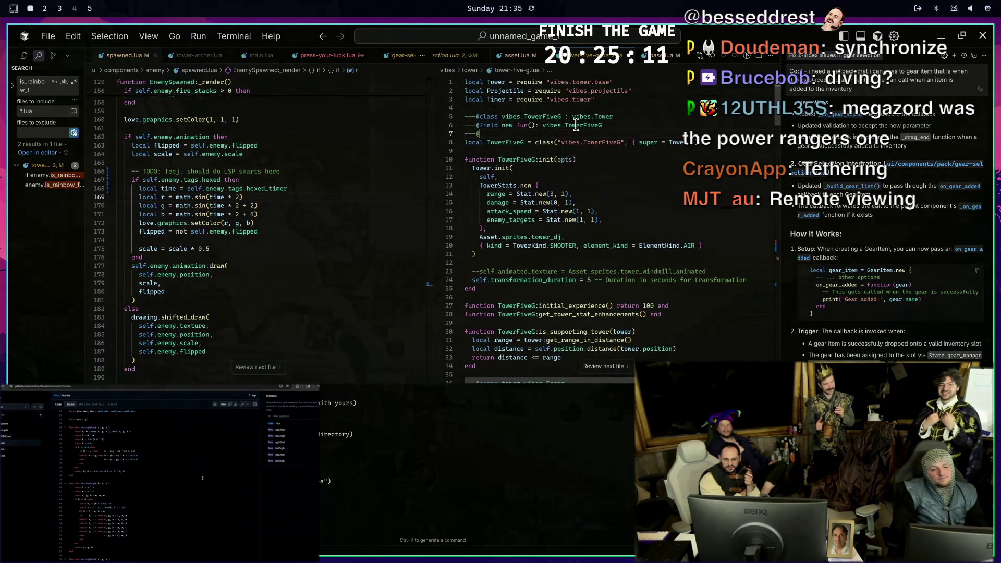
{"action": "type", "text": "field _"}
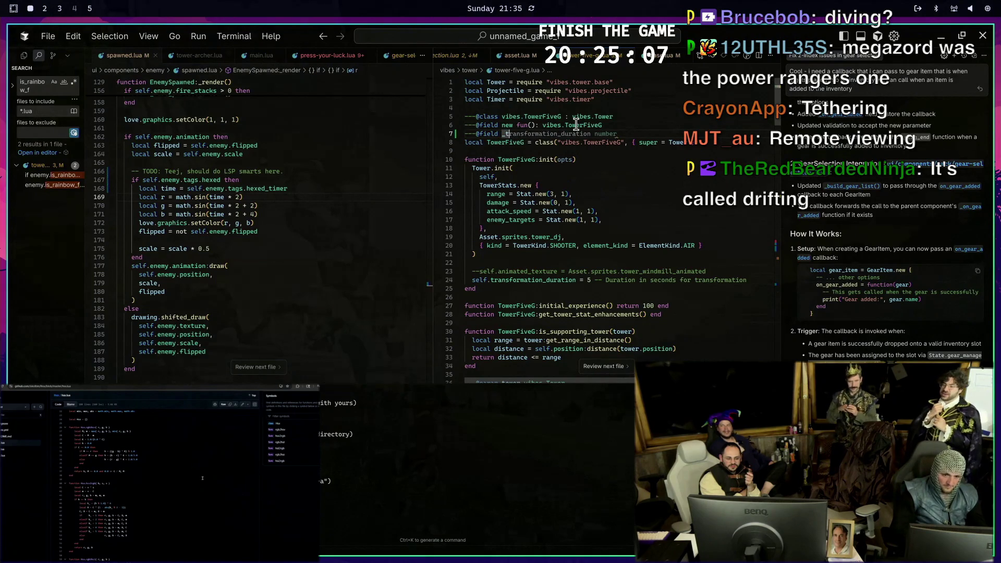
{"action": "type", "text": "towers"}
{"action": "key", "text": "ctrl+w"}
{"action": "key", "text": "Escape"}
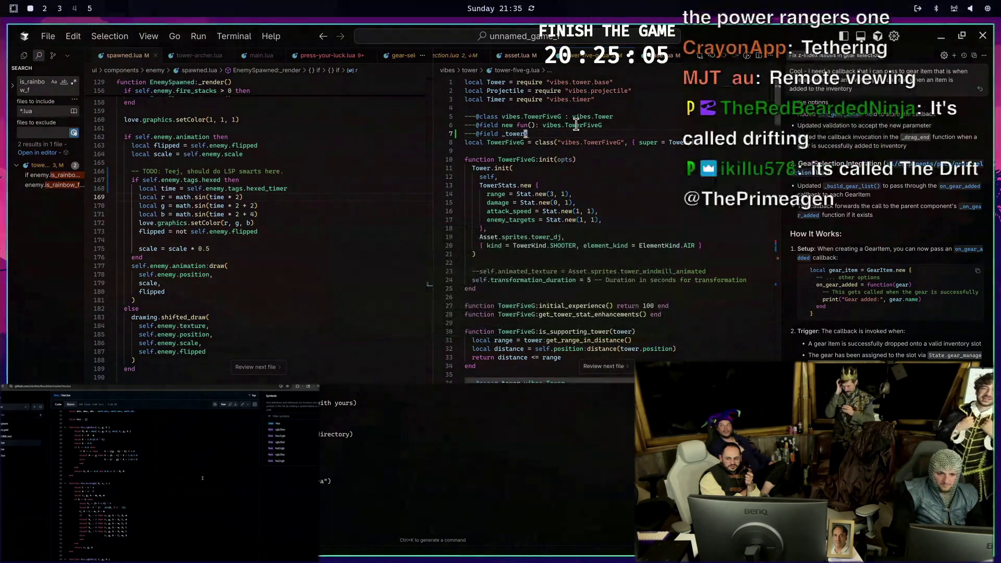
{"action": "key", "text": "ctrl+BackSpace"}
{"action": "type", "text": "ne"}
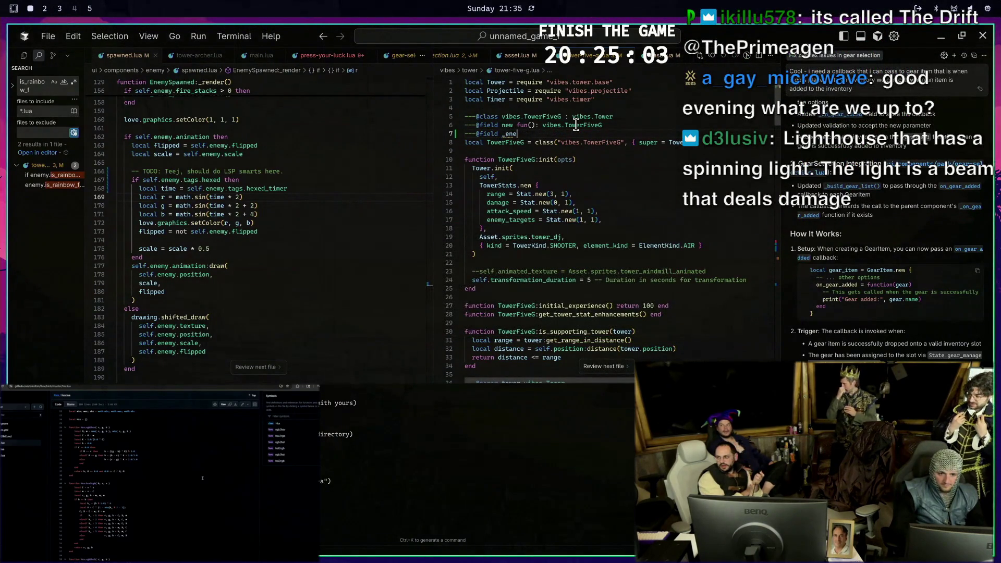
{"action": "type", "text": "mies_hexed = {"}
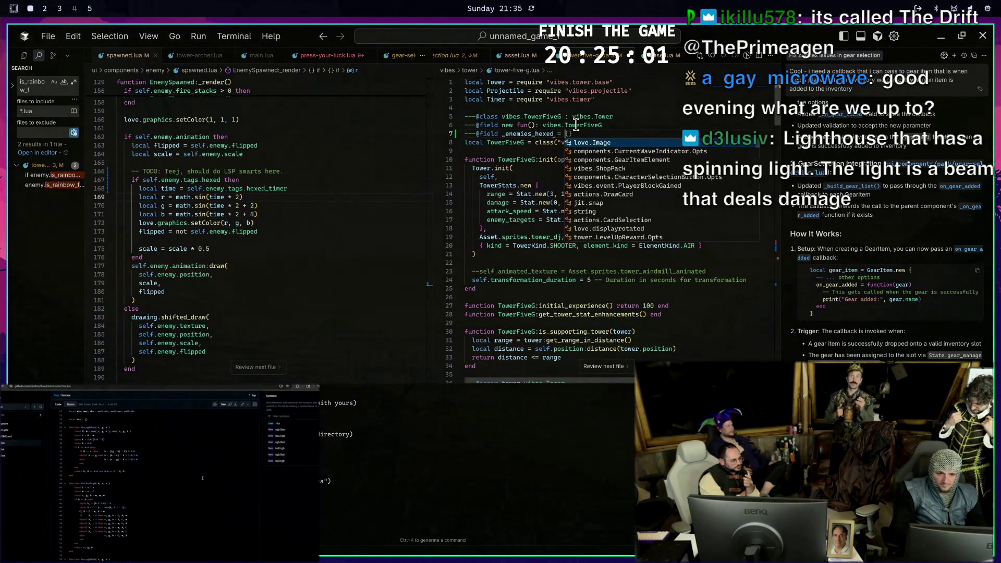
{"action": "key", "text": "BackSpace"}
{"action": "key", "text": "BackSpace"}
{"action": "key", "text": "BackSpace"}
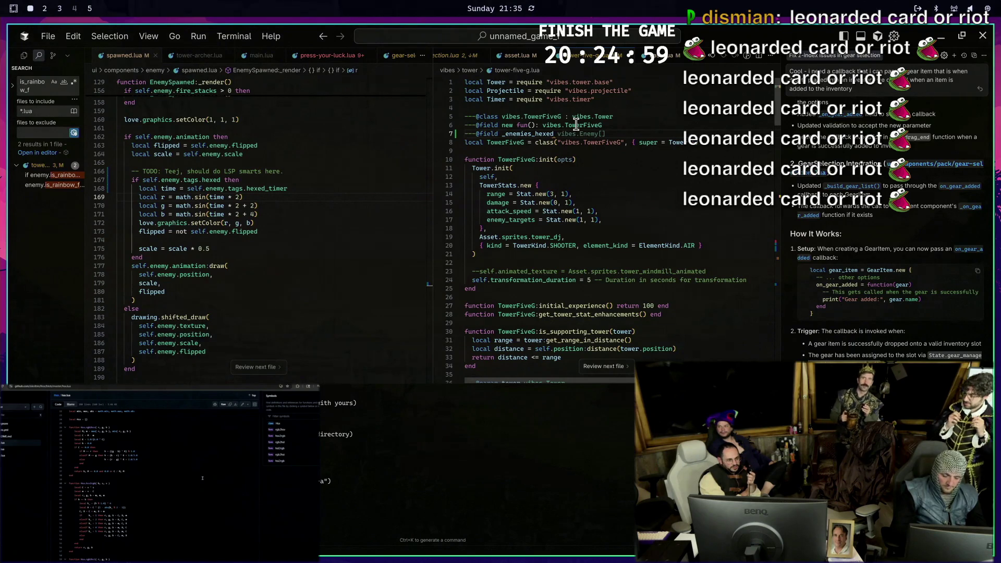
{"action": "type", "text": "{"}
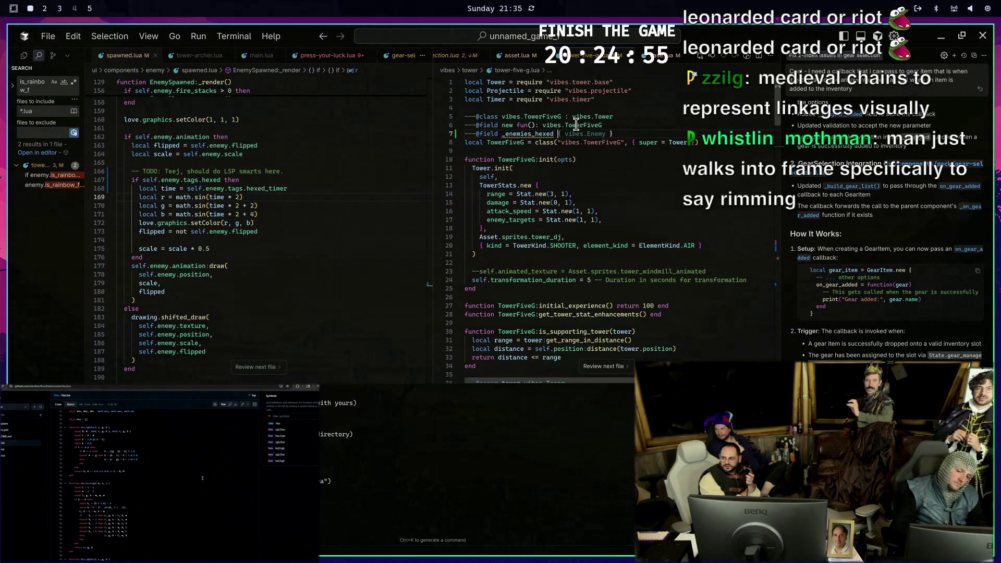
{"action": "type", "text": "ble<"}
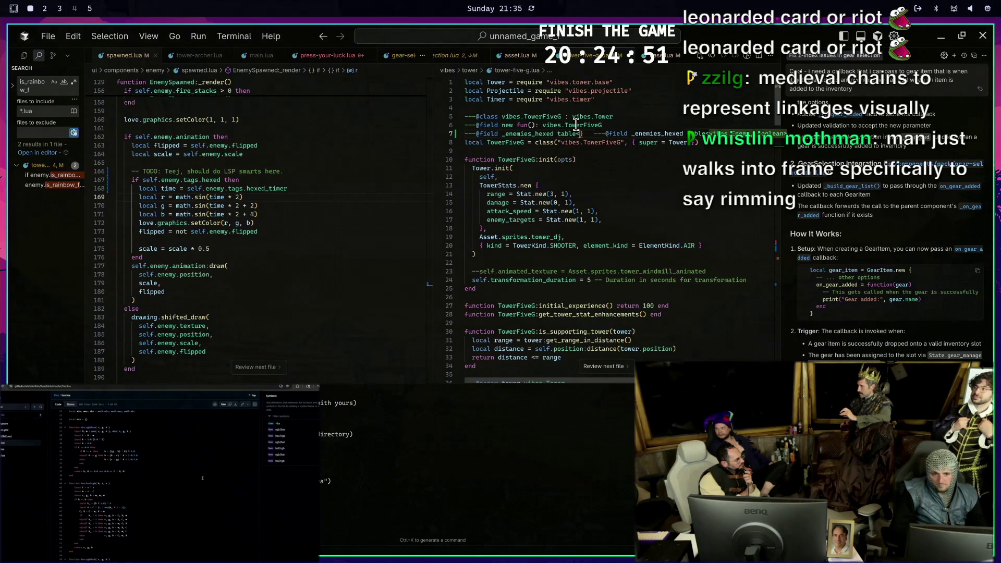
{"action": "type", "text": "number, "}
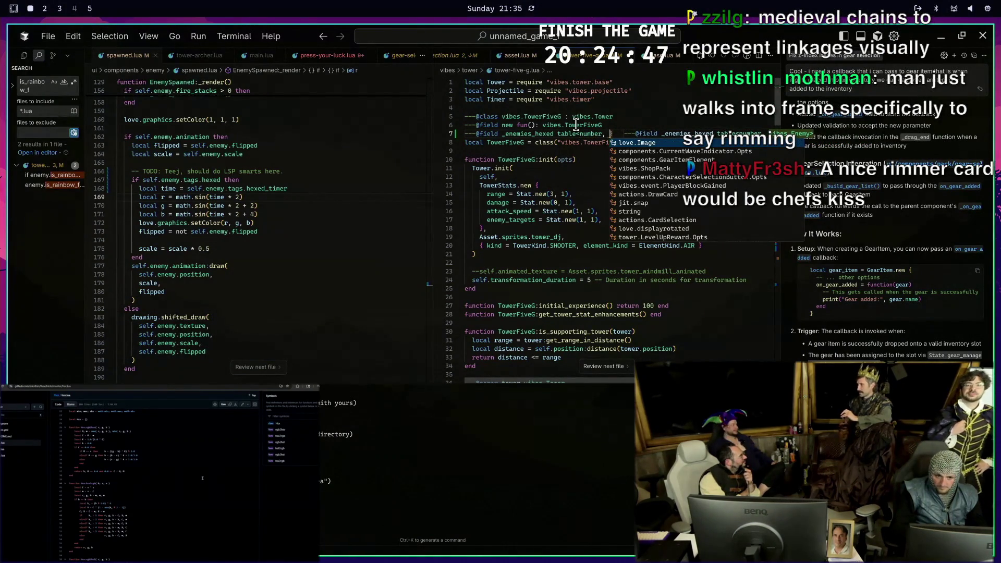
{"action": "type", "text": "boolean"}
{"action": "key", "text": "Escape"}
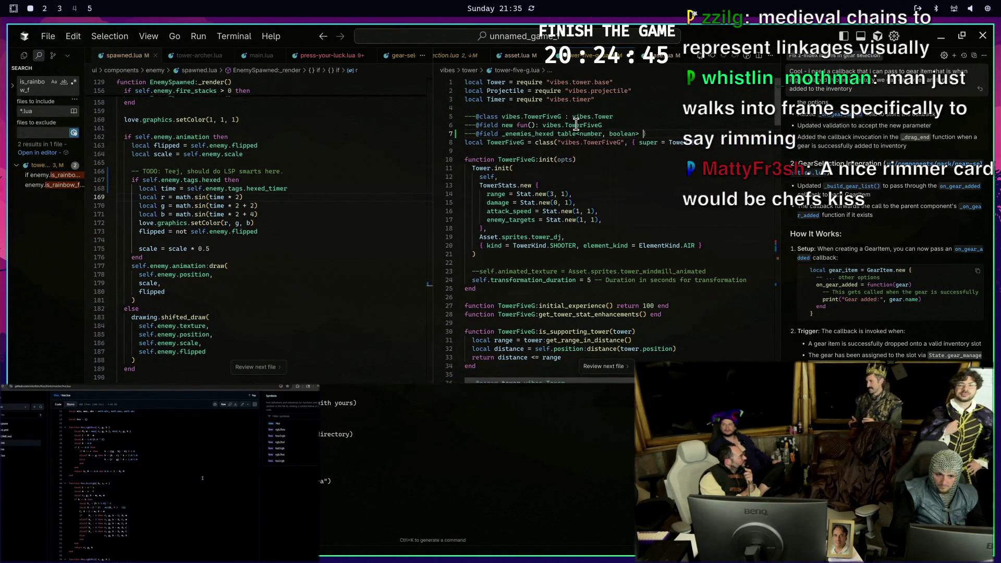
{"action": "key", "text": "b"}
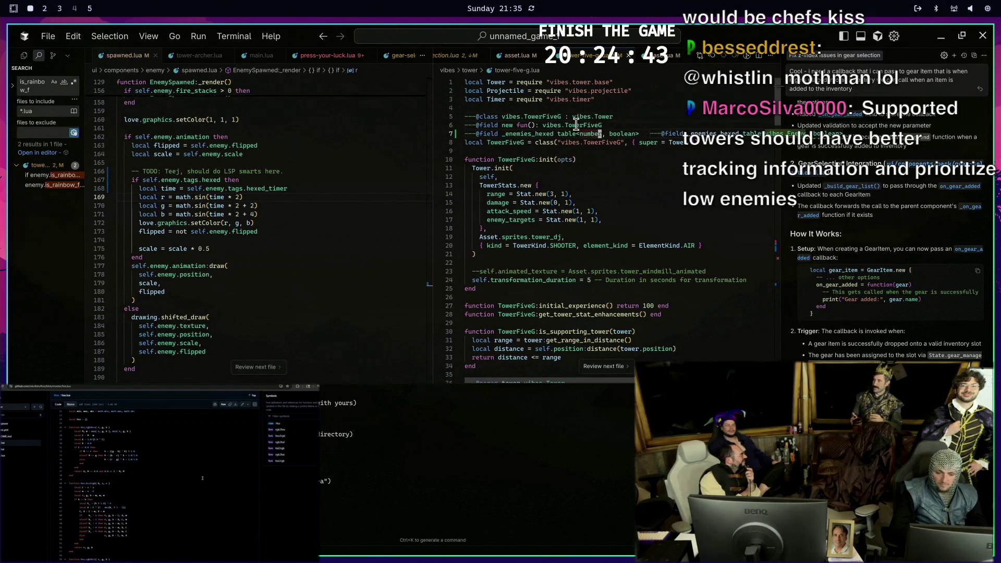
{"action": "left_click", "coordinate": [616, 151]}
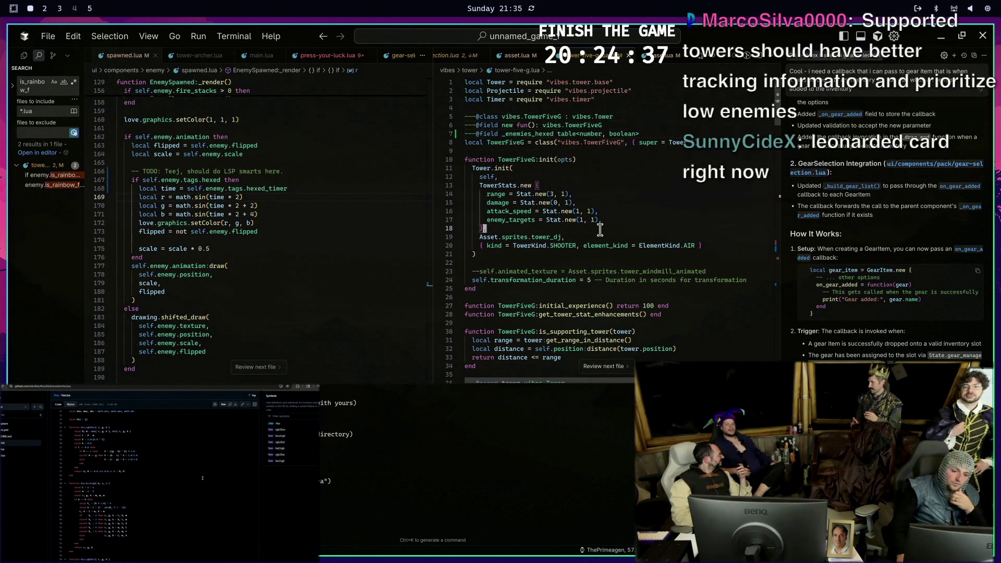
{"action": "left_click", "coordinate": [616, 228]}
{"action": "scroll", "coordinate": [602, 219], "scroll_direction": "down", "scroll_amount": 2}
{"action": "left_click", "coordinate": [551, 199]}
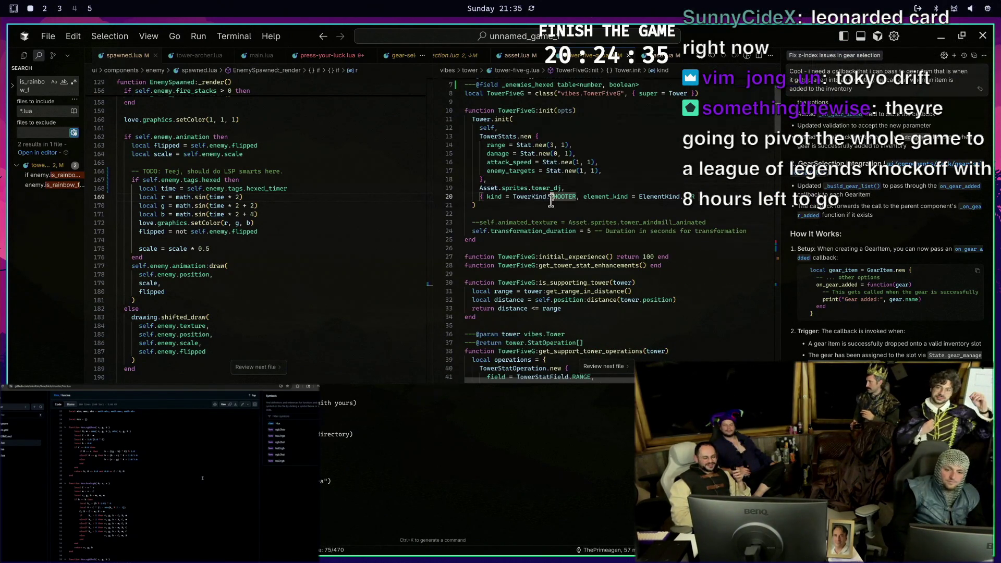
{"action": "key", "text": "Return"}
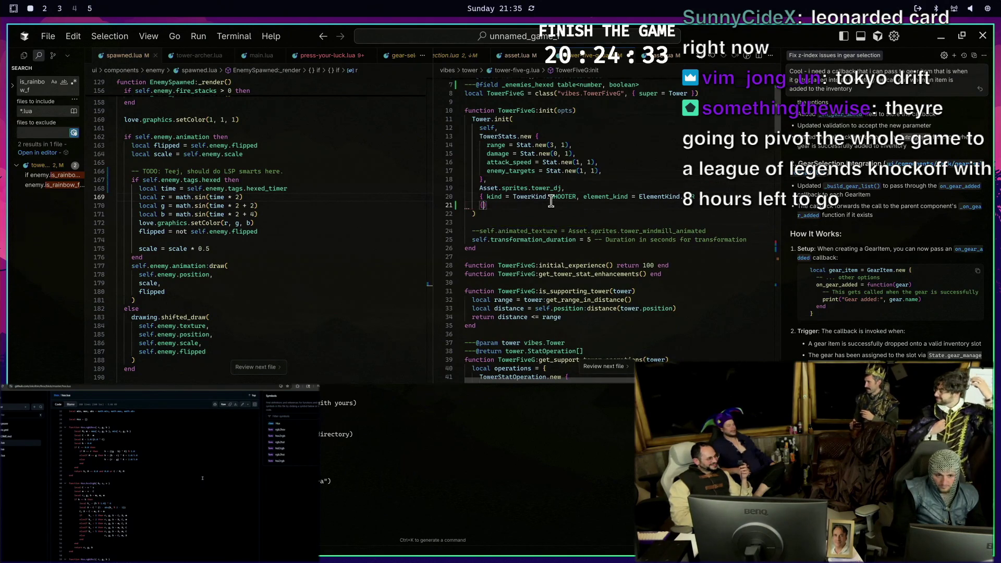
{"action": "key", "text": "Return"}
{"action": "type", "text": "hoz"}
{"action": "key", "text": "ctrl+z"}
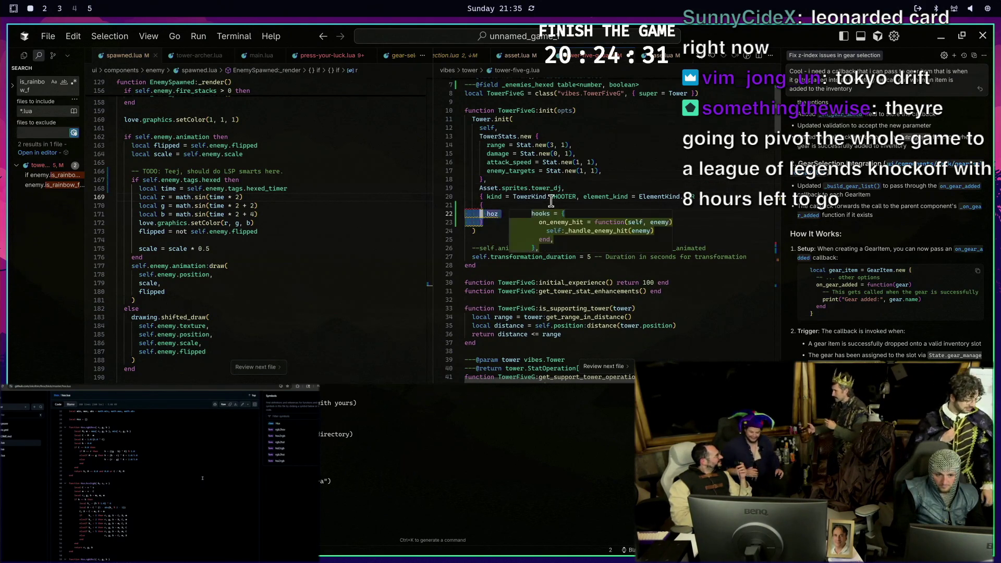
{"action": "key", "text": "ctrl+z"}
{"action": "key", "text": "ctrl+z"}
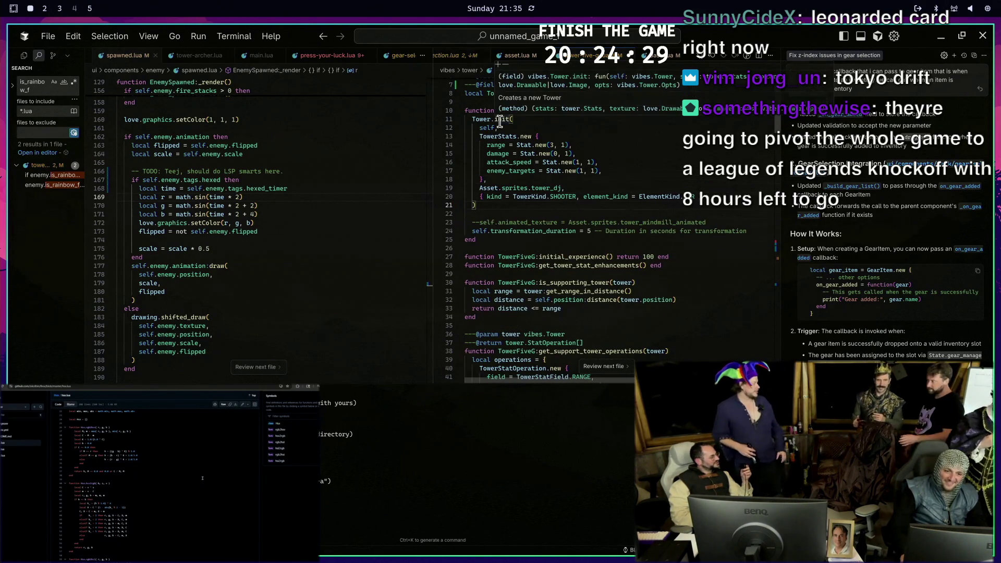
{"action": "left_click", "coordinate": [533, 213]}
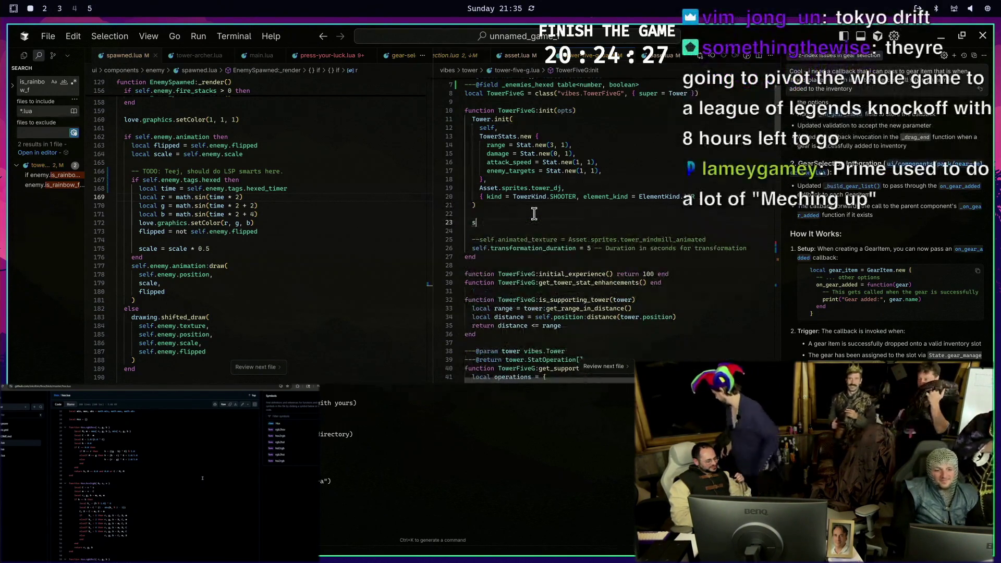
{"action": "key", "text": "Return"}
{"action": "type", "text": "self.hooks"}
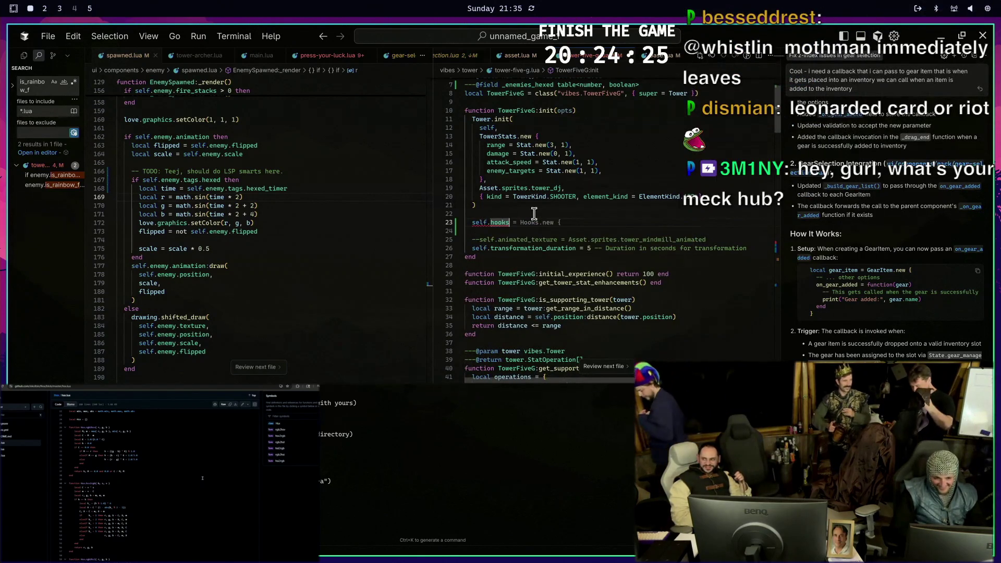
{"action": "key", "text": "Tab"}
{"action": "key", "text": "Return"}
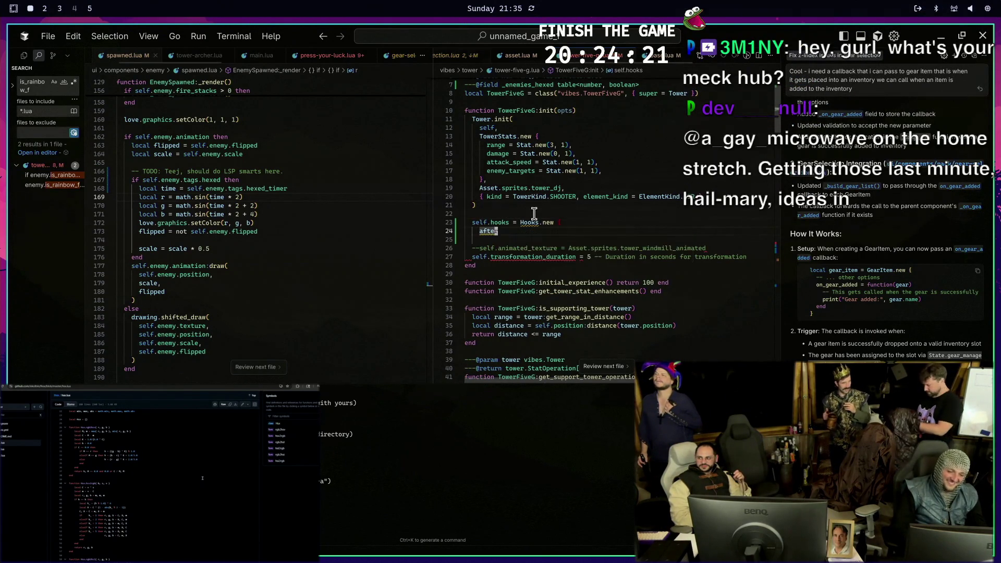
{"action": "key", "text": "ctrl+z"}
{"action": "key", "text": "ctrl+z"}
{"action": "key", "text": "ctrl+z"}
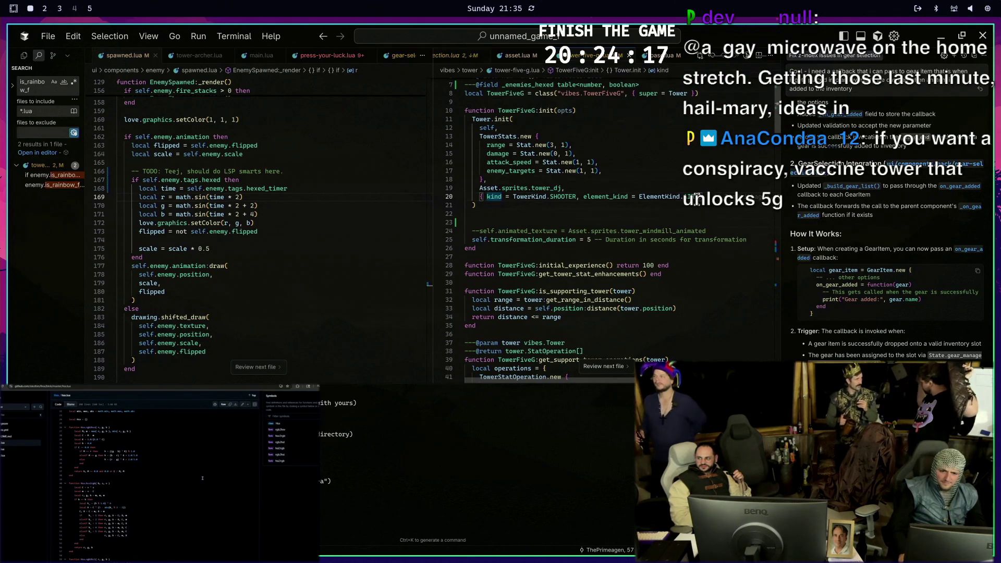
{"action": "type", "text": "hooks ="}
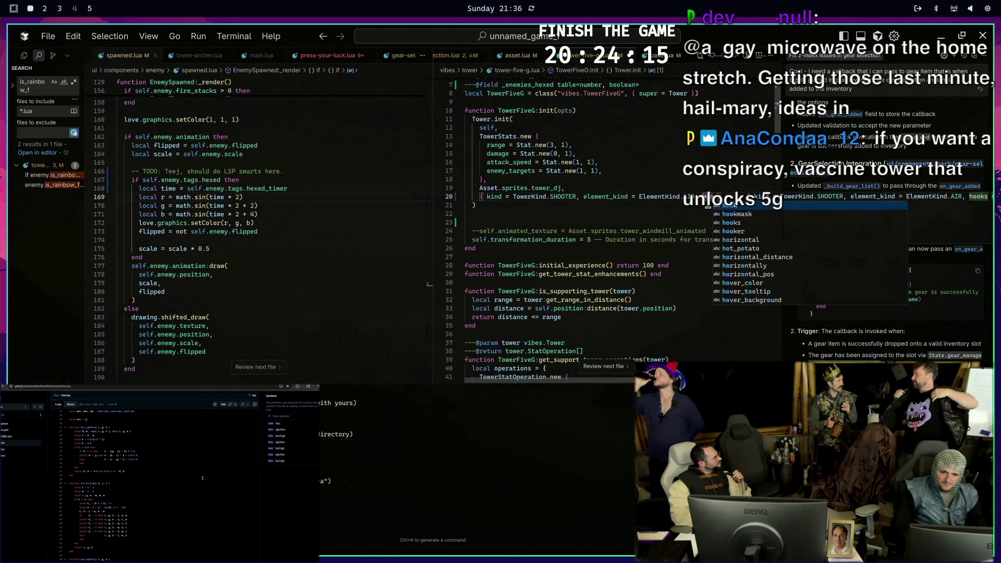
{"action": "key", "text": "Escape"}
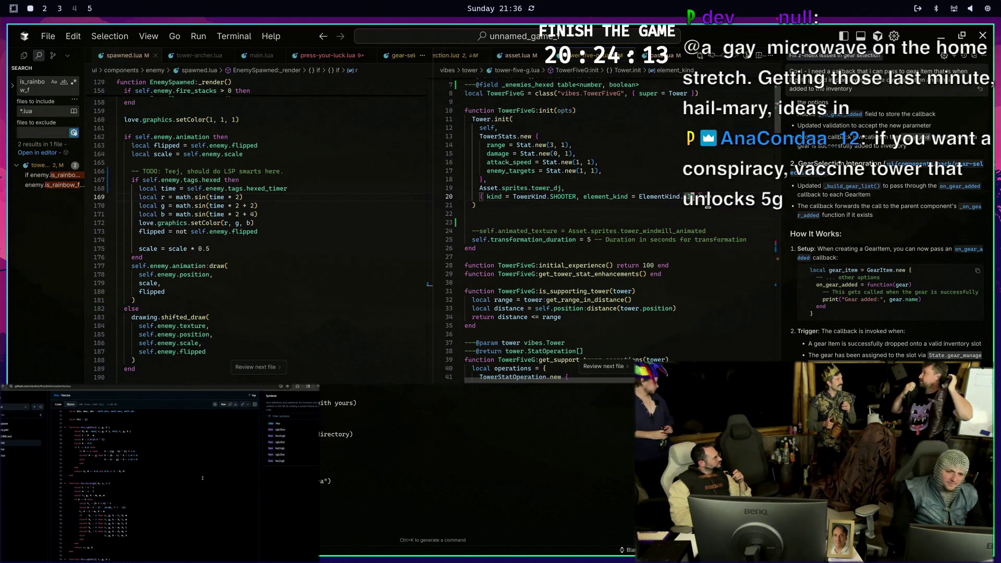
{"action": "mouse_move", "coordinate": [544, 111]}
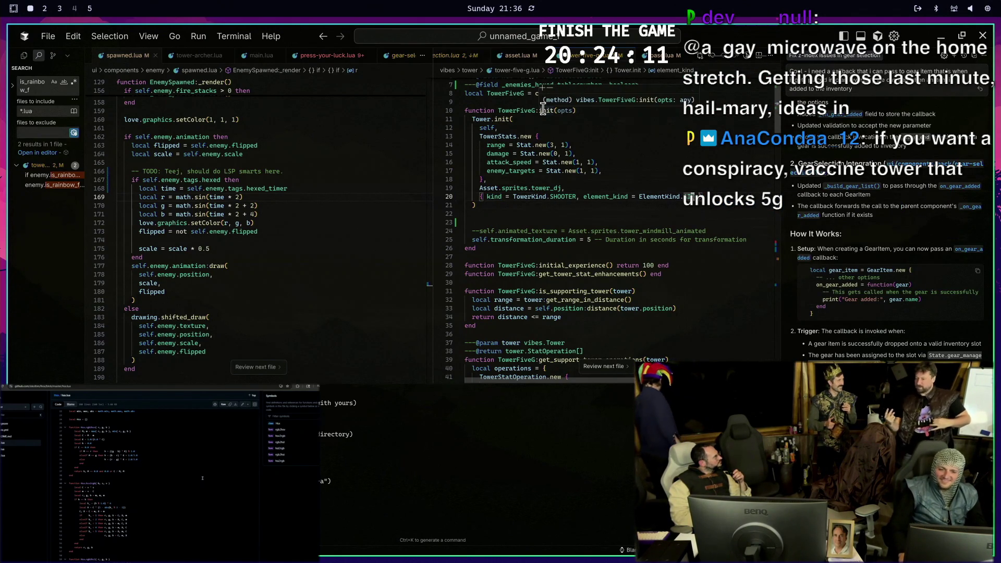
{"action": "scroll", "coordinate": [543, 108], "scroll_direction": "up", "scroll_amount": 2}
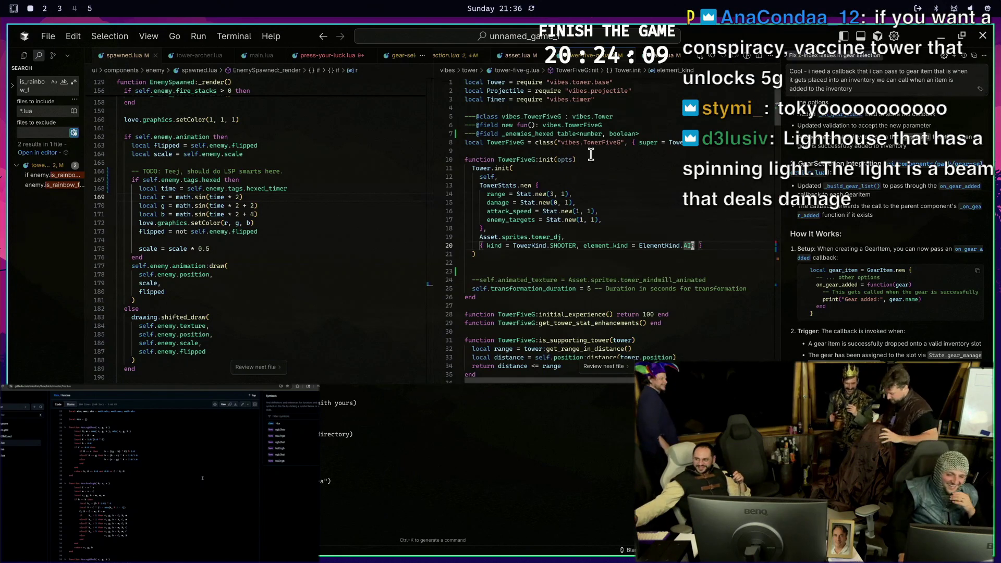
{"action": "left_click", "coordinate": [600, 125]}
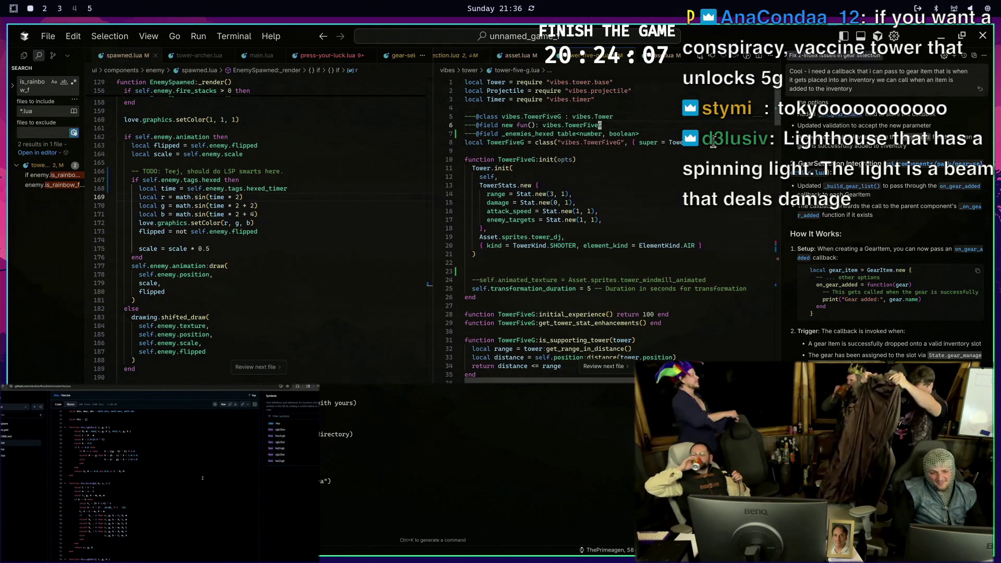
{"action": "left_click", "coordinate": [504, 168]}
{"action": "key", "text": "g"}
{"action": "key", "text": "d"}
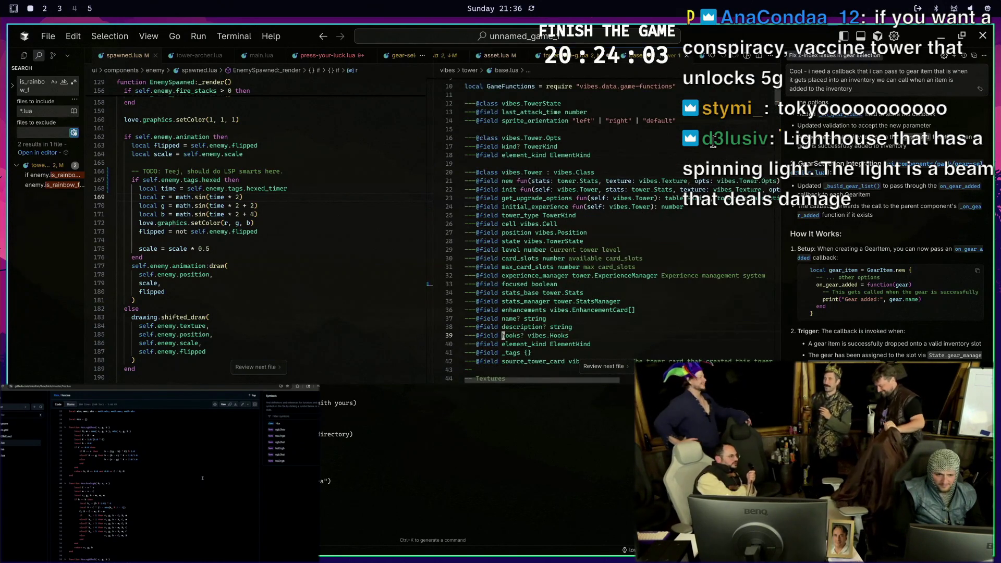
Trace the base tower's hooks field to its Tower:update usage, then return to TowerFiveG:init
{"action": "key", "text": "n"}
{"action": "key", "text": "g"}
{"action": "key", "text": "d"}
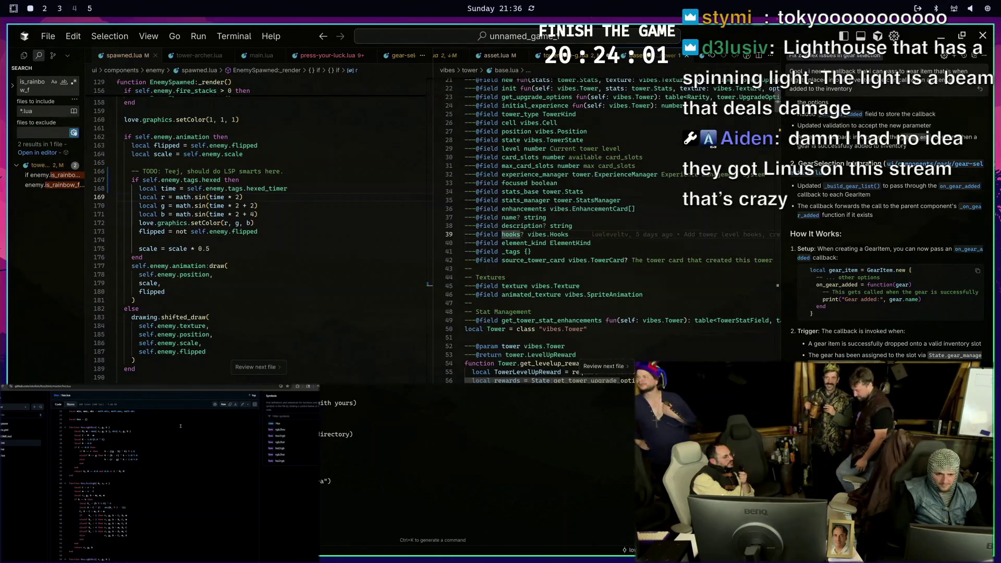
{"action": "key", "text": "g"}
{"action": "key", "text": "d"}
{"action": "key", "text": "ctrl+o"}
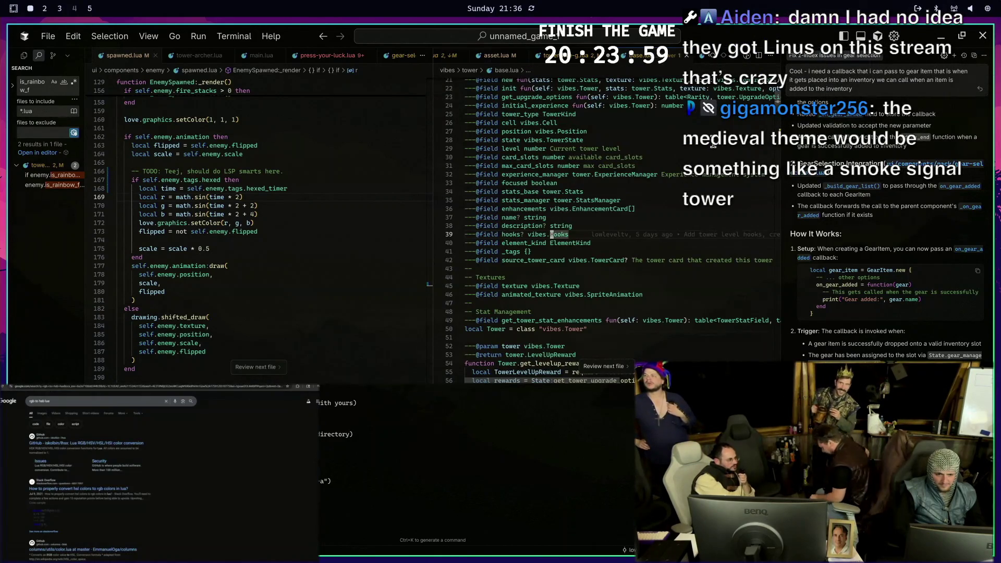
{"action": "key", "text": "n"}
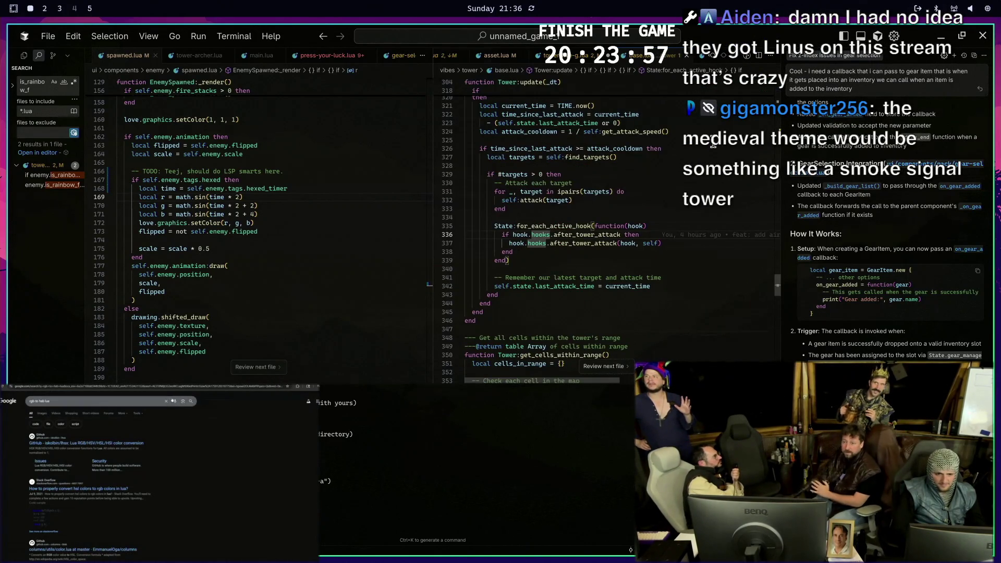
{"action": "key", "text": "ctrl+o"}
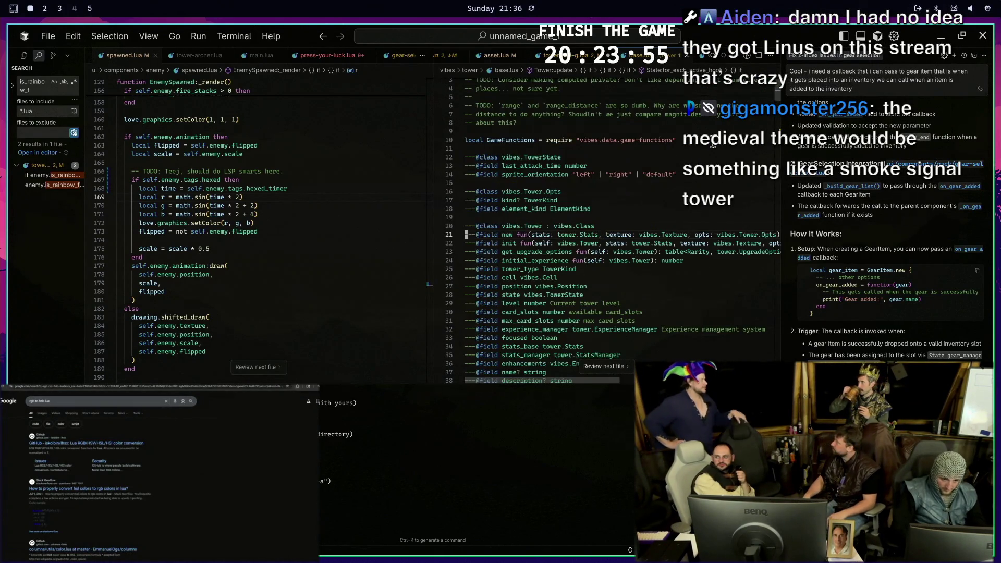
{"action": "key", "text": "ctrl+o"}
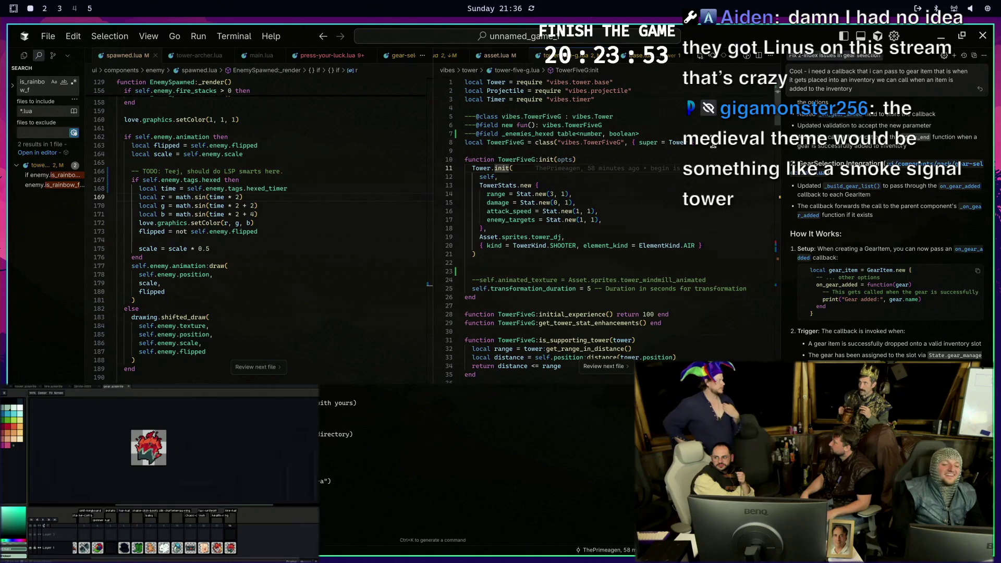
{"action": "key", "text": "ctrl+o"}
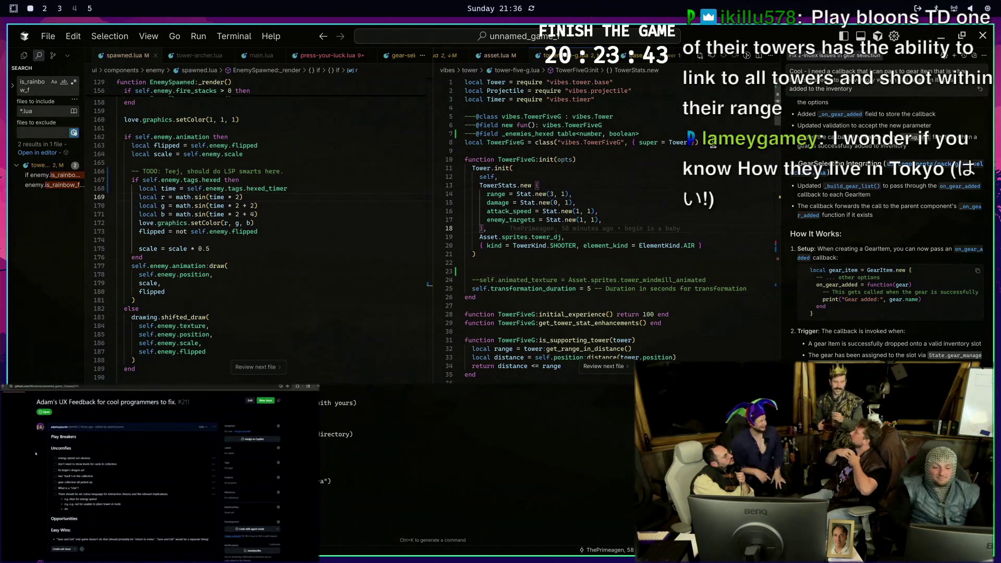
{"action": "key", "text": "j"}
{"action": "key", "text": "j"}
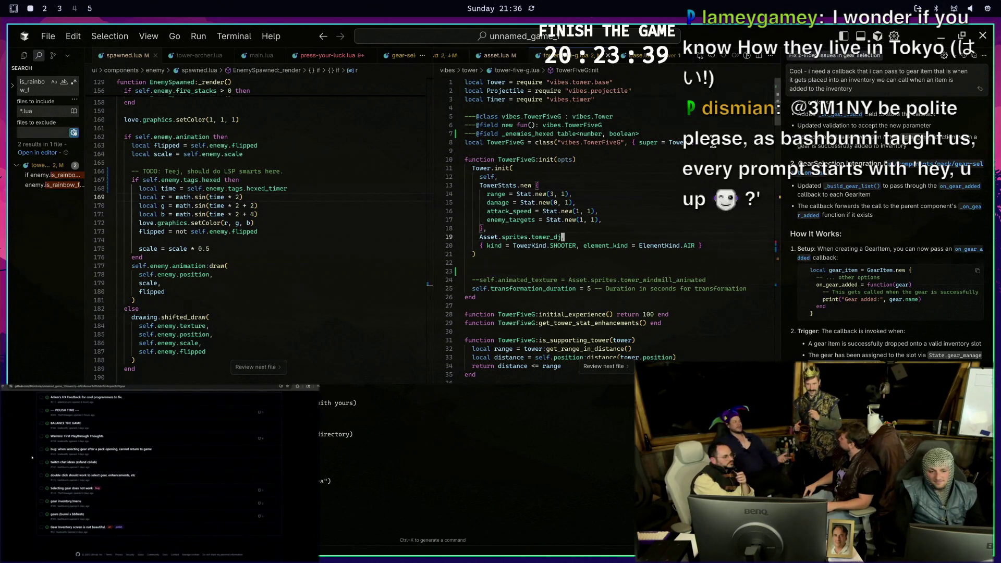
{"action": "type", "text": ","}
{"action": "left_click", "coordinate": [615, 271]}
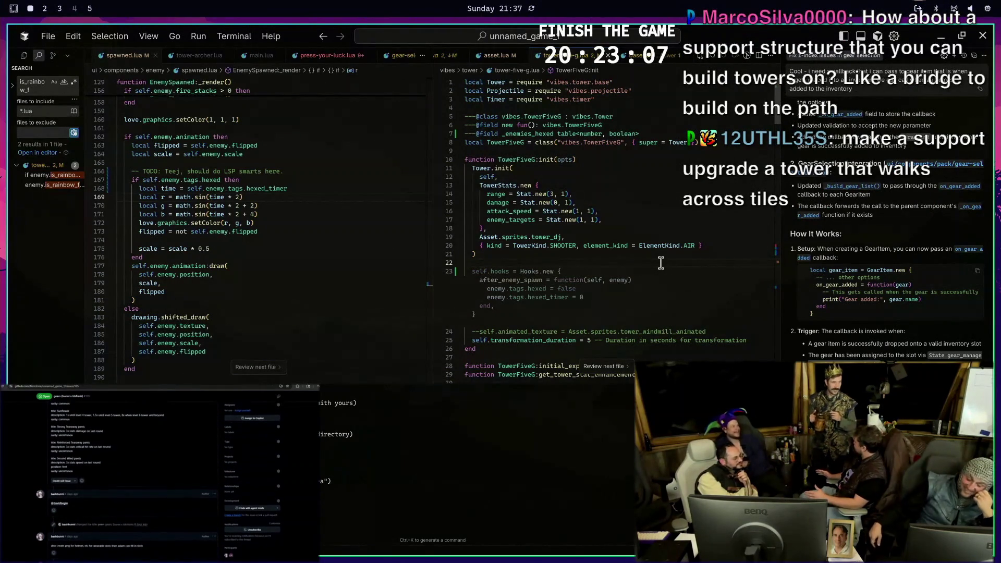
Give init a Hooks.new table with an after_level_end hook, requiring vibes.hooks
{"action": "left_click", "coordinate": [597, 252]}
{"action": "type", "text": "self.hooks = Hooks.new"}
{"action": "key", "text": "Tab"}
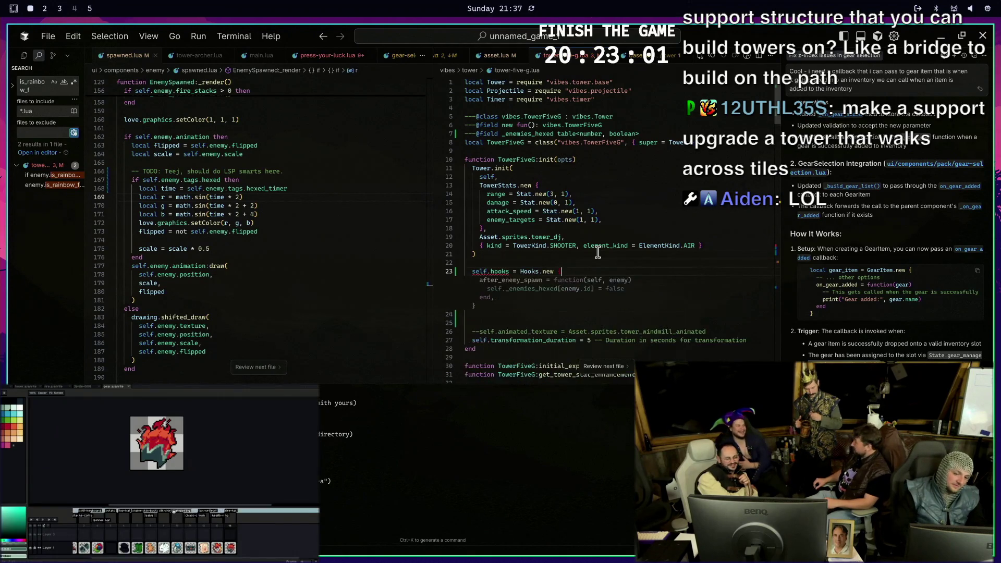
{"action": "type", "text": "{"}
{"action": "key", "text": "Return"}
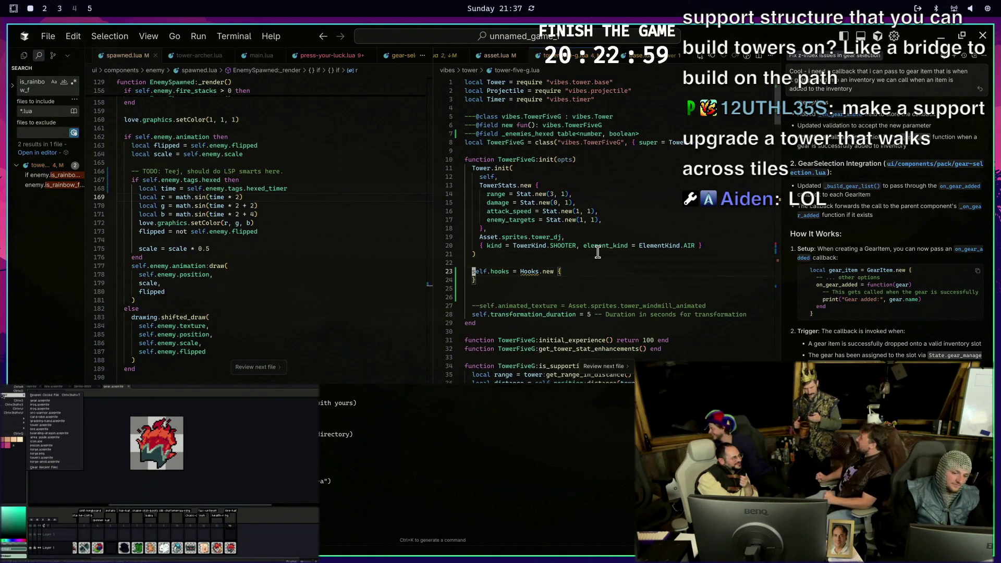
{"action": "key", "text": "ctrl+shift+Return"}
{"action": "type", "text": "local Hooks = require \"vibes.hooks"}
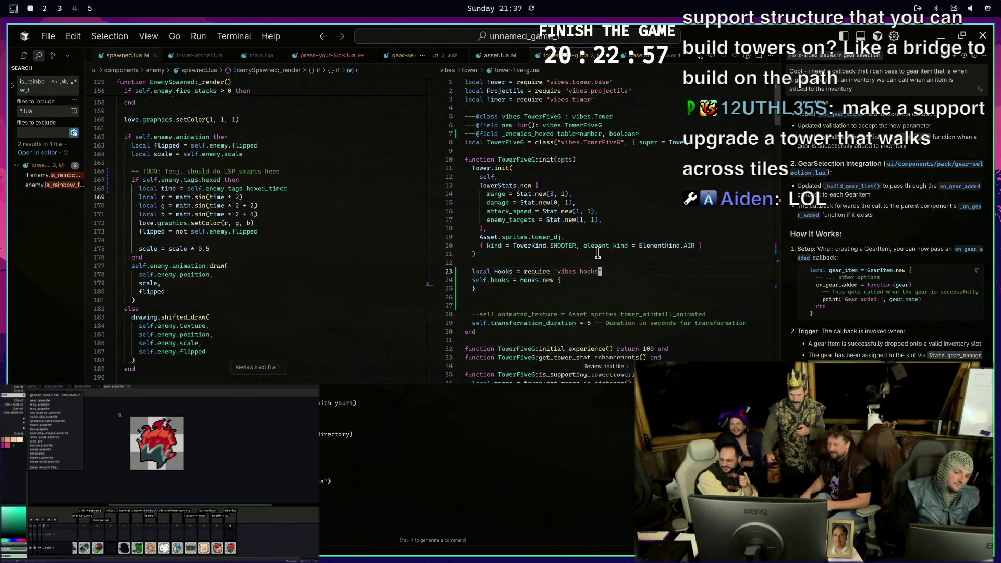
{"action": "key", "text": "Tab"}
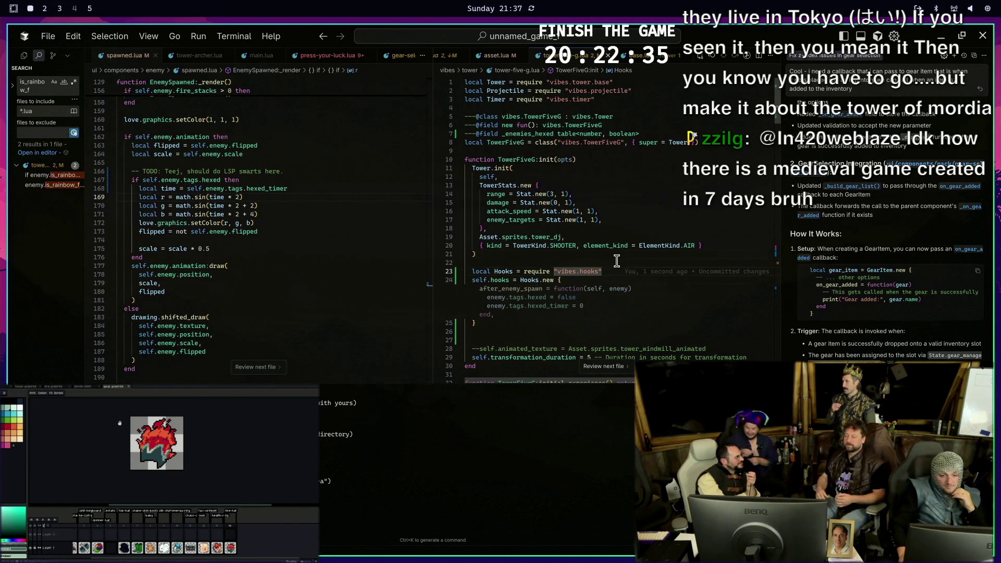
{"action": "key", "text": "Return"}
{"action": "type", "text": "after"}
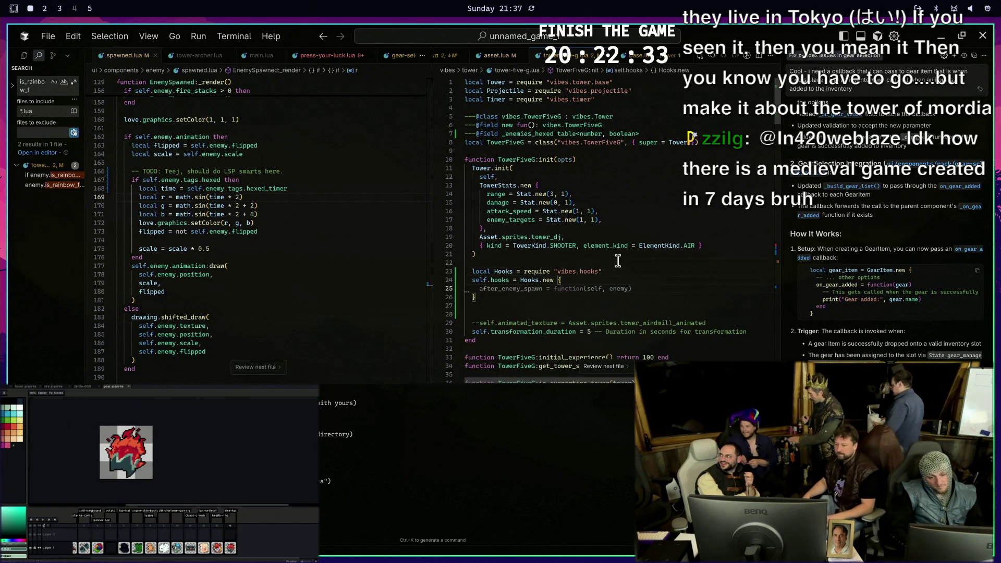
{"action": "type", "text": "_le"}
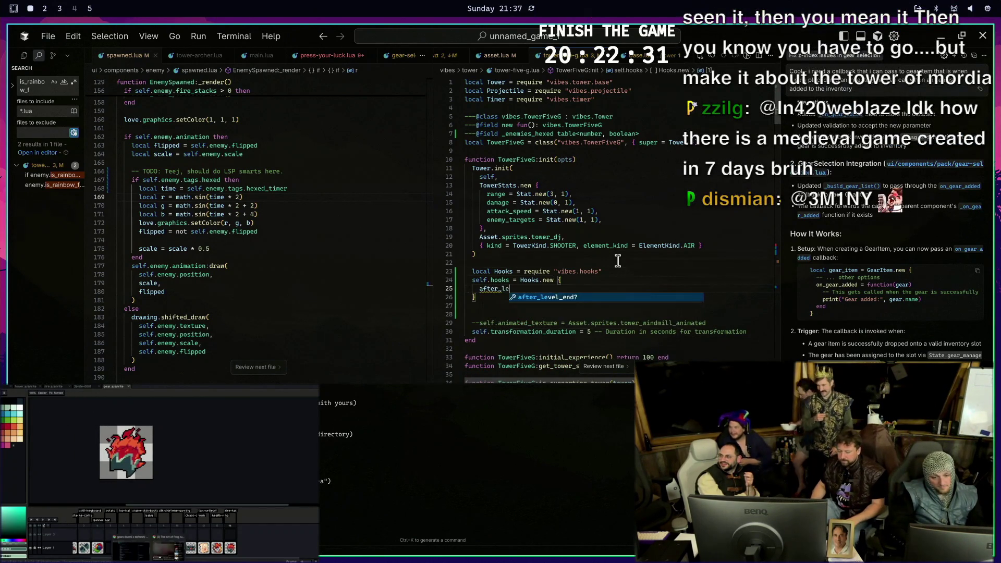
{"action": "key", "text": "Return"}
{"action": "key", "text": "Tab"}
{"action": "type", "text": "s"}
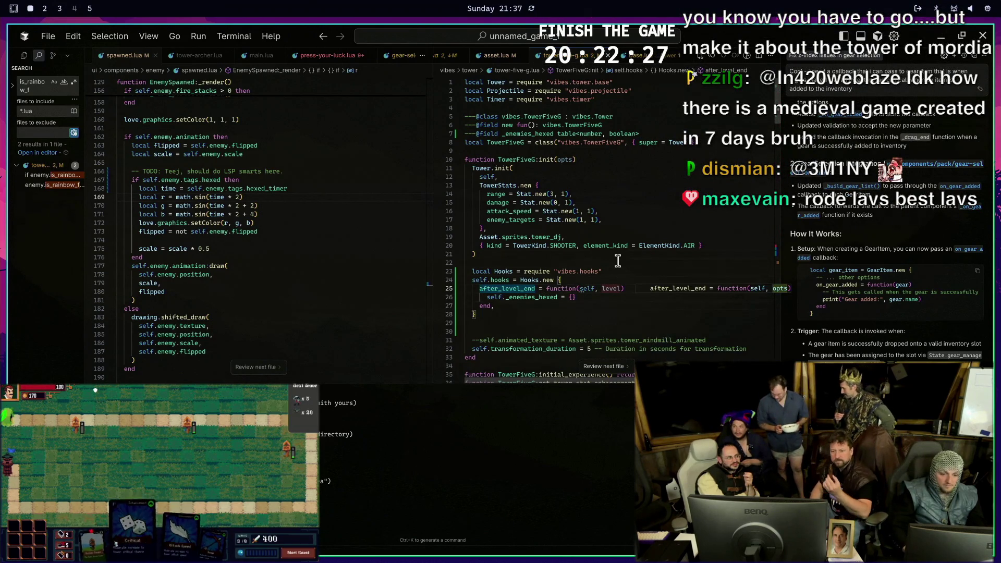
Initialise self._enemies_hexed = {} in init and delete the commented animated-texture line
{"action": "left_click", "coordinate": [607, 246]}
{"action": "scroll", "coordinate": [607, 272], "scroll_direction": "down", "scroll_amount": 2}
{"action": "left_click", "coordinate": [608, 272]}
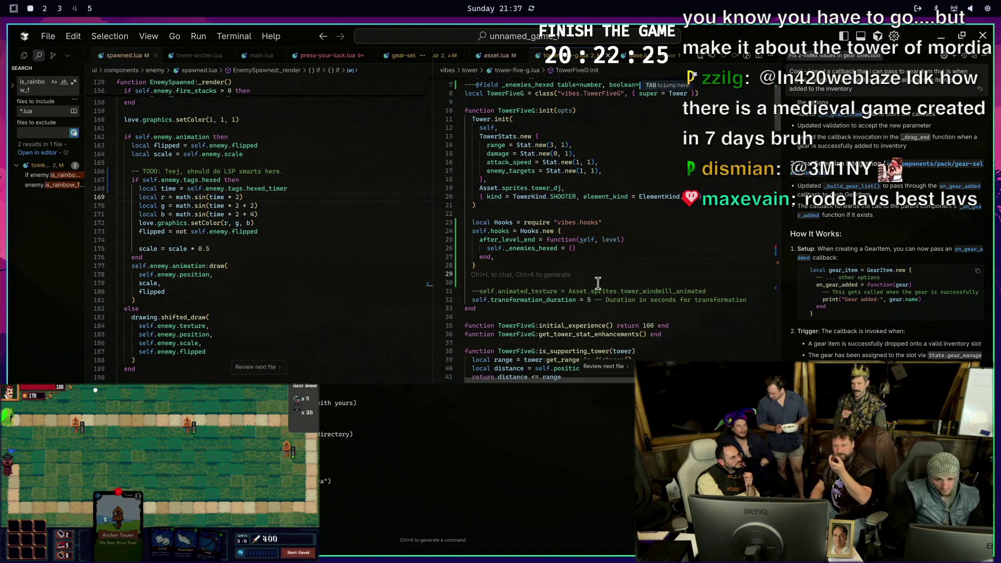
{"action": "key", "text": "Down"}
{"action": "key", "text": "Down"}
{"action": "key", "text": "Down"}
{"action": "key", "text": "End"}
{"action": "key", "text": "Return"}
{"action": "type", "text": "self._enemies_hexed = {}"}
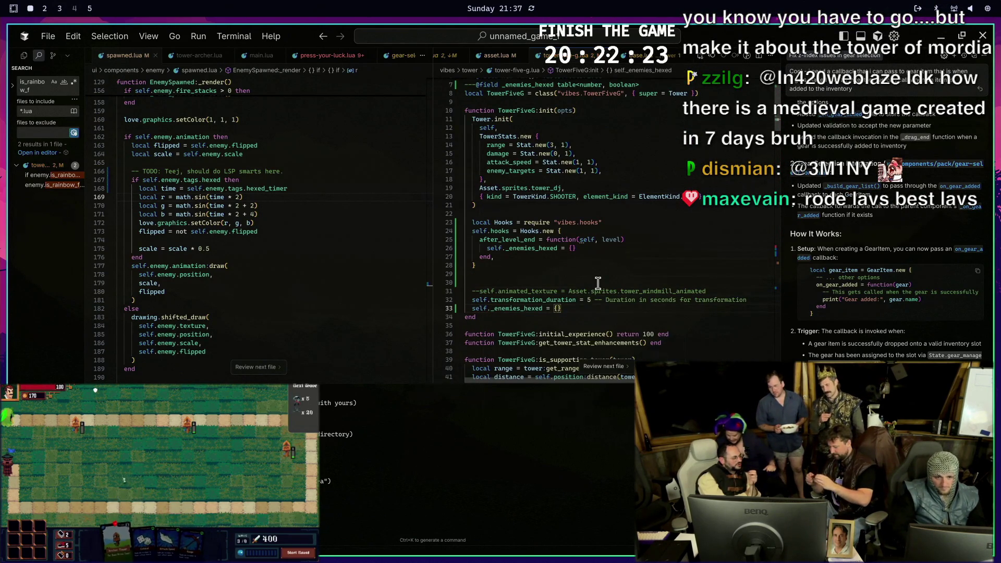
{"action": "scroll", "coordinate": [597, 283], "scroll_direction": "up", "scroll_amount": 2}
{"action": "scroll", "coordinate": [604, 194], "scroll_direction": "down", "scroll_amount": 4}
{"action": "left_click", "coordinate": [594, 245]}
{"action": "key", "text": "d"}
{"action": "key", "text": "d"}
{"action": "key", "text": "k"}
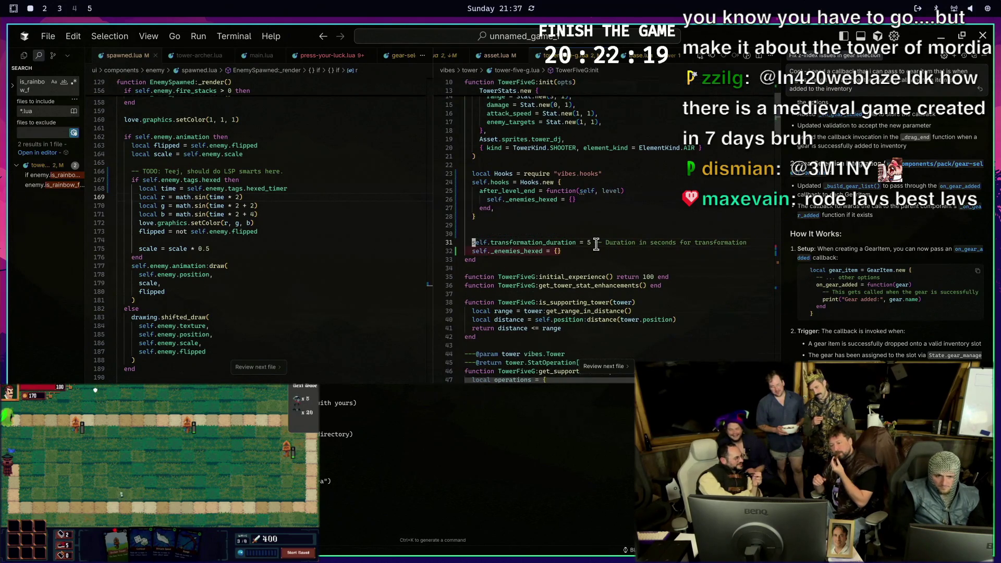
{"action": "key", "text": "d"}
{"action": "key", "text": "d"}
{"action": "left_click", "coordinate": [612, 202]}
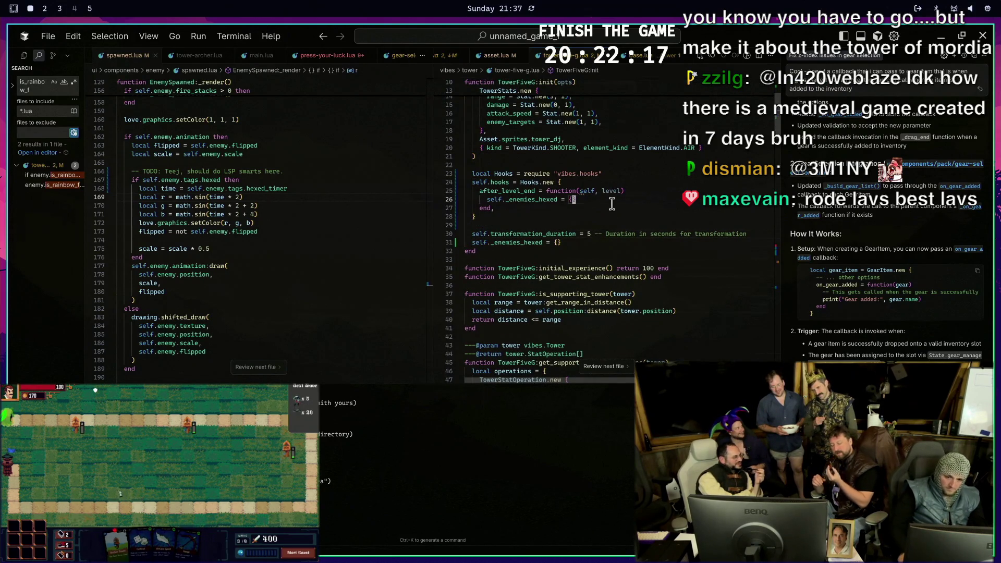
{"action": "scroll", "coordinate": [593, 236], "scroll_direction": "down", "scroll_amount": 2}
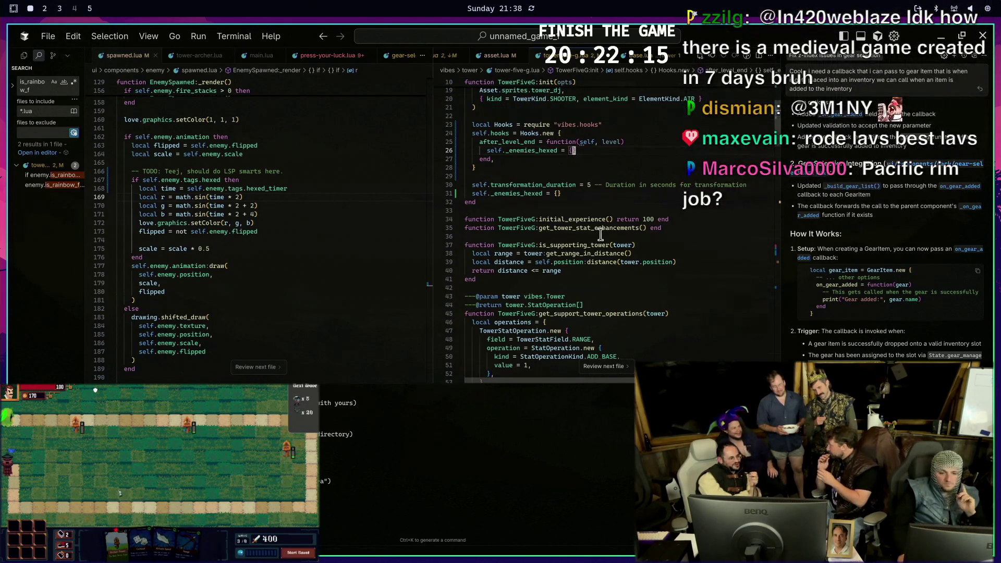
{"action": "scroll", "coordinate": [680, 203], "scroll_direction": "down", "scroll_amount": 2}
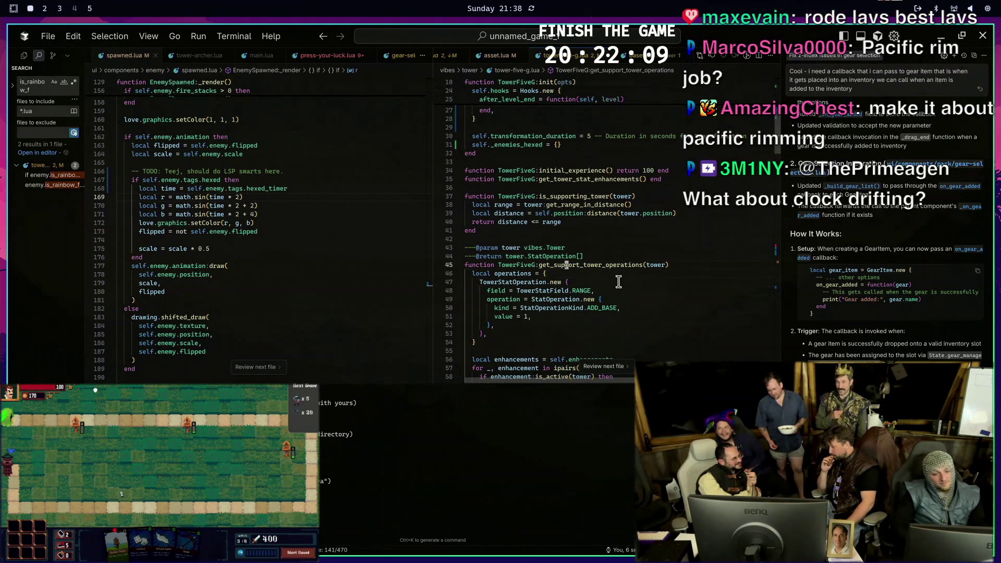
Open base.lua, then delete TowerFiveG's is_supporting_tower and get_support_tower_operations functions
{"action": "left_click", "coordinate": [309, 292]}
{"action": "key", "text": "ctrl+p"}
{"action": "type", "text": "tower base"}
{"action": "key", "text": "Down"}
{"action": "key", "text": "Return"}
{"action": "type", "text": "/get_sup"}
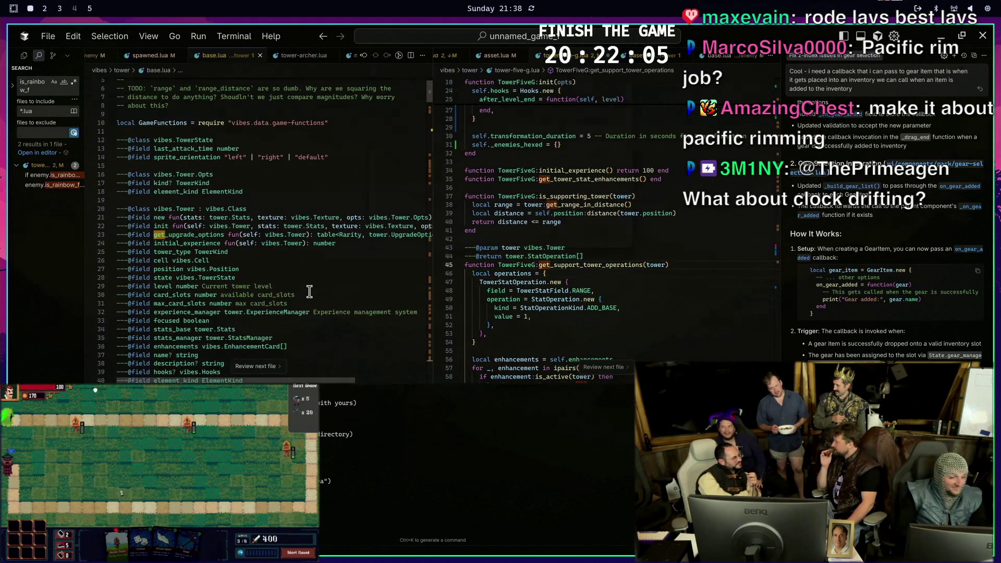
{"action": "type", "text": "k"}
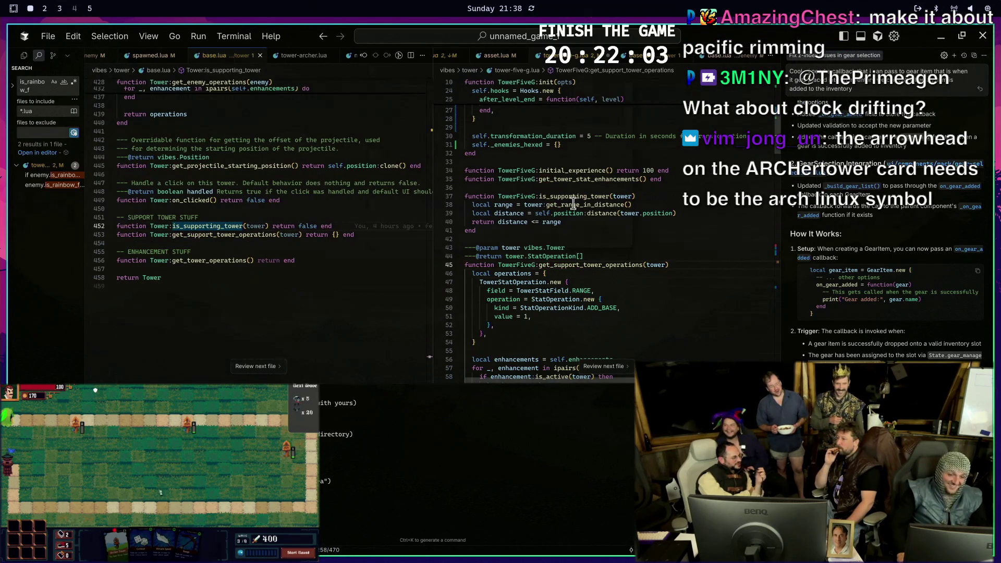
{"action": "left_click", "coordinate": [594, 222]}
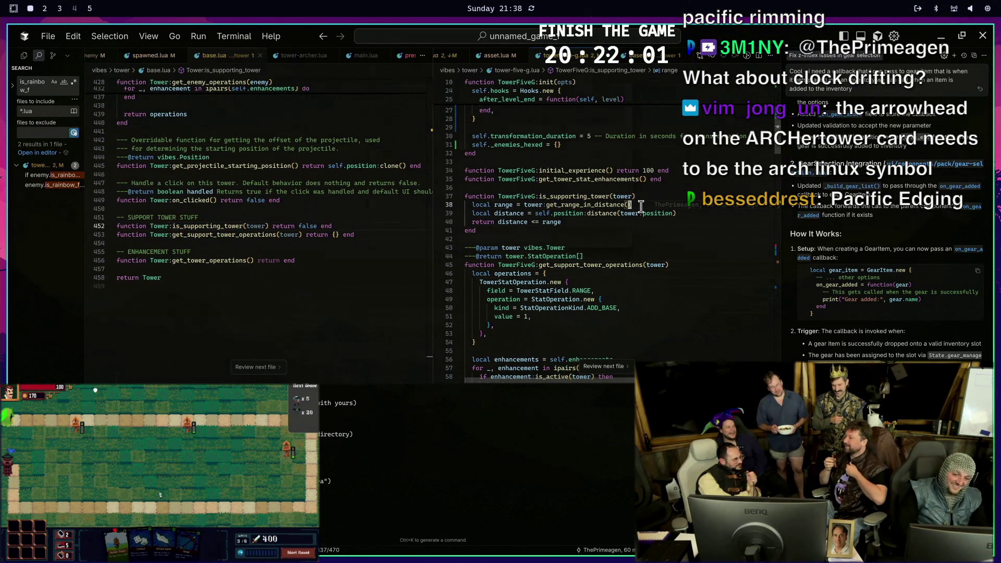
{"action": "key", "text": "d"}
{"action": "key", "text": "a"}
{"action": "key", "text": "p"}
{"action": "key", "text": "j"}
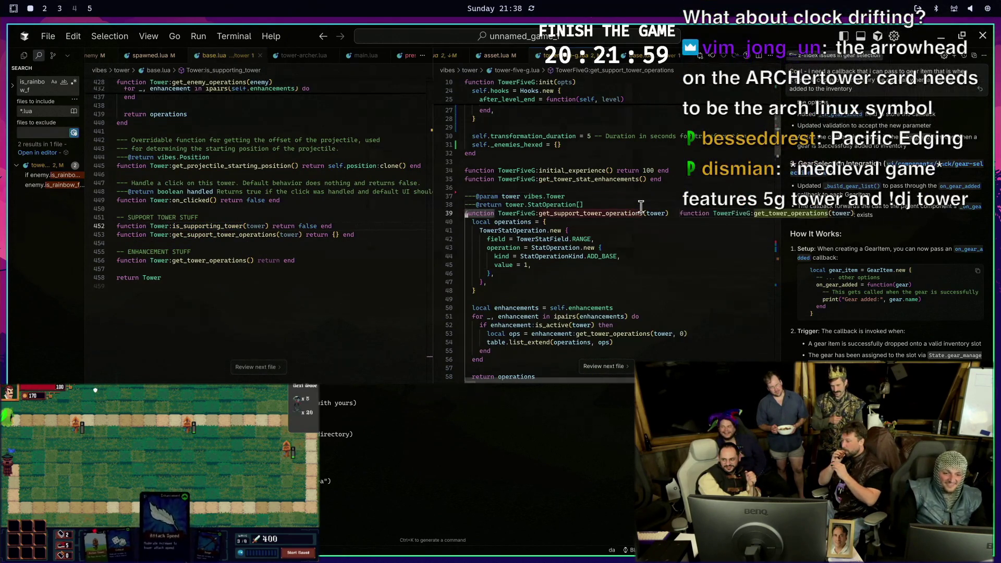
{"action": "key", "text": "d"}
{"action": "key", "text": "a"}
{"action": "key", "text": "p"}
{"action": "key", "text": "d"}
{"action": "key", "text": "a"}
{"action": "key", "text": "p"}
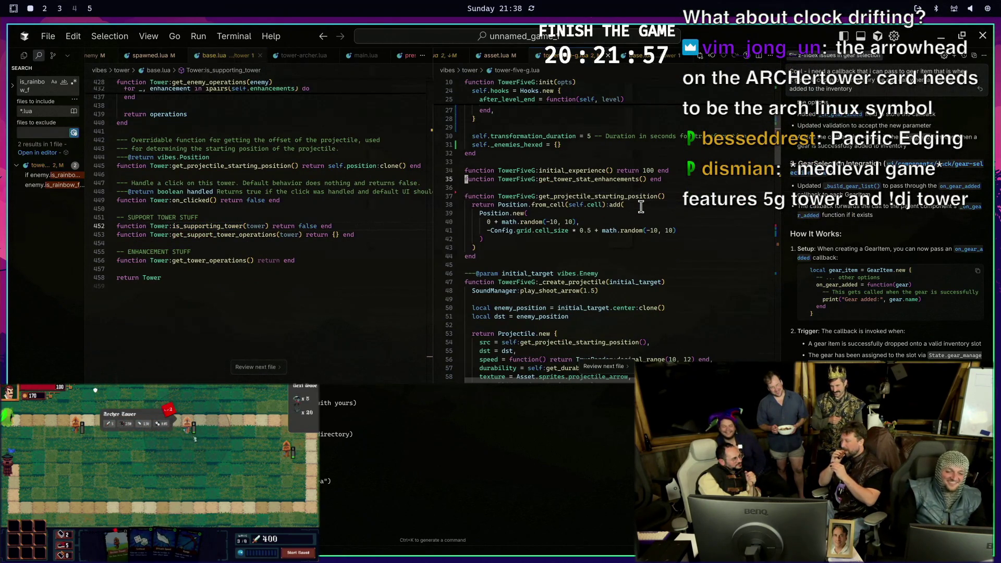
Check initial_experience in base.lua and remove TowerFiveG's initial_experience override
{"action": "key", "text": "ctrl+w"}
{"action": "key", "text": "h"}
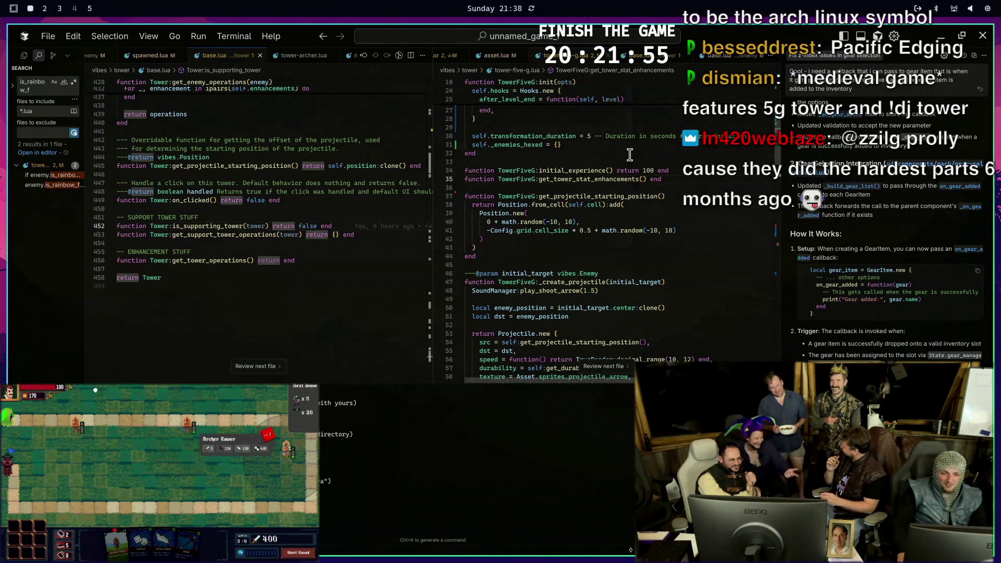
{"action": "key", "text": "n"}
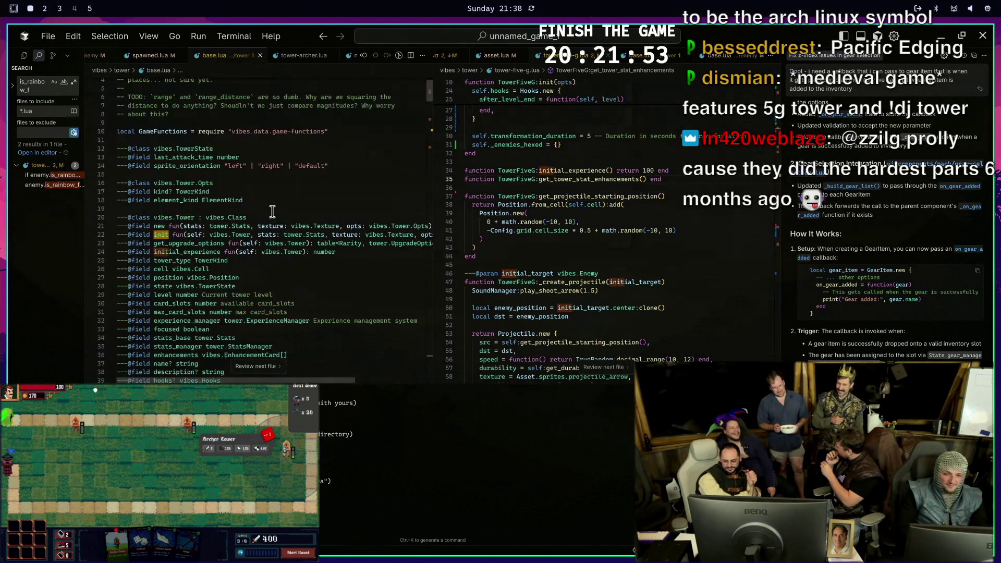
{"action": "key", "text": "n"}
{"action": "key", "text": "g"}
{"action": "key", "text": "d"}
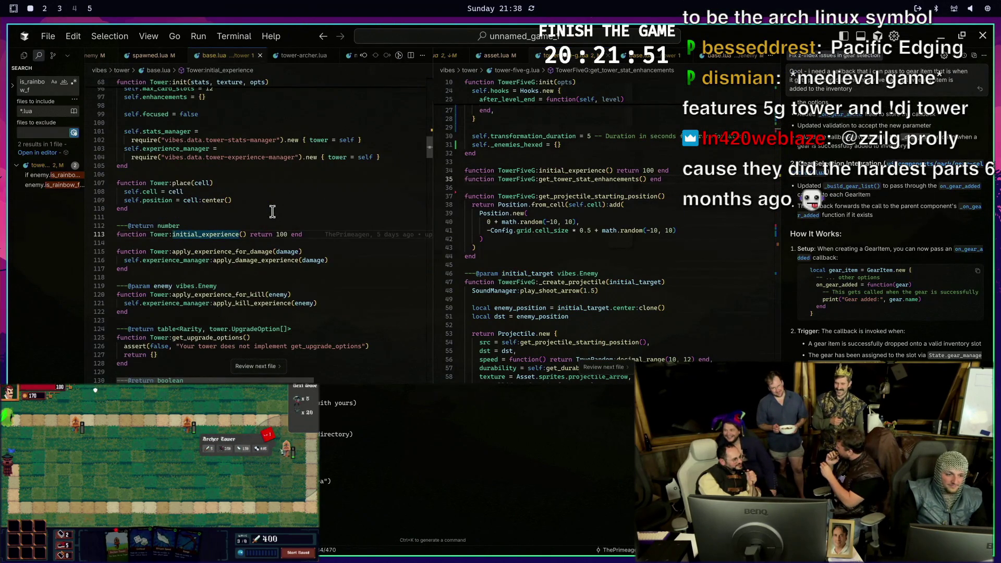
{"action": "left_click", "coordinate": [625, 170]}
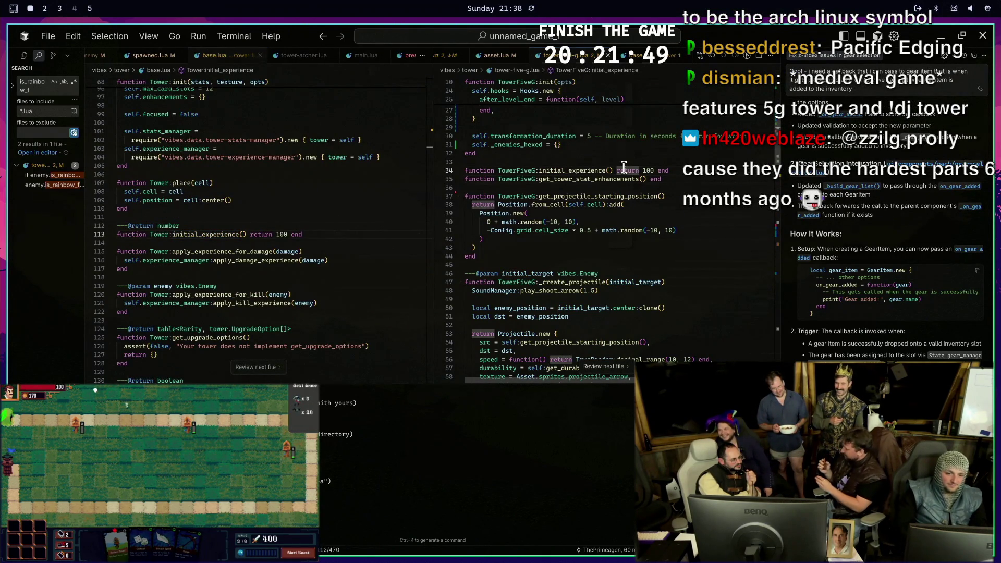
{"action": "key", "text": "d"}
{"action": "key", "text": "d"}
Make base get_tower_stat_enhancements return an empty table and place it below get_tower_operations
{"action": "left_click", "coordinate": [313, 175]}
{"action": "type", "text": "/get_tower_stat"}
{"action": "key", "text": "Return"}
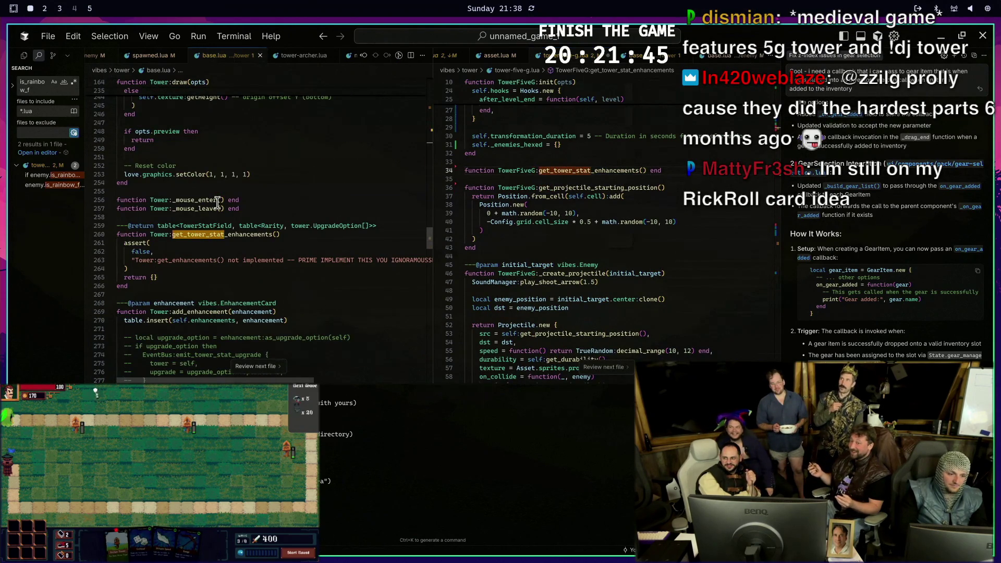
{"action": "key", "text": "j"}
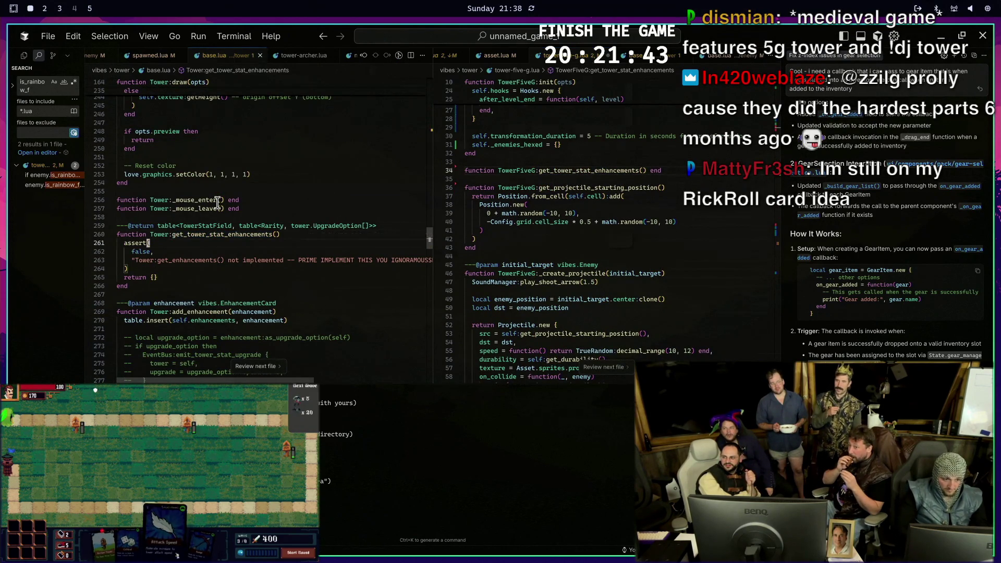
{"action": "key", "text": "V"}
{"action": "key", "text": "j"}
{"action": "key", "text": "j"}
{"action": "key", "text": "j"}
{"action": "key", "text": "d"}
{"action": "key", "text": "k"}
{"action": "key", "text": "J"}
{"action": "key", "text": "J"}
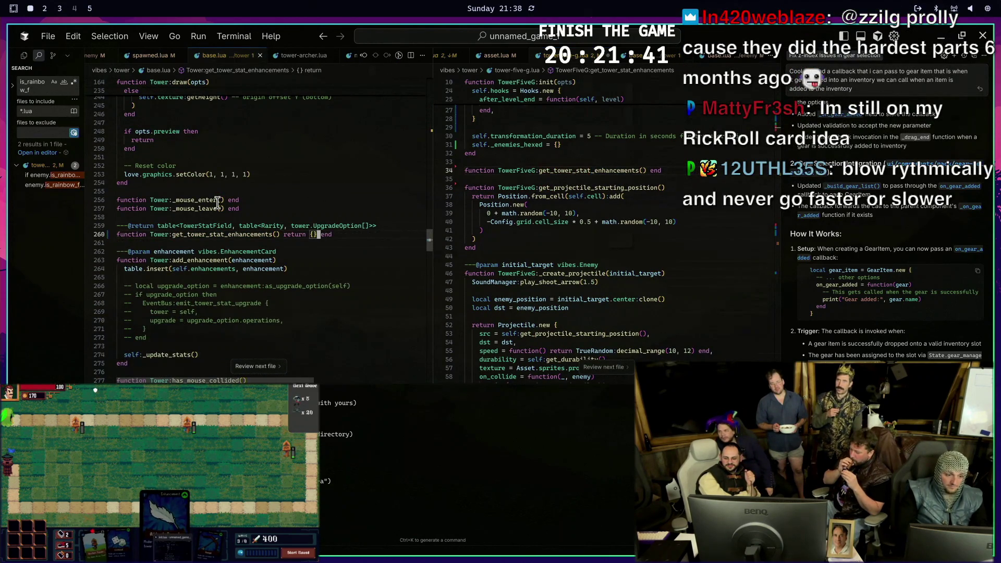
{"action": "key", "text": "G"}
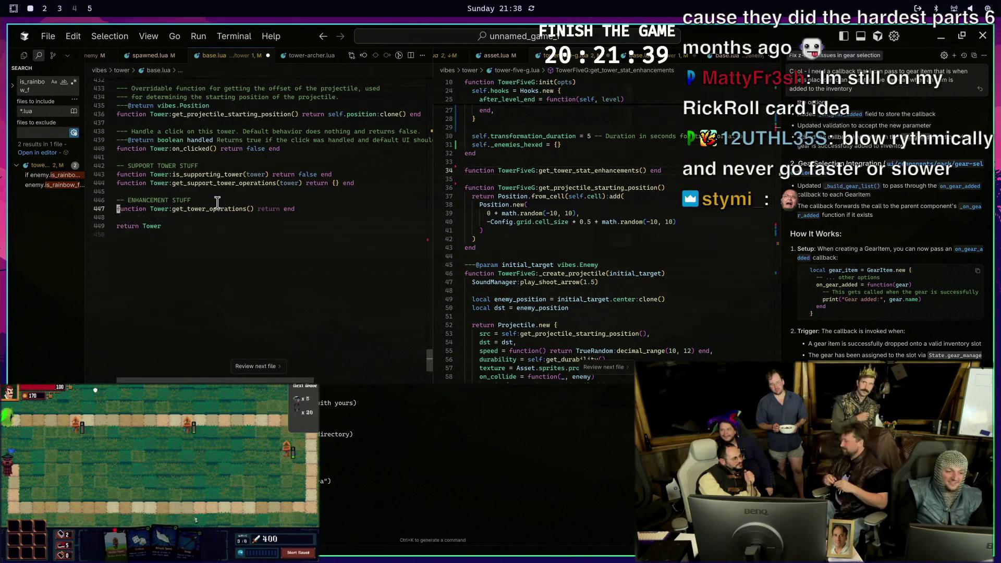
{"action": "key", "text": "o"}
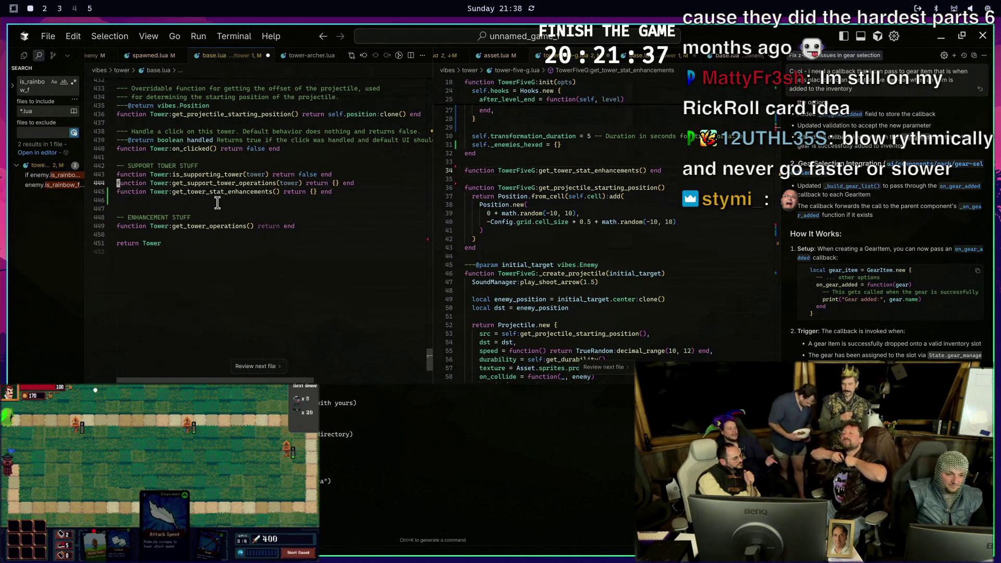
{"action": "key", "text": "Escape"}
{"action": "key", "text": "j"}
{"action": "key", "text": "j"}
{"action": "key", "text": "p"}
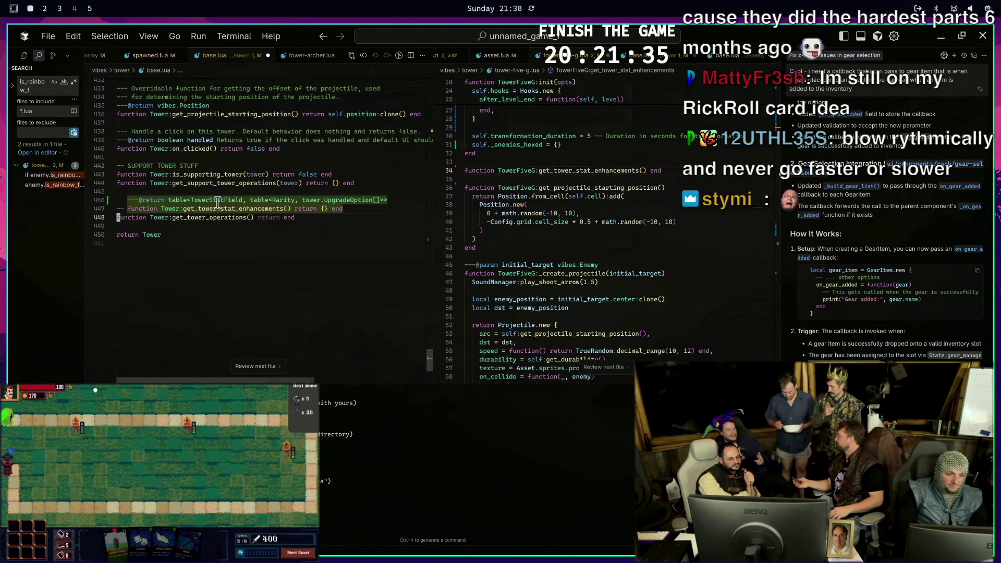
{"action": "key", "text": "d"}
{"action": "key", "text": "d"}
{"action": "key", "text": "p"}
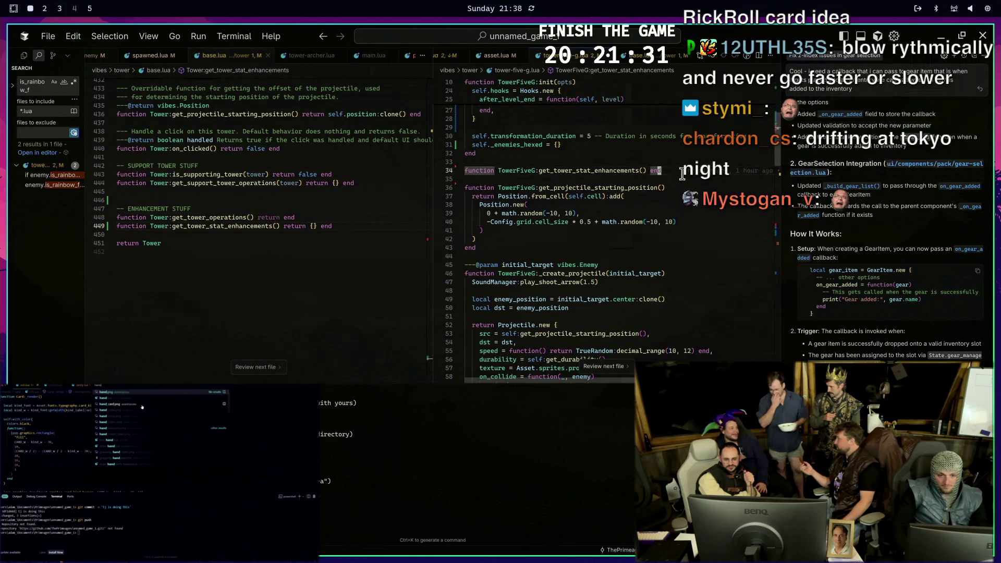
Delete the get_tower_stat_enhancements stub from tower-five-g.lua
{"action": "left_click", "coordinate": [682, 171]}
{"action": "key", "text": "d"}
{"action": "key", "text": "d"}
{"action": "key", "text": "d"}
{"action": "left_click", "coordinate": [518, 188]}
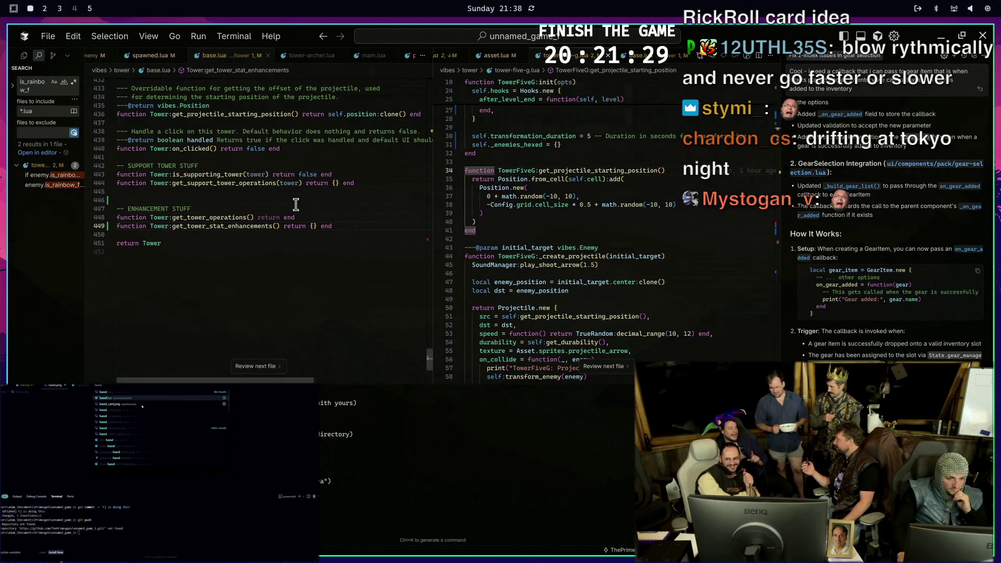
{"action": "left_click", "coordinate": [279, 212]}
{"action": "type", "text": "return {}"}
Remove the duplicated return in get_tower_operations and run Format Document on base.lua
{"action": "double_click", "coordinate": [285, 216]}
{"action": "key", "text": "BackSpace"}
{"action": "key", "text": "ctrl+shift+p"}
{"action": "key", "text": "Return"}
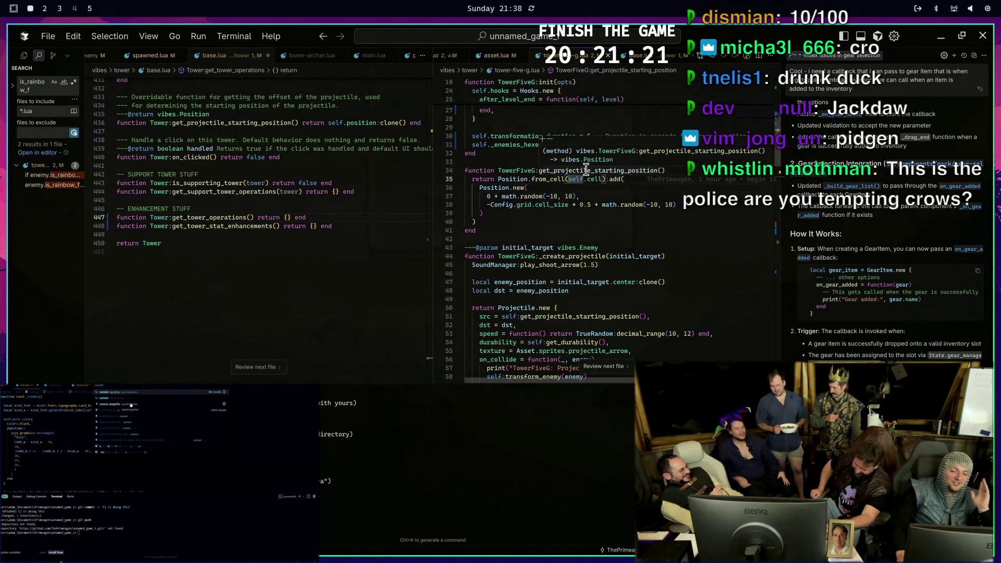
{"action": "left_click", "coordinate": [660, 184]}
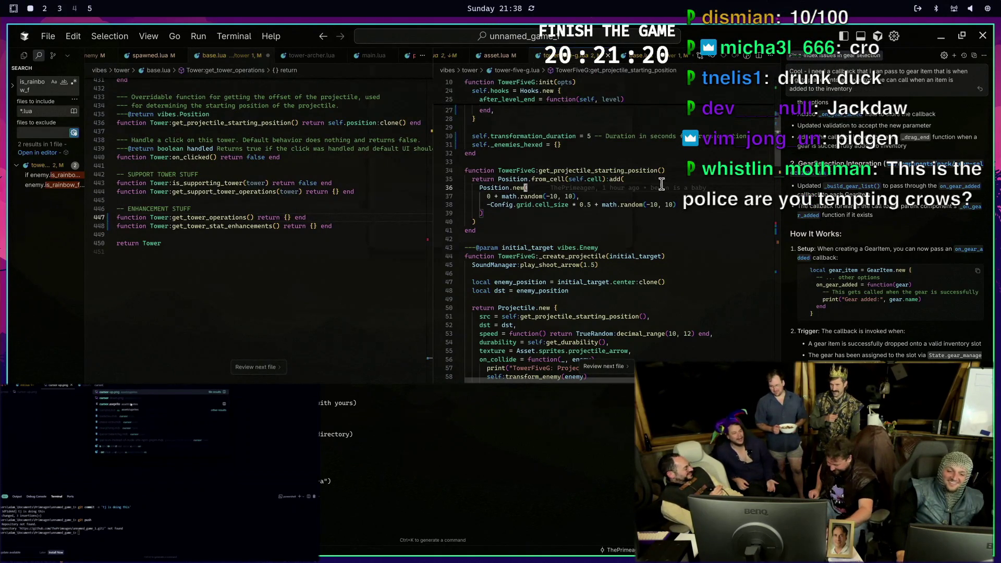
{"action": "left_click", "coordinate": [516, 196]}
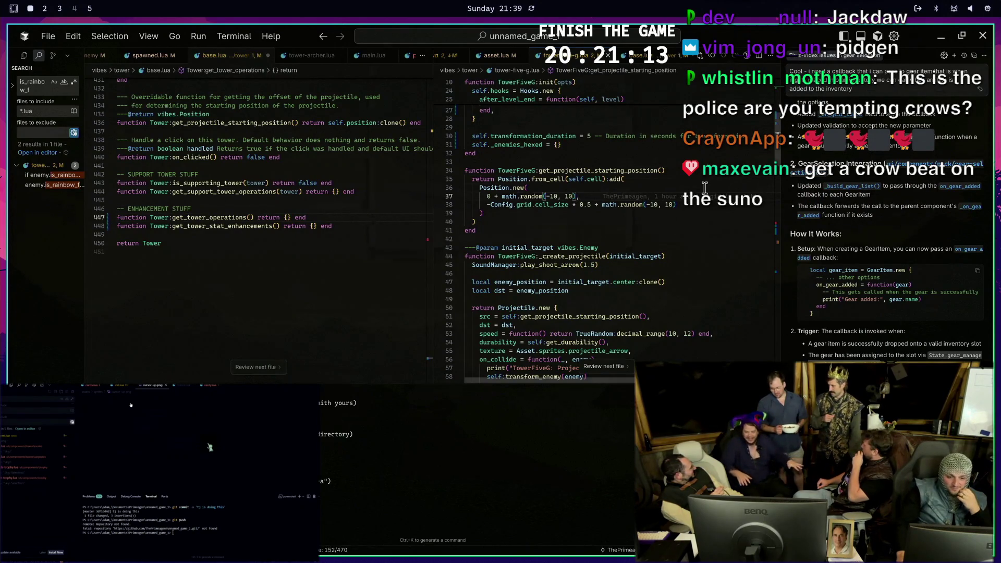
{"action": "key", "text": "Up"}
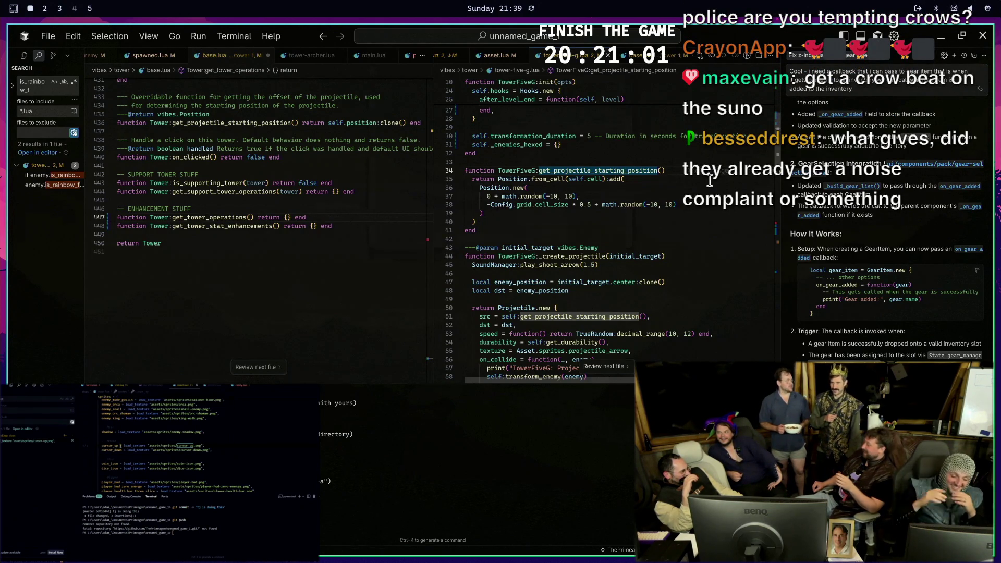
{"action": "double_click", "coordinate": [670, 205]}
{"action": "scroll", "coordinate": [657, 220], "scroll_direction": "down", "scroll_amount": 2}
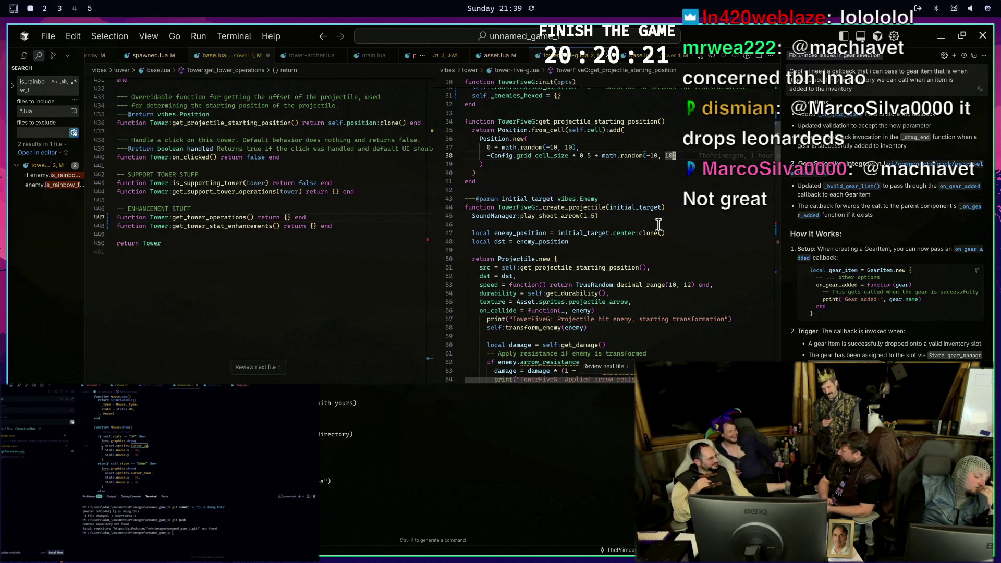
Delete the arrow_resistance damage block, damage_enemy call and debug prints from on_collide
{"action": "left_click", "coordinate": [658, 225]}
{"action": "left_click", "coordinate": [656, 233]}
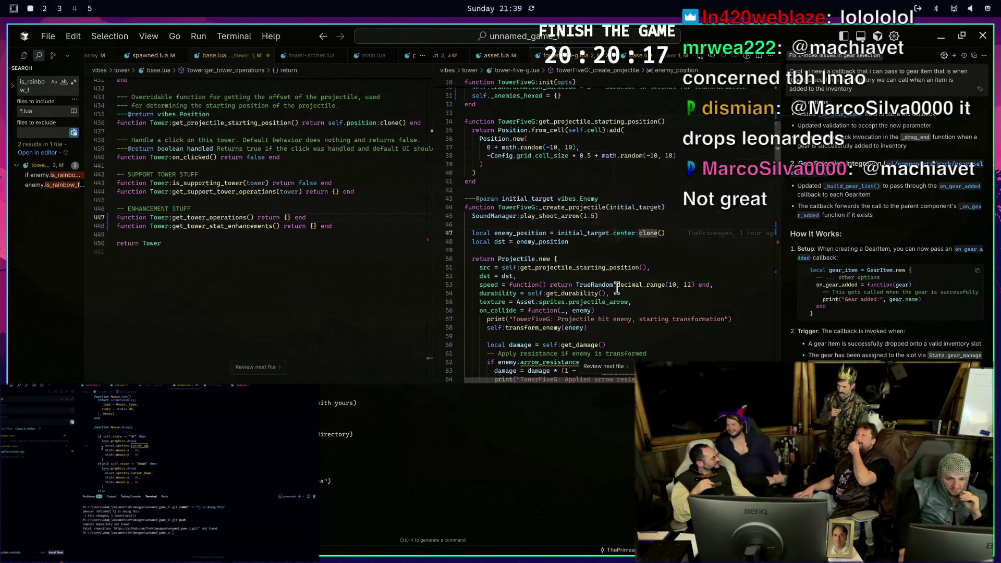
{"action": "scroll", "coordinate": [616, 288], "scroll_direction": "down", "scroll_amount": 2}
{"action": "scroll", "coordinate": [634, 256], "scroll_direction": "down", "scroll_amount": 1}
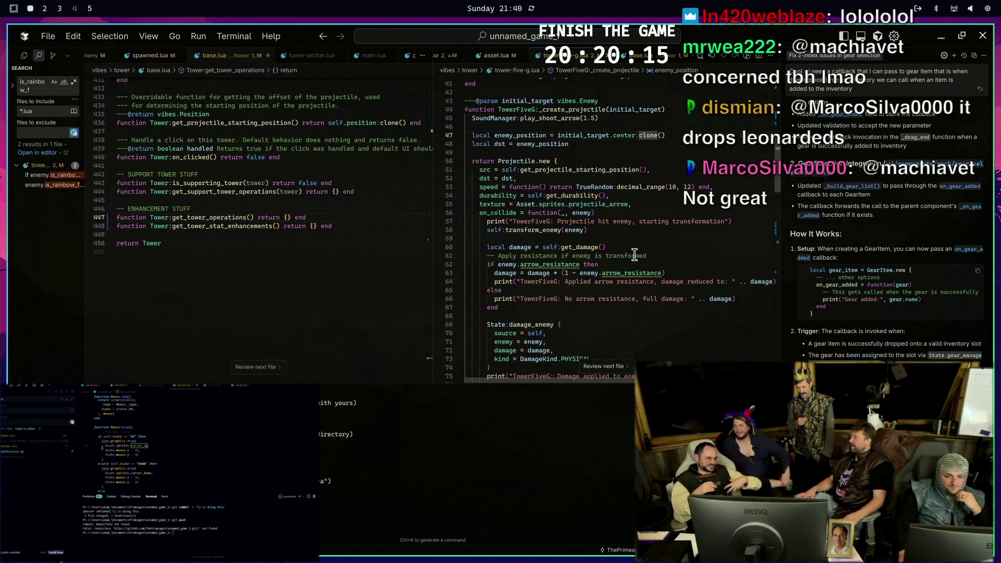
{"action": "scroll", "coordinate": [634, 257], "scroll_direction": "down", "scroll_amount": 2}
{"action": "scroll", "coordinate": [634, 257], "scroll_direction": "down", "scroll_amount": 1}
{"action": "scroll", "coordinate": [673, 256], "scroll_direction": "up", "scroll_amount": 2}
{"action": "scroll", "coordinate": [708, 256], "scroll_direction": "up", "scroll_amount": 1}
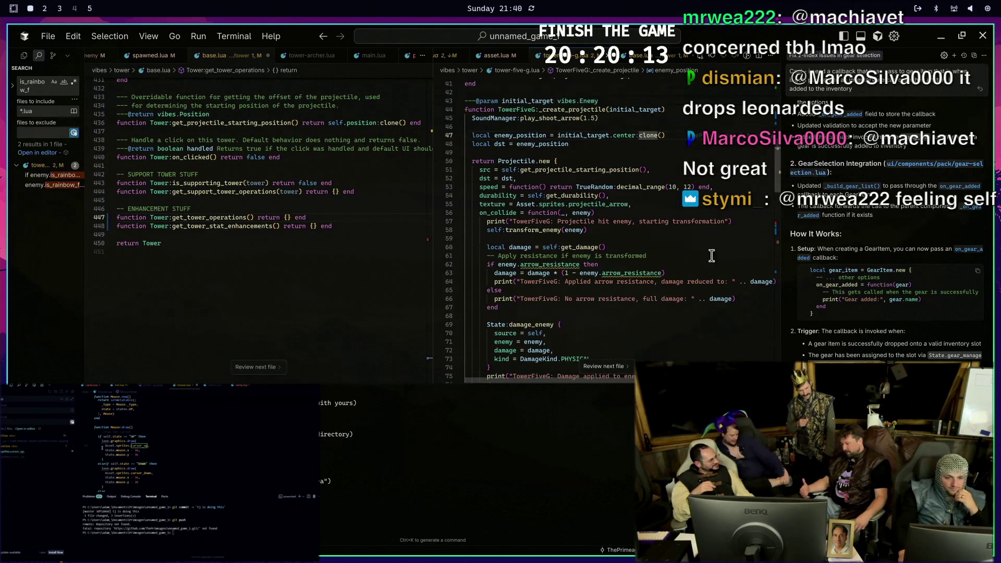
{"action": "left_click", "coordinate": [757, 270]}
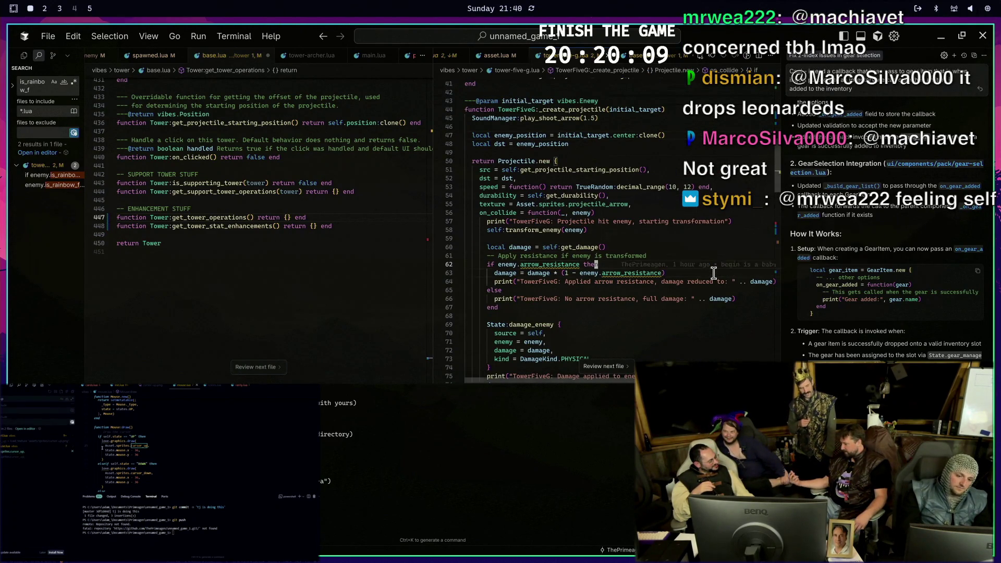
{"action": "key", "text": "ctrl+z"}
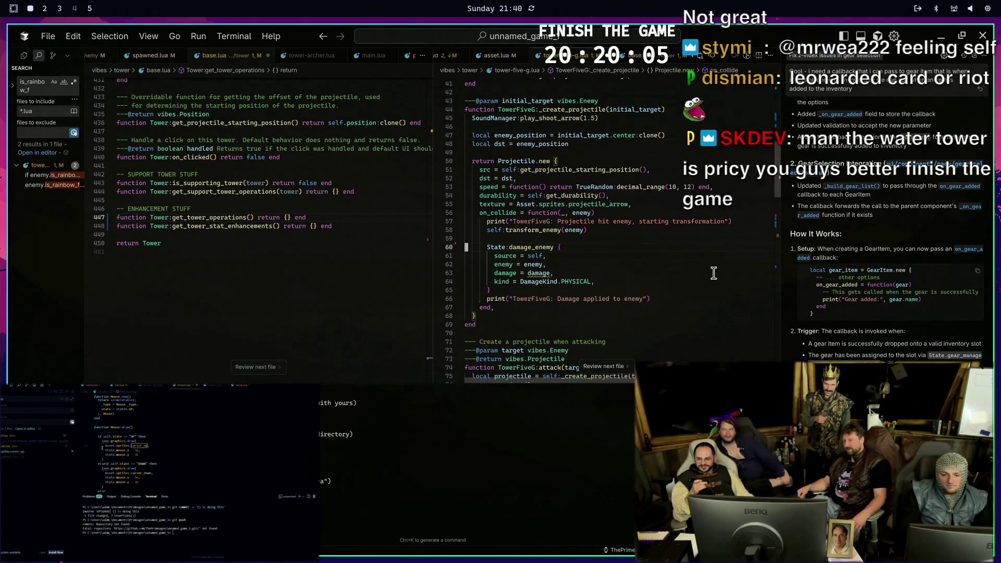
{"action": "key", "text": "ctrl+z"}
{"action": "key", "text": "ctrl+z"}
{"action": "key", "text": "ctrl+z"}
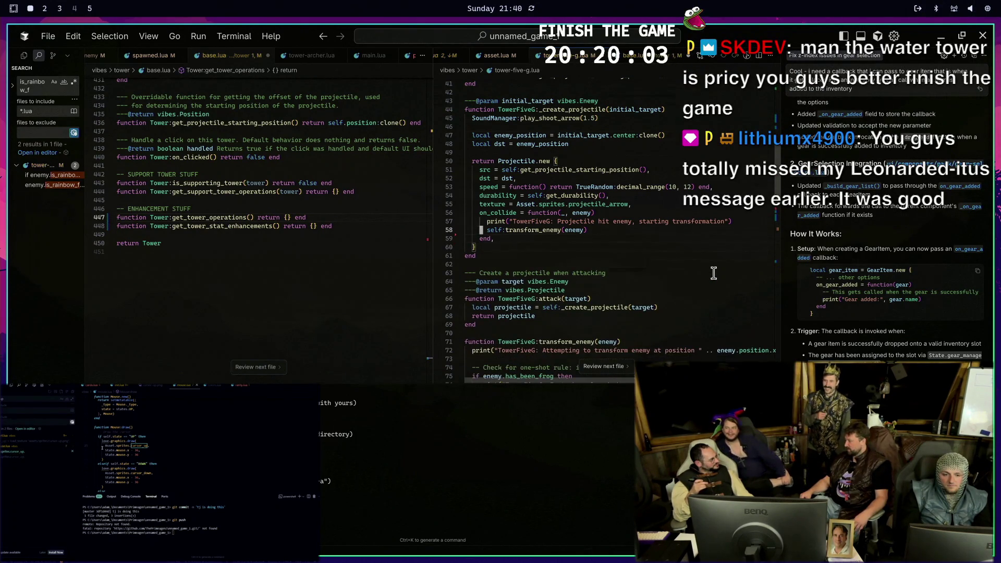
{"action": "key", "text": "ctrl+z"}
{"action": "key", "text": "ctrl+z"}
{"action": "key", "text": "ctrl+z"}
{"action": "key", "text": "ctrl+z"}
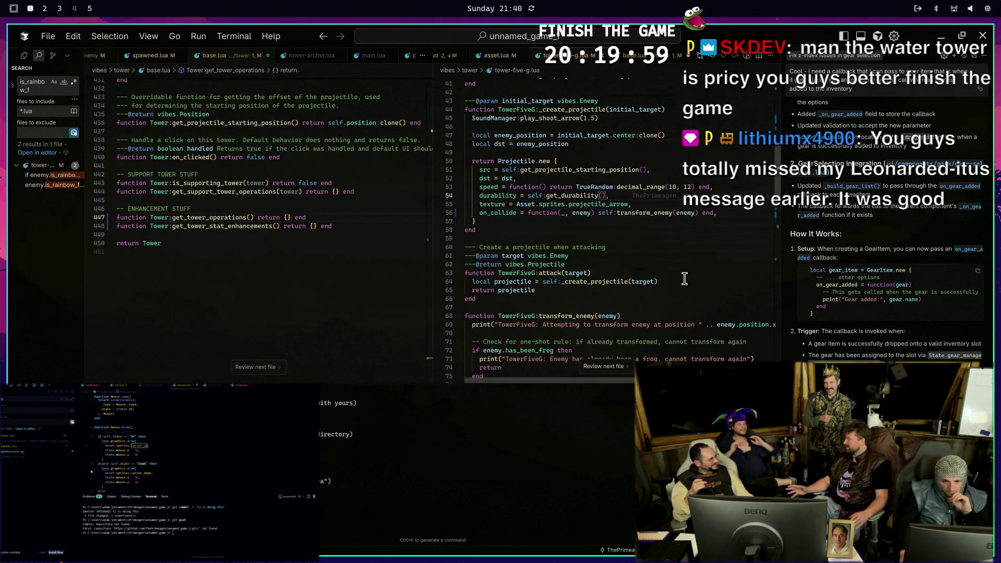
{"action": "left_click", "coordinate": [677, 278]}
{"action": "scroll", "coordinate": [669, 203], "scroll_direction": "up", "scroll_amount": 2}
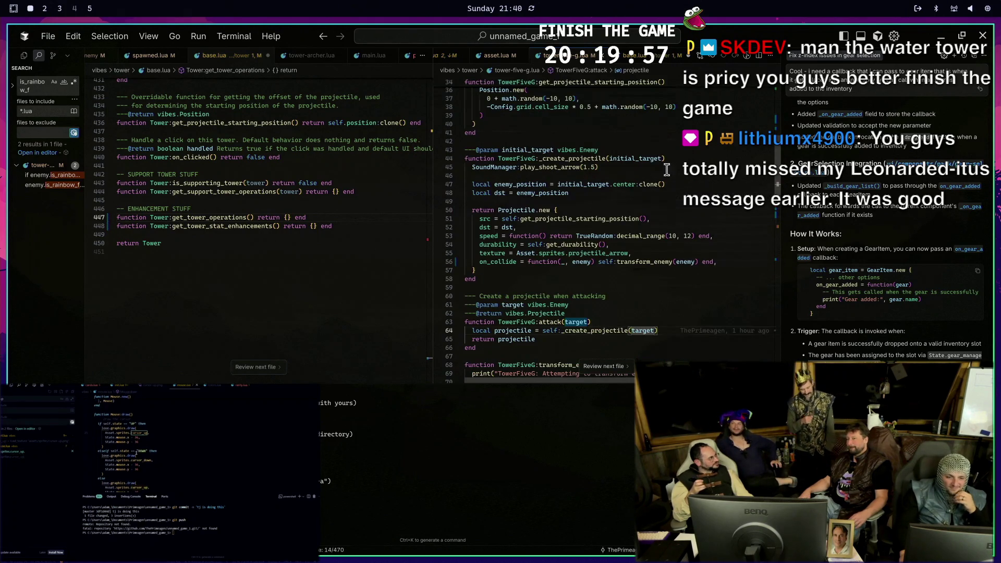
{"action": "left_click", "coordinate": [646, 194]}
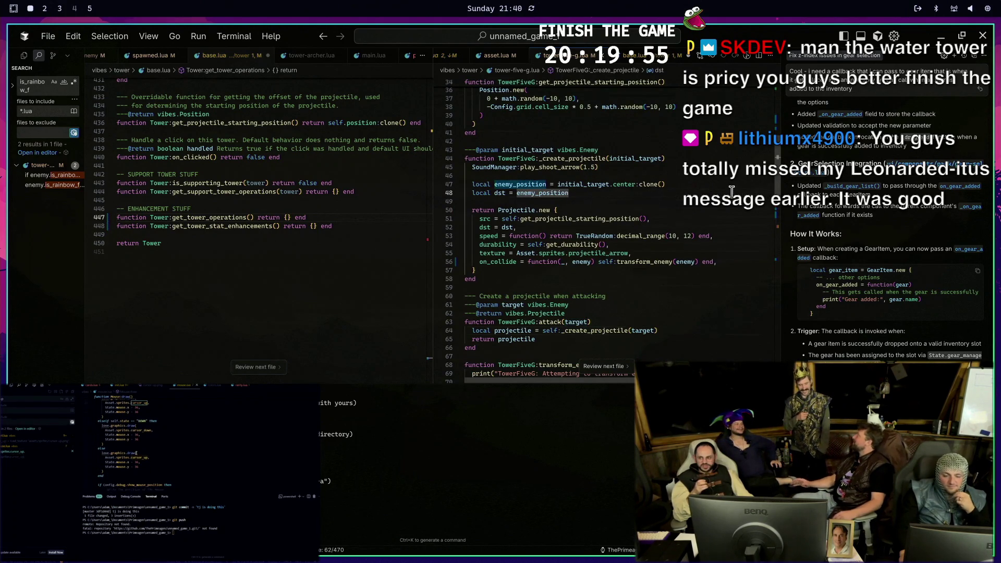
{"action": "left_click", "coordinate": [716, 219]}
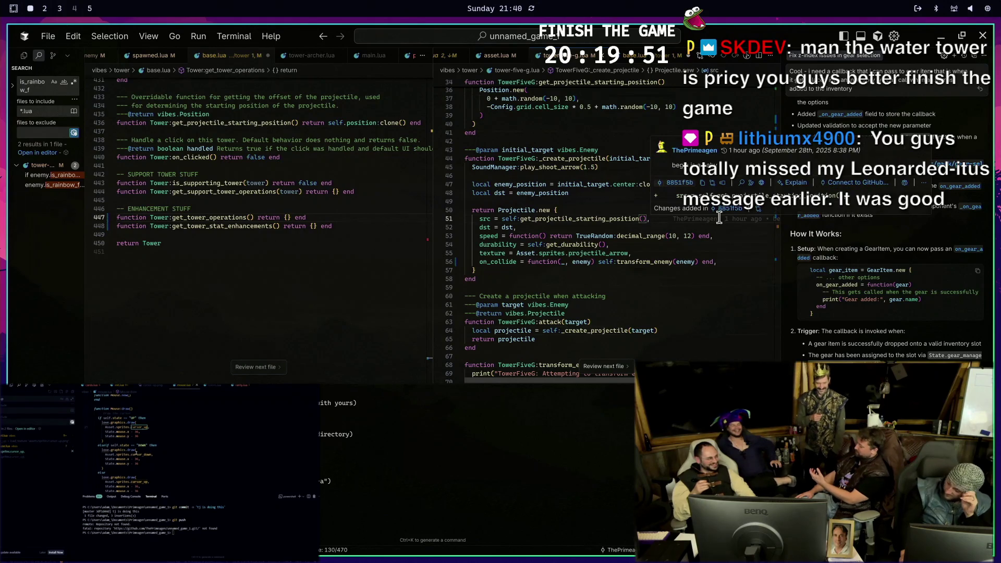
{"action": "mouse_move", "coordinate": [708, 219]}
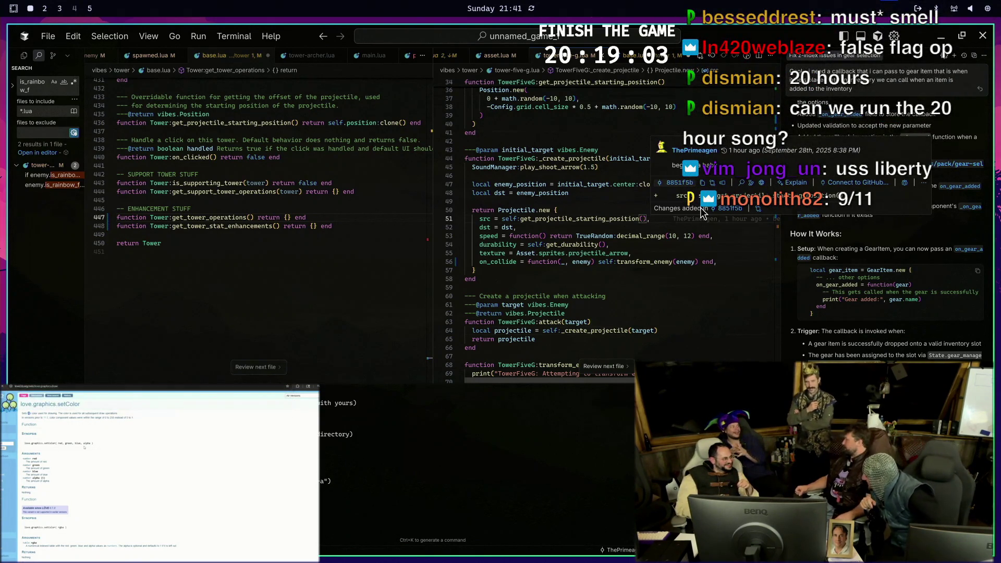
{"action": "scroll", "coordinate": [83, 447], "scroll_direction": "down", "scroll_amount": 3}
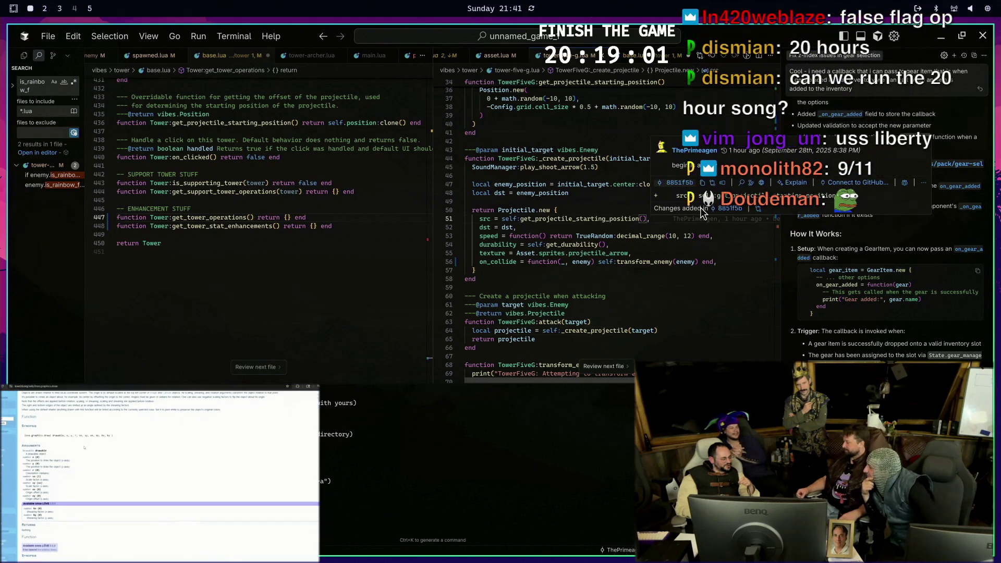
{"action": "scroll", "coordinate": [170, 470], "scroll_direction": "down", "scroll_amount": 2}
{"action": "scroll", "coordinate": [171, 470], "scroll_direction": "down", "scroll_amount": 2}
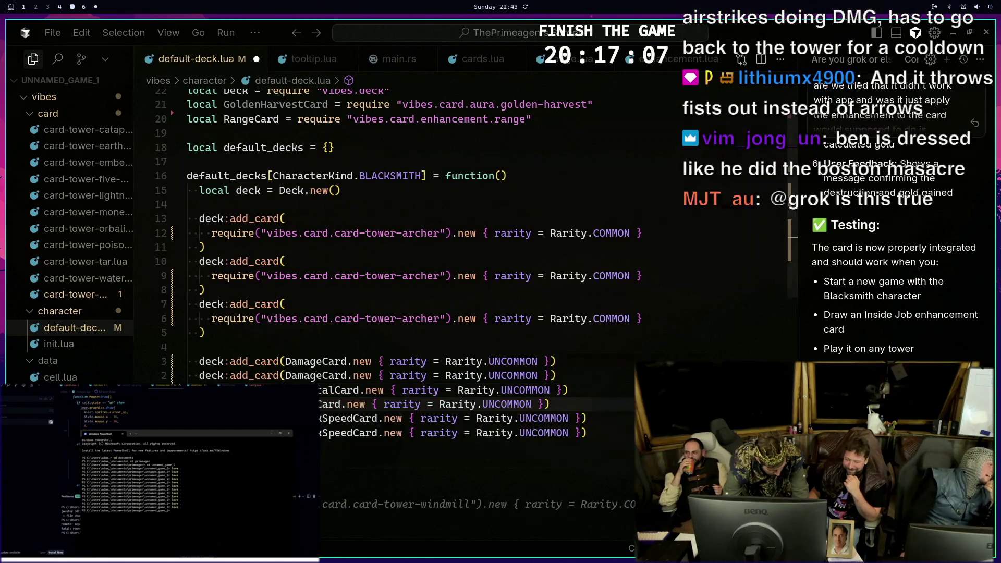
Delete the second AttackSpeedCard line from the Blacksmith's default deck
{"action": "key", "text": "j"}
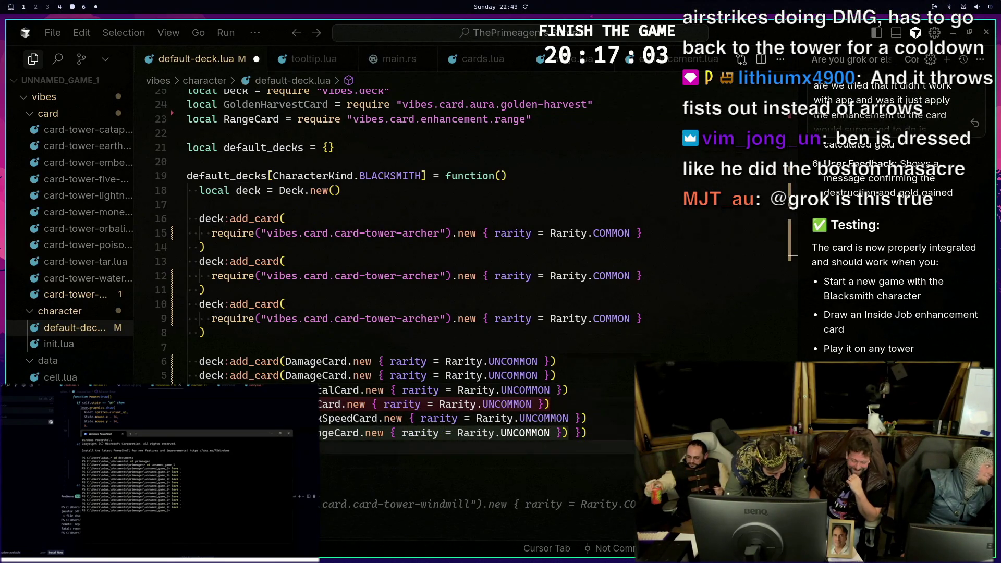
{"action": "key", "text": "o"}
{"action": "key", "text": "Escape"}
{"action": "key", "text": "k"}
{"action": "key", "text": "d"}
{"action": "key", "text": "d"}
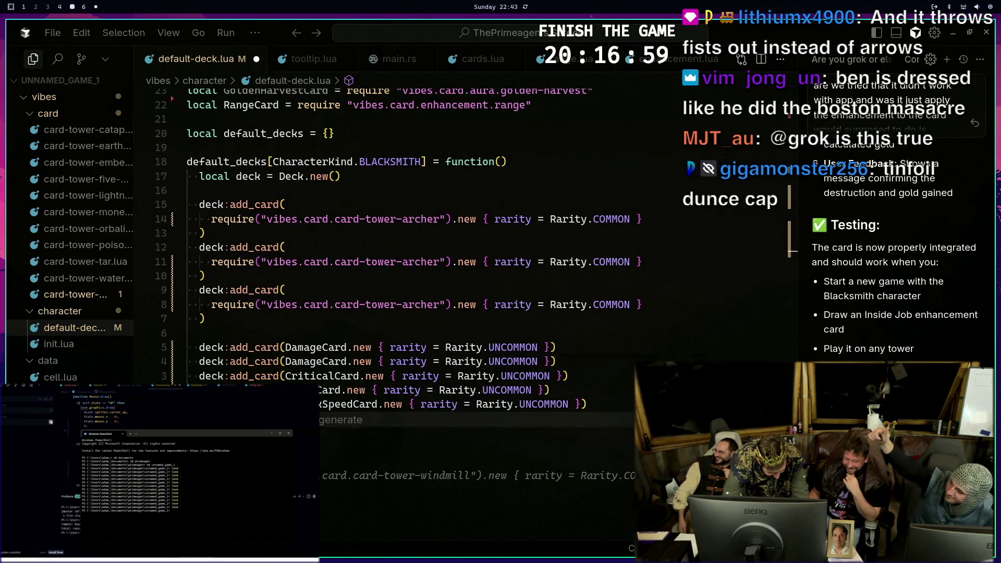
Switch to the terminal, stop the running game and recall 'love . --test-game'
{"action": "key", "text": "super+4"}
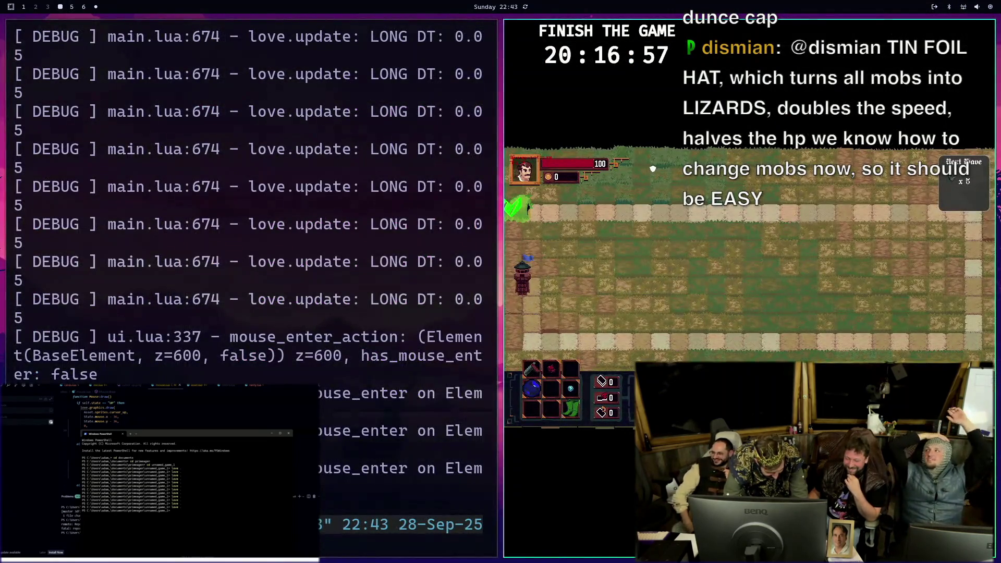
{"action": "key", "text": "ctrl+c"}
{"action": "key", "text": "Up"}
Relaunch the game in test mode from the terminal
{"action": "key", "text": "Return"}
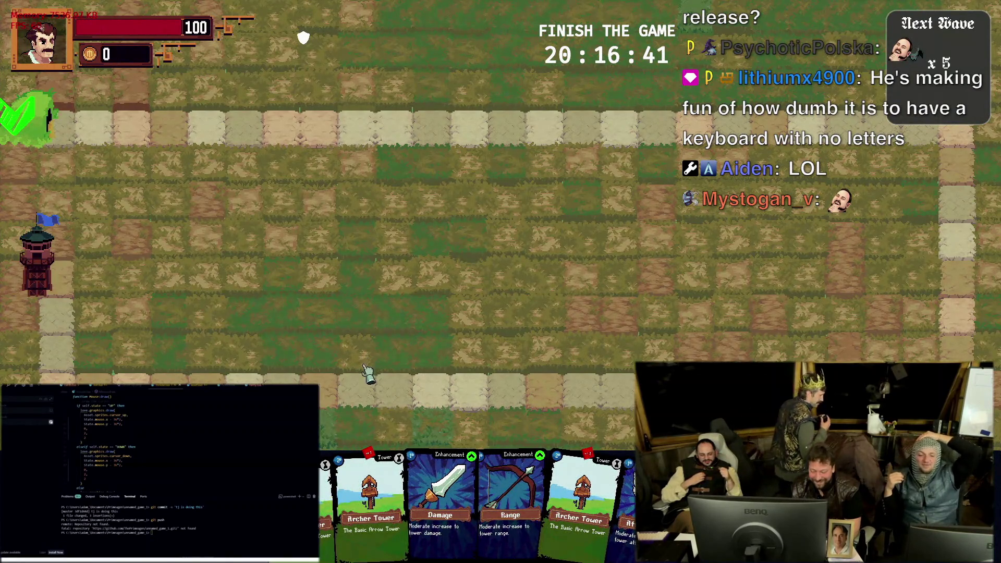
Place archer towers at the field's top right and lower right, then move a third toward the upper left
{"action": "mouse_move", "coordinate": [305, 485]}
{"action": "left_mouse_down"}
{"action": "mouse_move", "coordinate": [847, 178]}
{"action": "mouse_move", "coordinate": [880, 178]}
{"action": "left_mouse_up"}
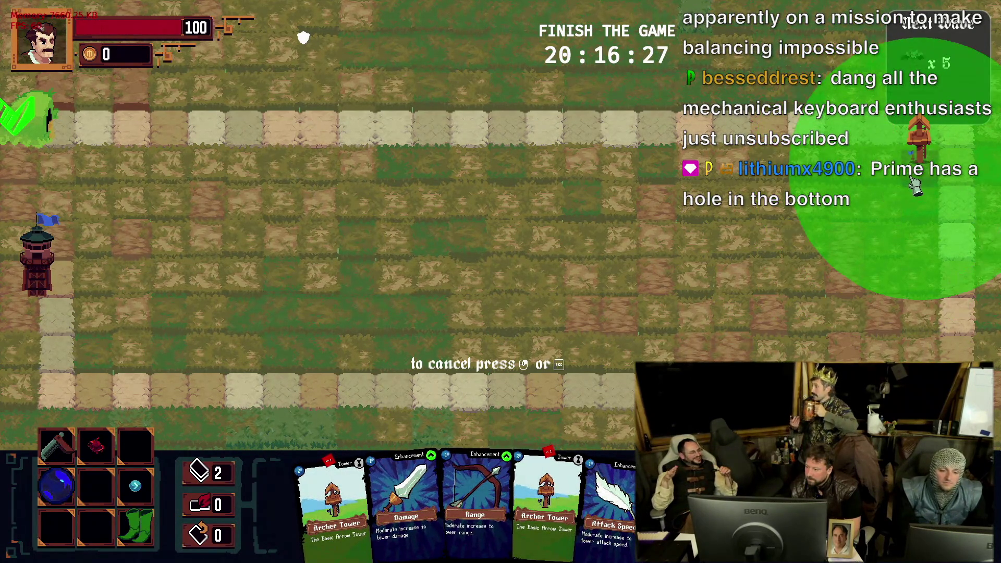
{"action": "left_click", "coordinate": [916, 183]}
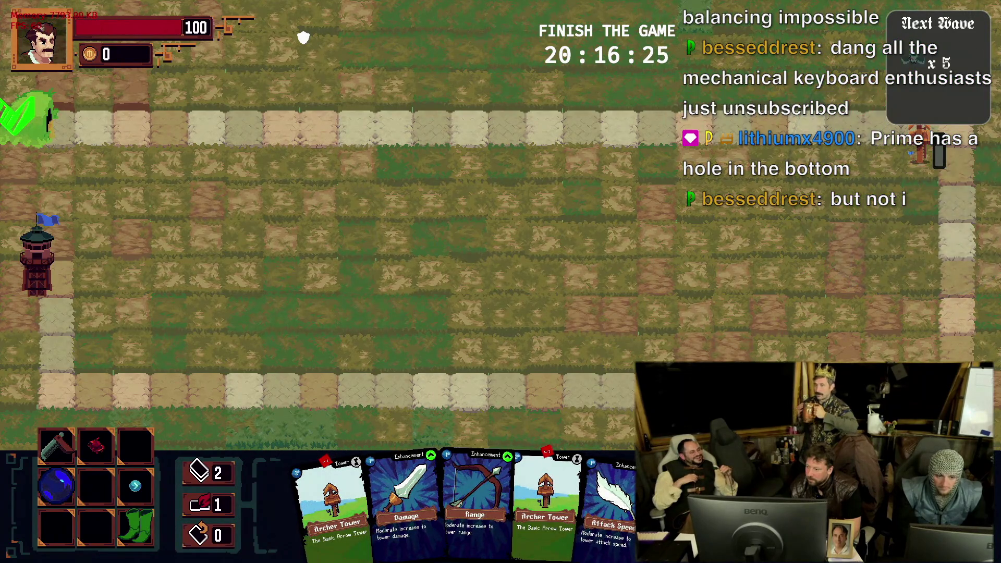
{"action": "left_click", "coordinate": [519, 490]}
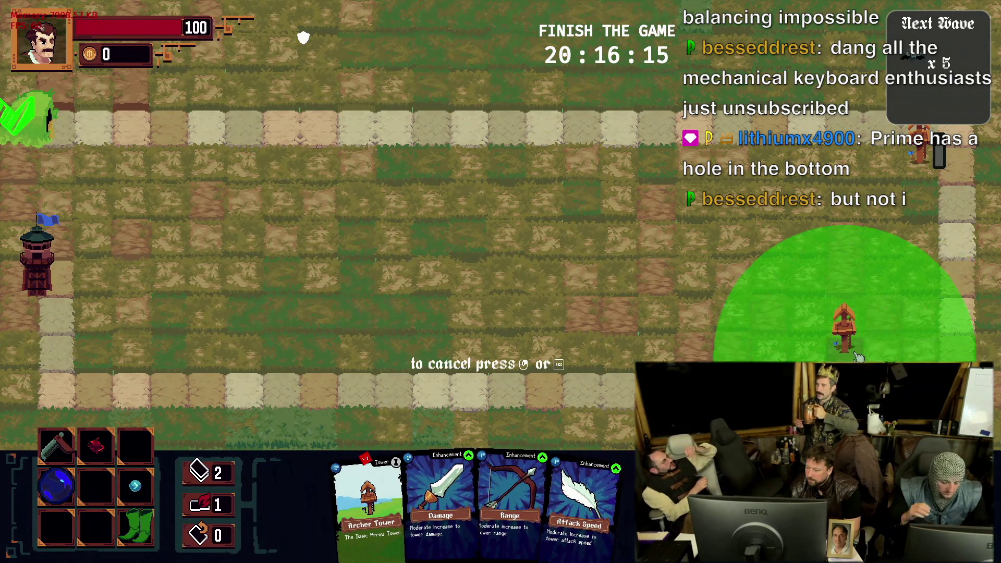
{"action": "left_click", "coordinate": [883, 356]}
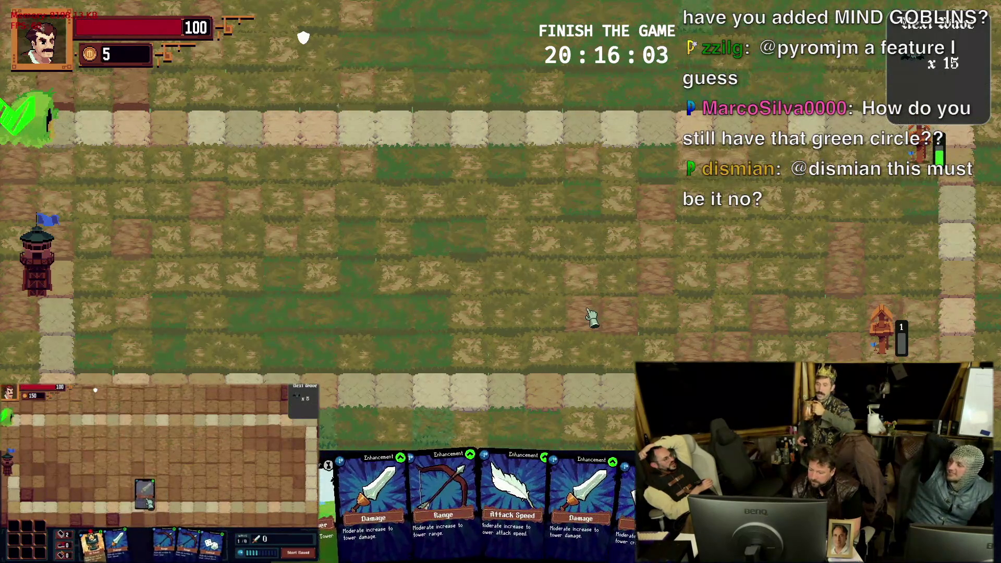
{"action": "mouse_move", "coordinate": [618, 438]}
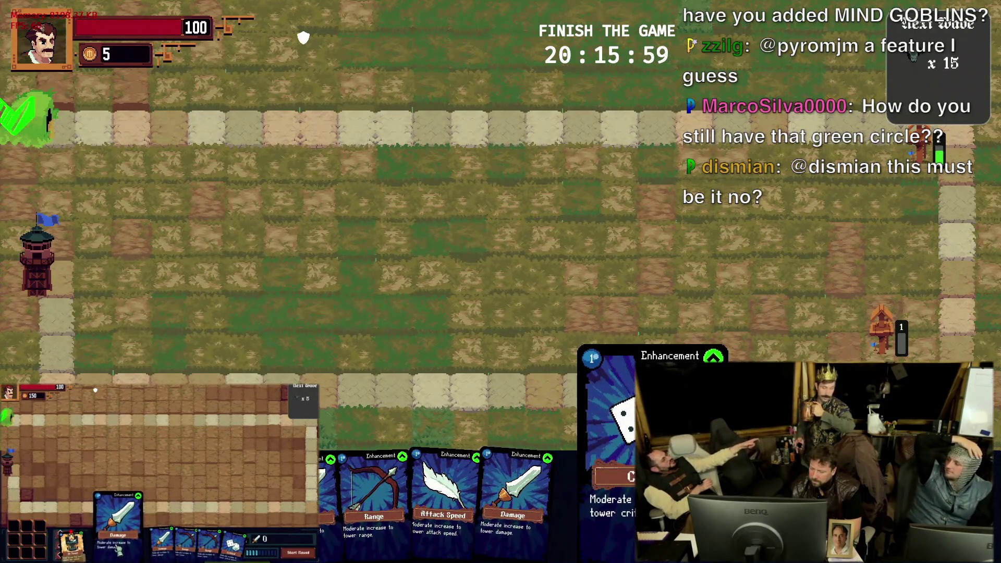
{"action": "mouse_move", "coordinate": [297, 469]}
{"action": "left_mouse_down"}
{"action": "mouse_move", "coordinate": [452, 137]}
{"action": "mouse_move", "coordinate": [462, 174]}
{"action": "left_mouse_up"}
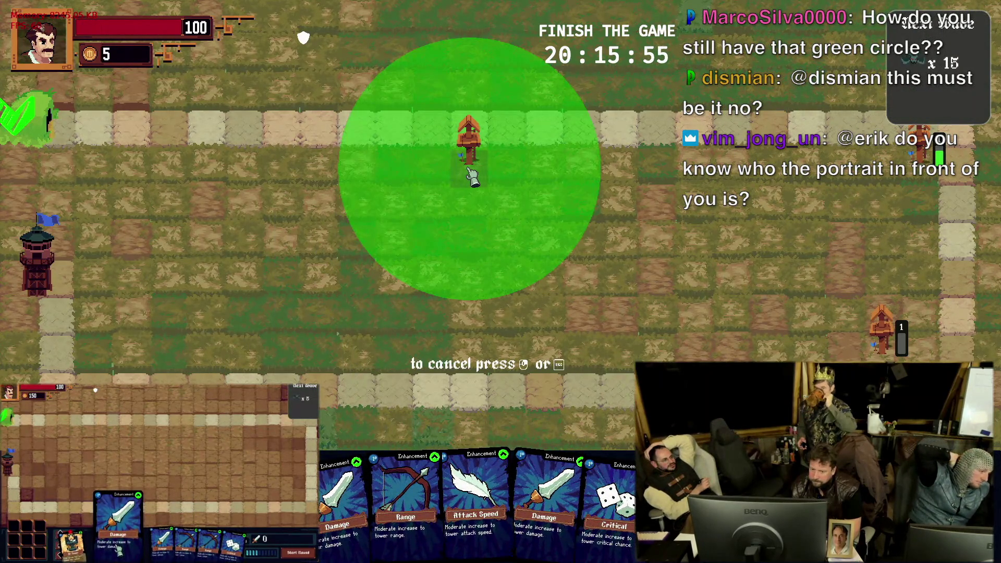
{"action": "mouse_move", "coordinate": [471, 178]}
{"action": "left_mouse_down"}
{"action": "mouse_move", "coordinate": [180, 185]}
{"action": "mouse_move", "coordinate": [176, 259]}
{"action": "mouse_move", "coordinate": [228, 286]}
{"action": "mouse_move", "coordinate": [223, 236]}
{"action": "mouse_move", "coordinate": [217, 257]}
{"action": "mouse_move", "coordinate": [252, 258]}
{"action": "mouse_move", "coordinate": [173, 258]}
{"action": "left_mouse_up"}
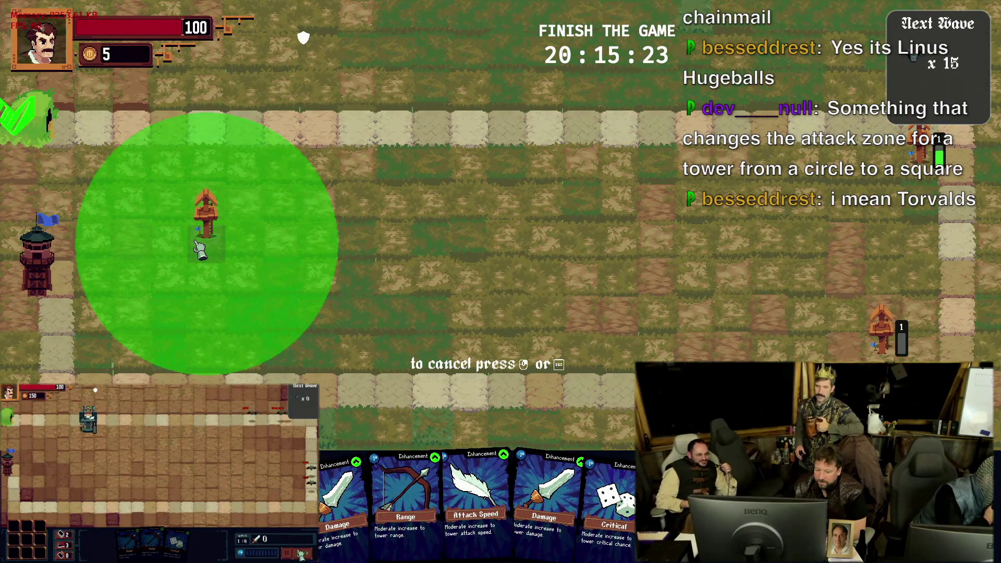
Place the upper-left archer tower, give it the Range enhancement and inspect its stats
{"action": "left_click", "coordinate": [200, 249]}
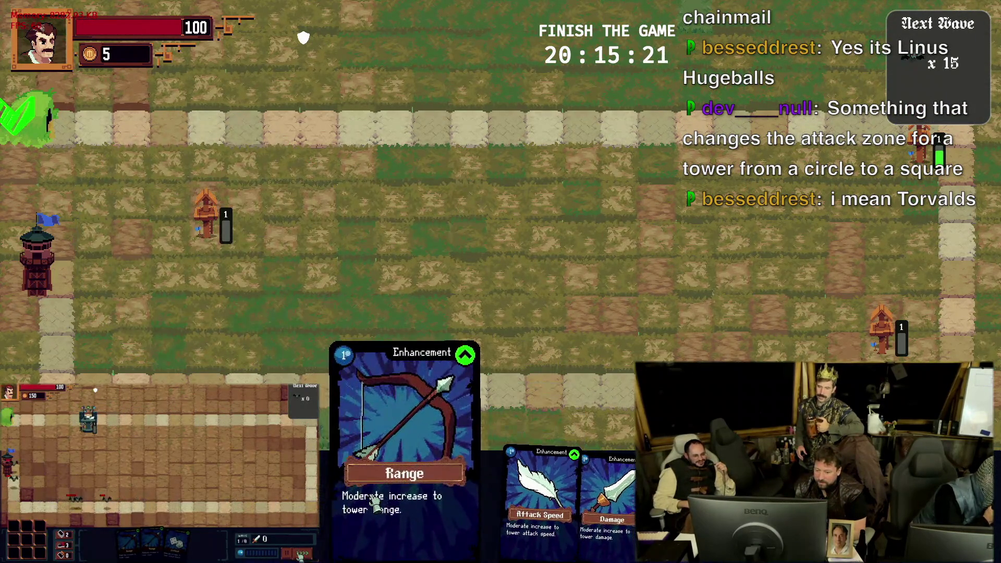
{"action": "left_click_drag", "start_coordinate": [367, 489], "coordinate": [215, 213]}
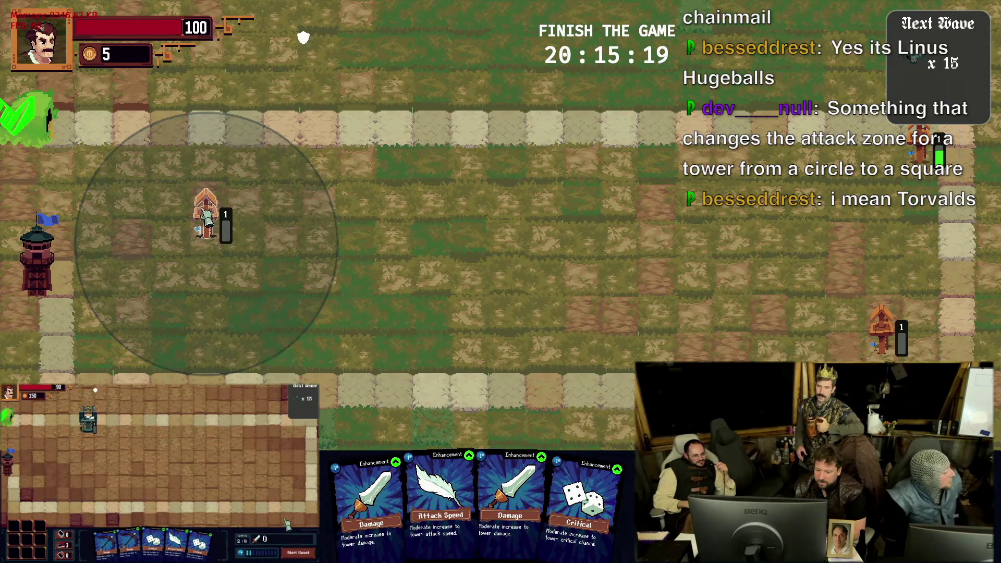
{"action": "left_click", "coordinate": [205, 229]}
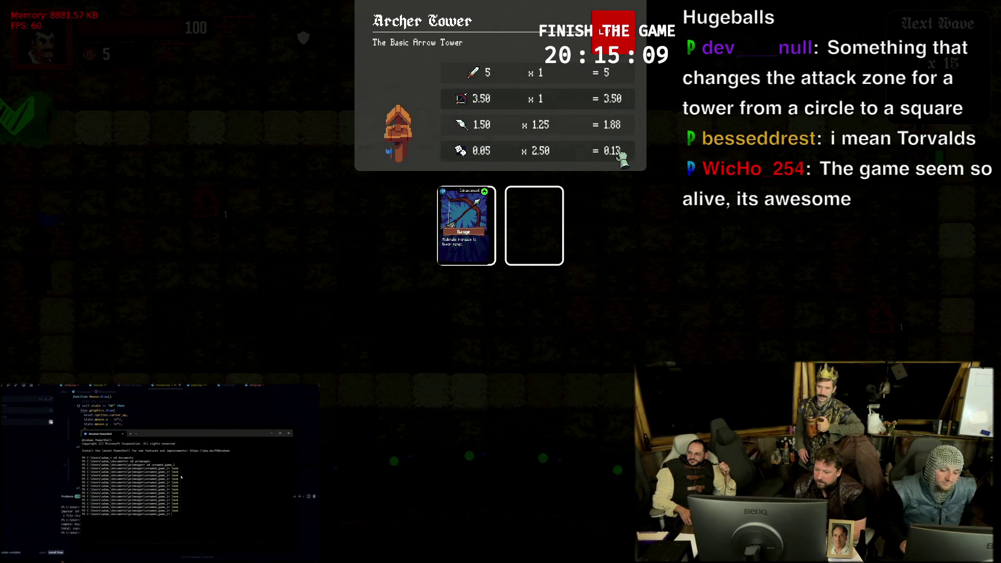
{"action": "left_click", "coordinate": [306, 212]}
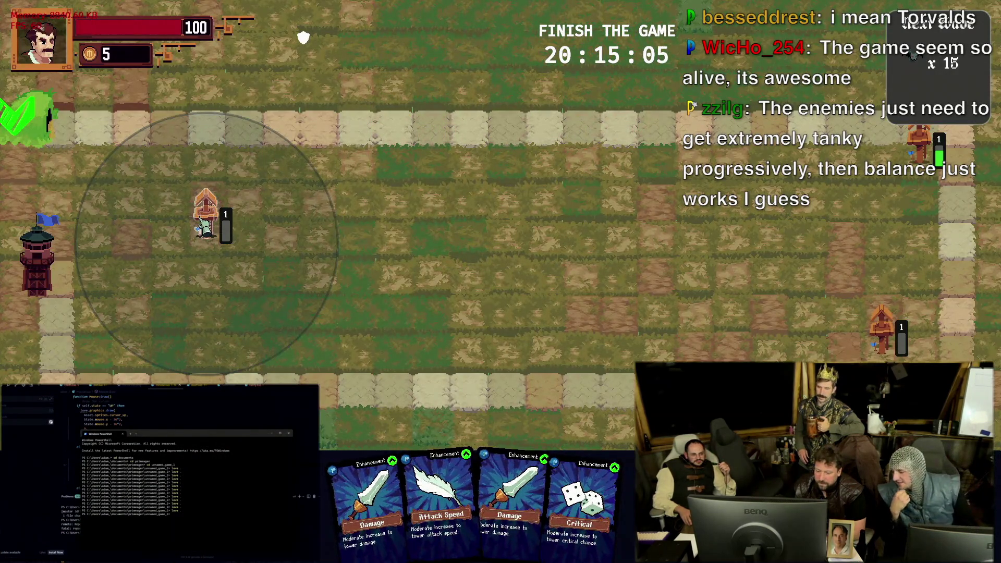
Review the left tower's stats again, then apply Attack Speed to the upper-right tower, raising it to level 2
{"action": "left_click", "coordinate": [205, 211]}
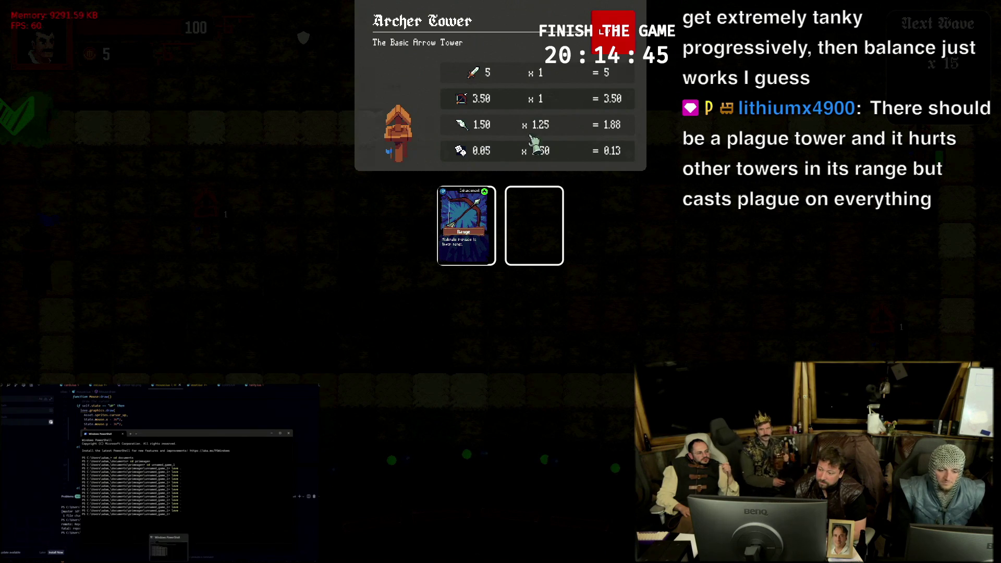
{"action": "left_click", "coordinate": [332, 228]}
{"action": "mouse_move", "coordinate": [442, 462]}
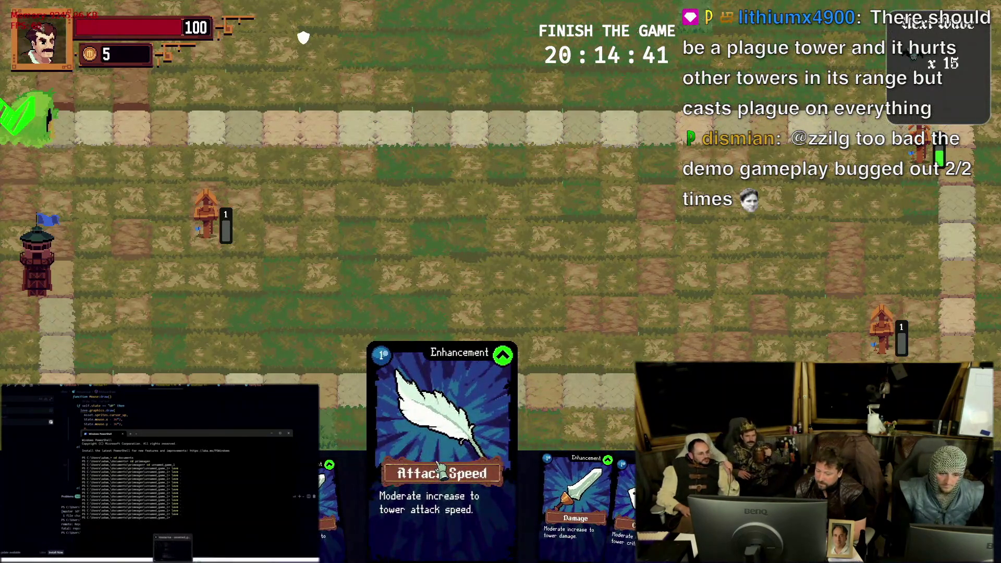
{"action": "left_click", "coordinate": [216, 239]}
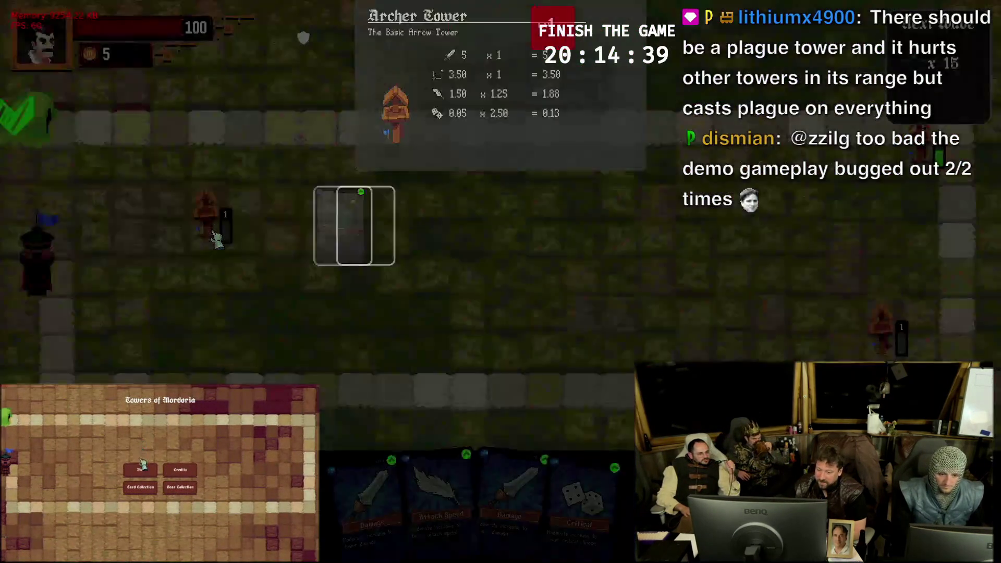
{"action": "left_click", "coordinate": [253, 232]}
{"action": "mouse_move", "coordinate": [510, 501]}
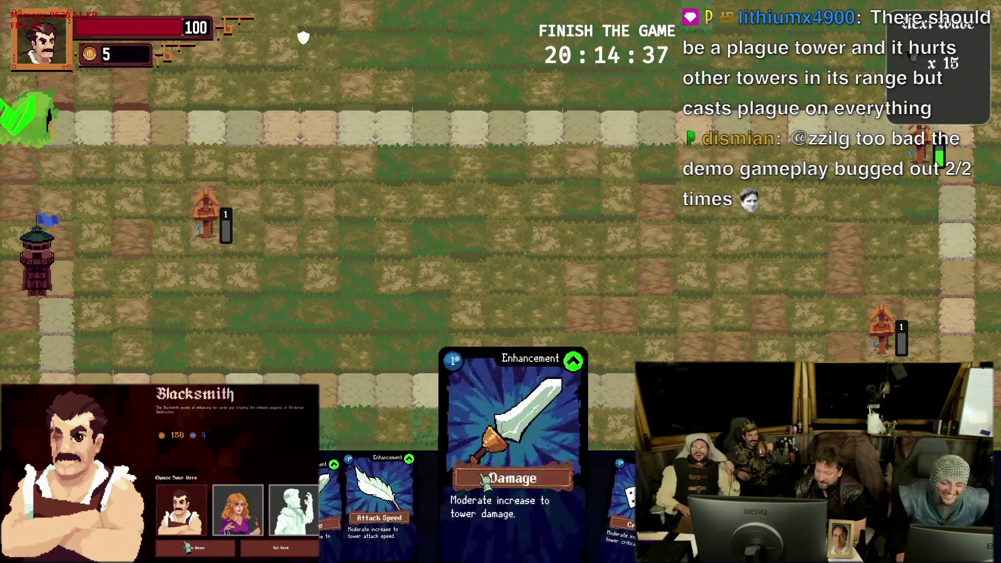
{"action": "left_click_drag", "start_coordinate": [433, 475], "coordinate": [922, 153]}
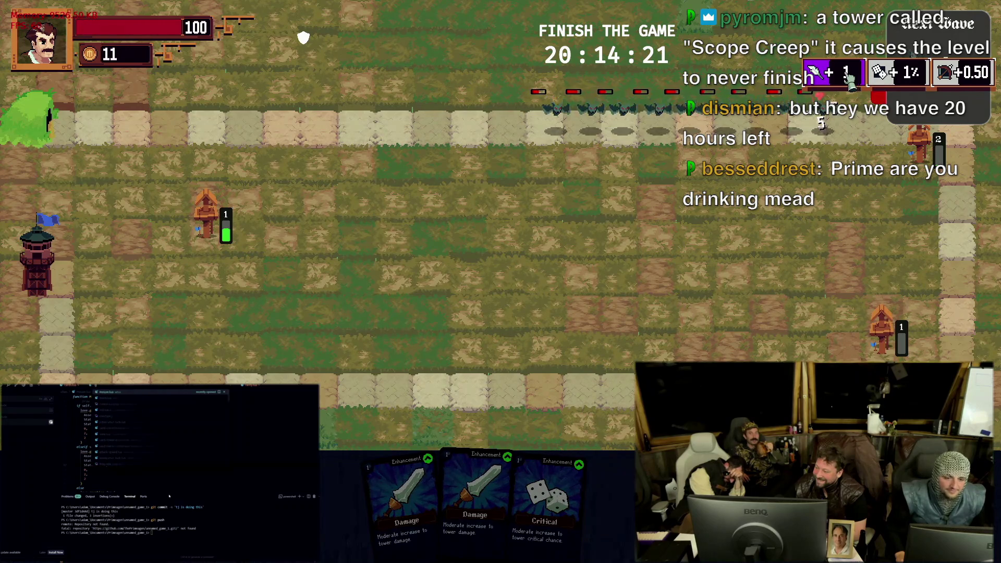
Take a level-up bonus and apply the Damage card to the right tower
{"action": "left_click", "coordinate": [947, 79]}
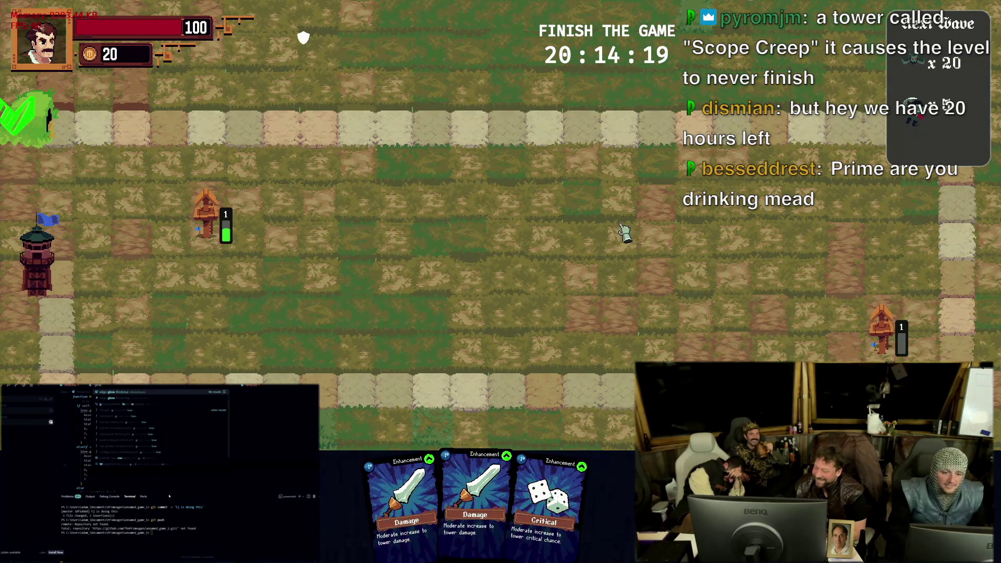
{"action": "mouse_move", "coordinate": [475, 497]}
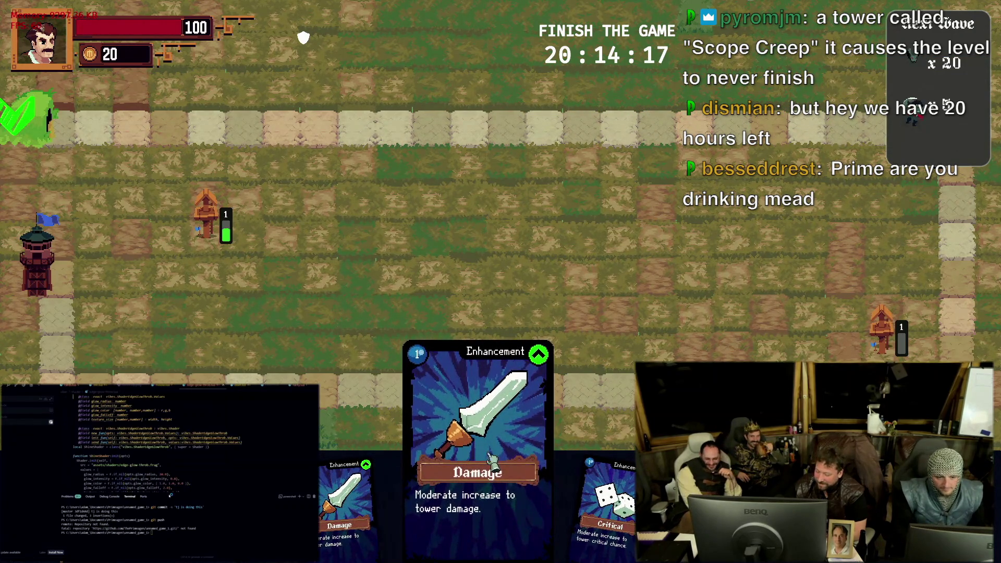
{"action": "mouse_move", "coordinate": [547, 446]}
{"action": "left_mouse_down"}
{"action": "mouse_move", "coordinate": [945, 121]}
{"action": "mouse_move", "coordinate": [939, 125]}
{"action": "left_mouse_up"}
{"action": "left_click_drag", "start_coordinate": [530, 545], "coordinate": [945, 111]}
{"action": "left_click_drag", "start_coordinate": [539, 453], "coordinate": [902, 328]}
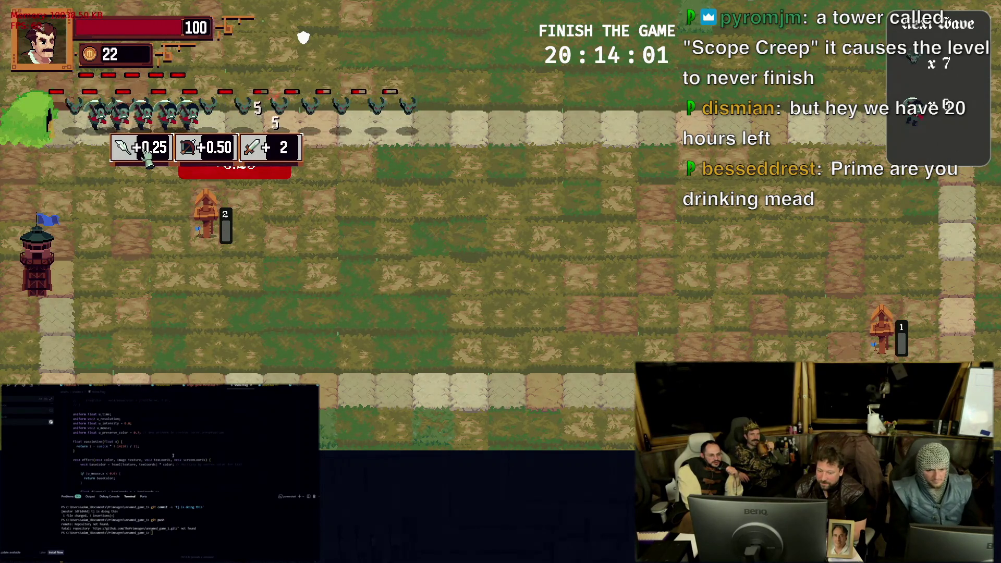
Take level-up bonuses, raising the left archer tower to level 2, and let the wave clear
{"action": "left_click", "coordinate": [210, 159]}
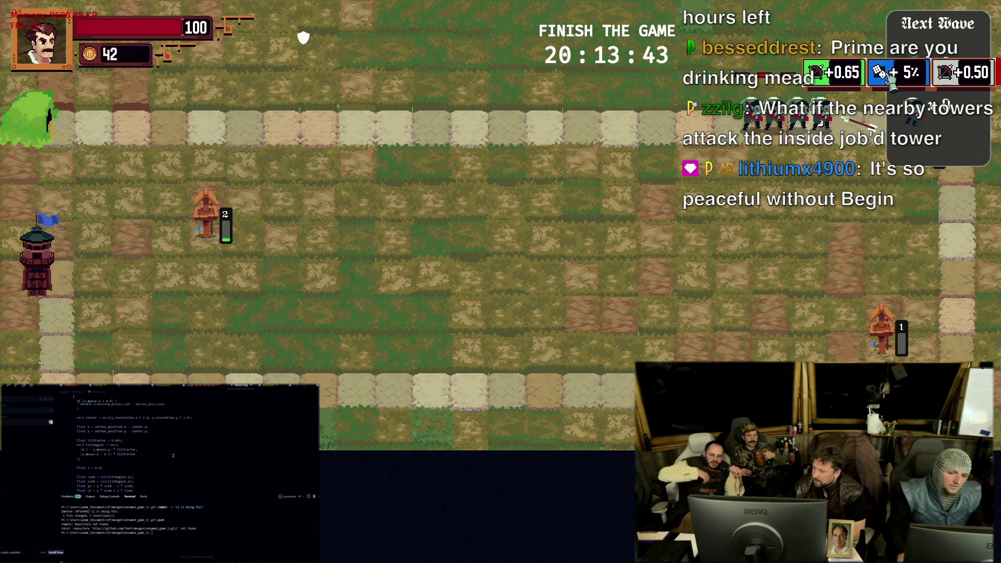
{"action": "left_click", "coordinate": [890, 78]}
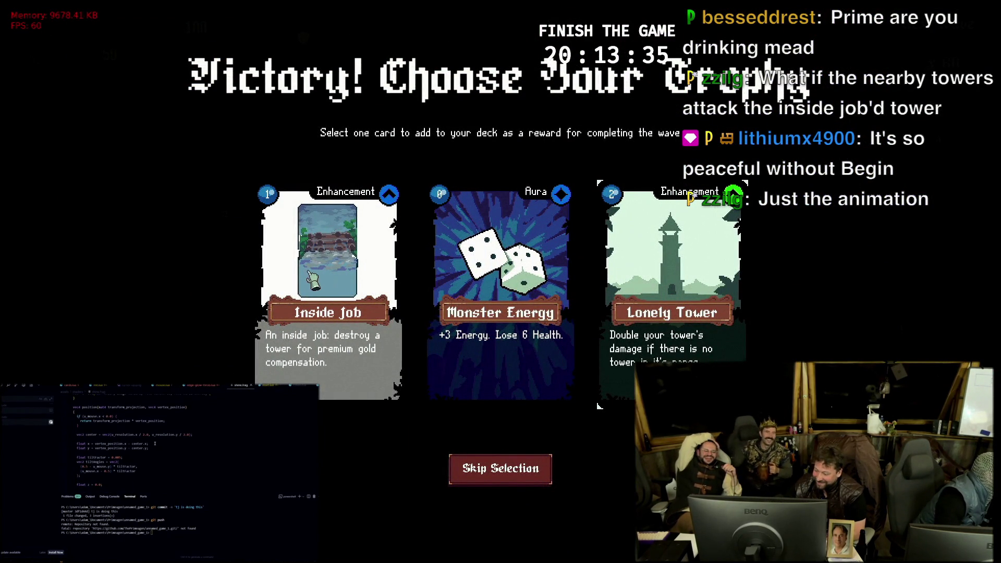
Claim the Inside Job trophy to finish the main level and start the bonus waves
{"action": "left_click", "coordinate": [321, 276]}
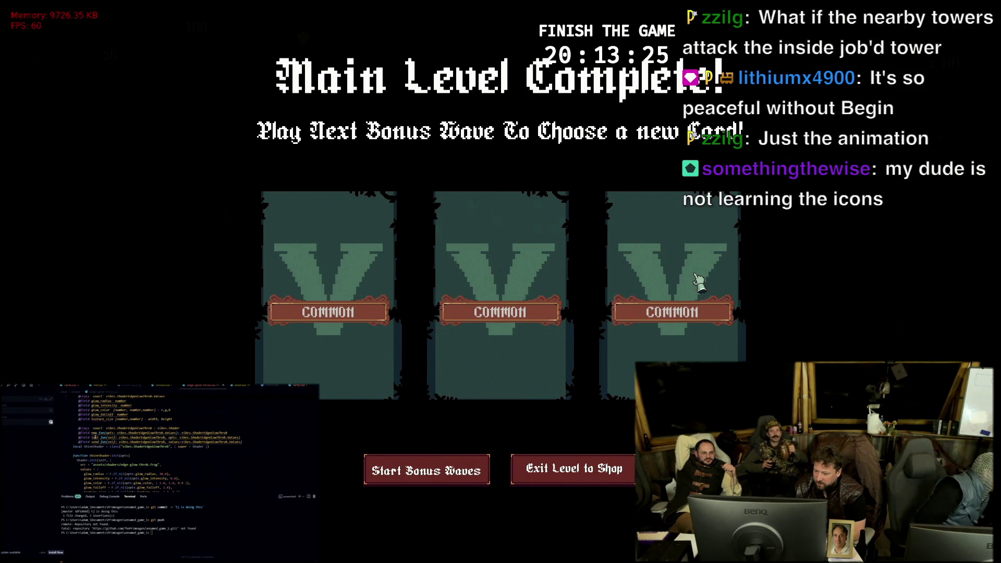
{"action": "left_click", "coordinate": [394, 475]}
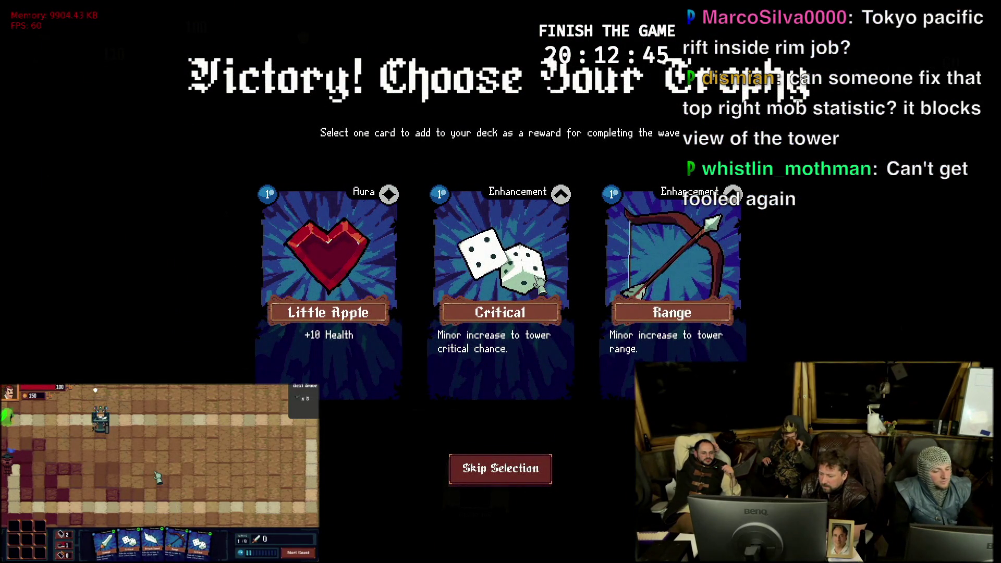
Claim the Range trophy after bonus wave 1 and start the next bonus wave
{"action": "left_click", "coordinate": [652, 263]}
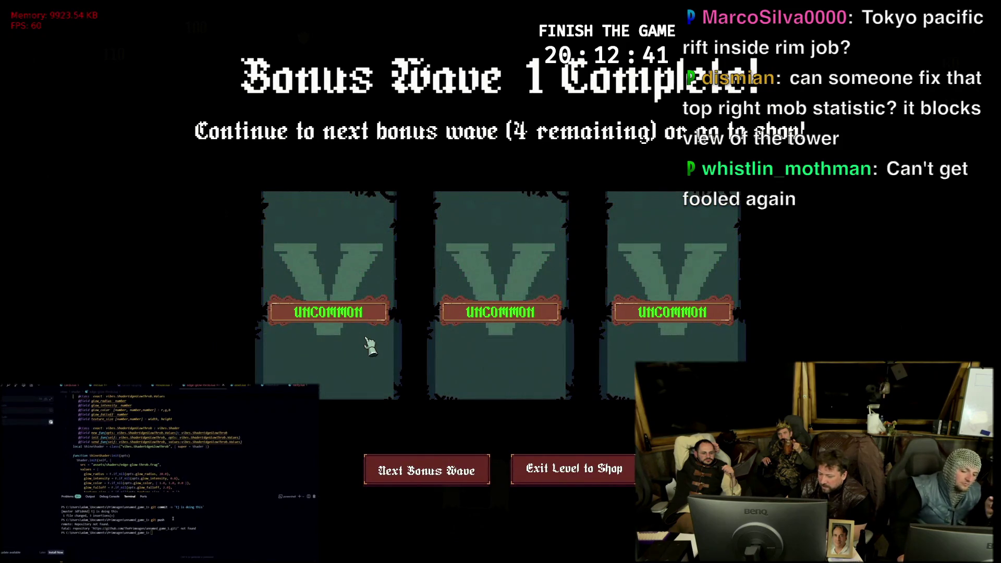
{"action": "left_click", "coordinate": [454, 477]}
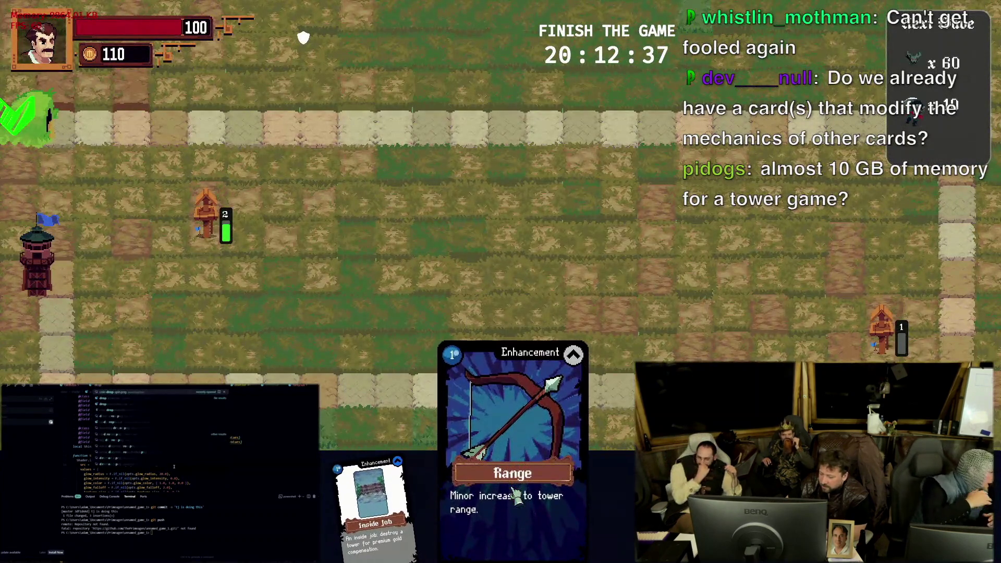
Apply Range to the left archer tower for level 3 and bring up its Longbow/Crossbow/Archer++ evolutions
{"action": "left_click_drag", "start_coordinate": [516, 498], "coordinate": [205, 211]}
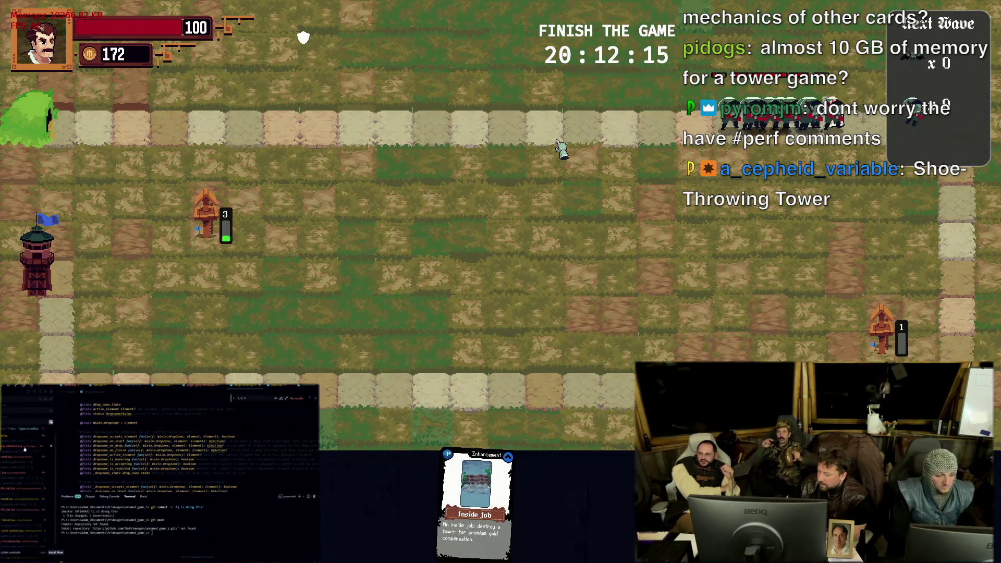
{"action": "key", "text": "Tab"}
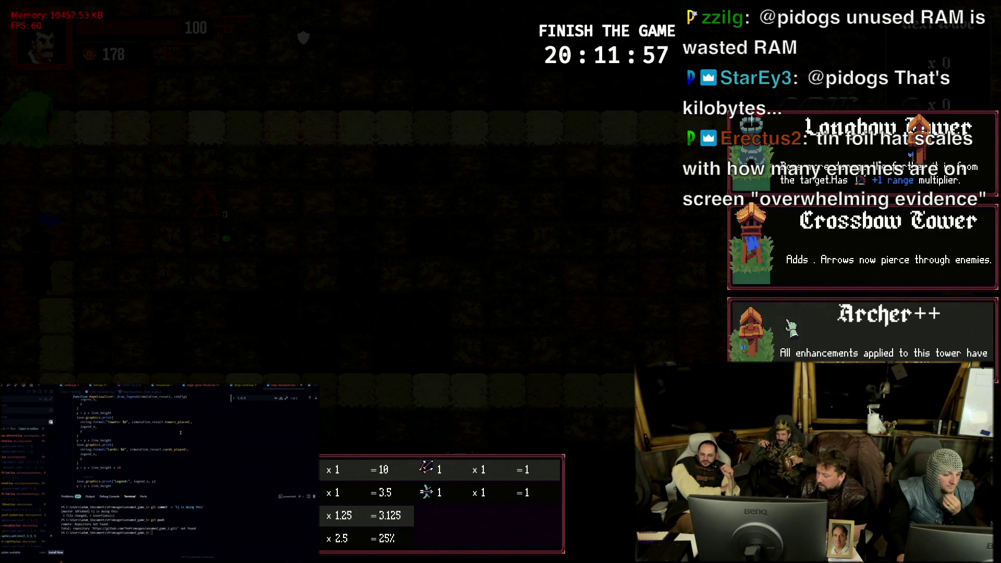
Close the evolution list and claim the Damage trophy for the cleared bonus wave 2
{"action": "left_click", "coordinate": [791, 328]}
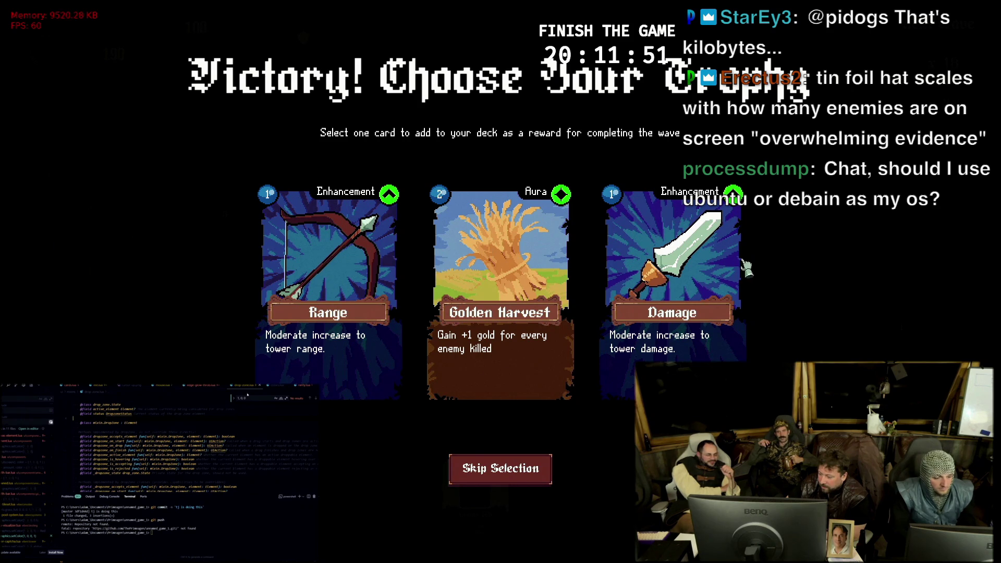
{"action": "left_click", "coordinate": [714, 268]}
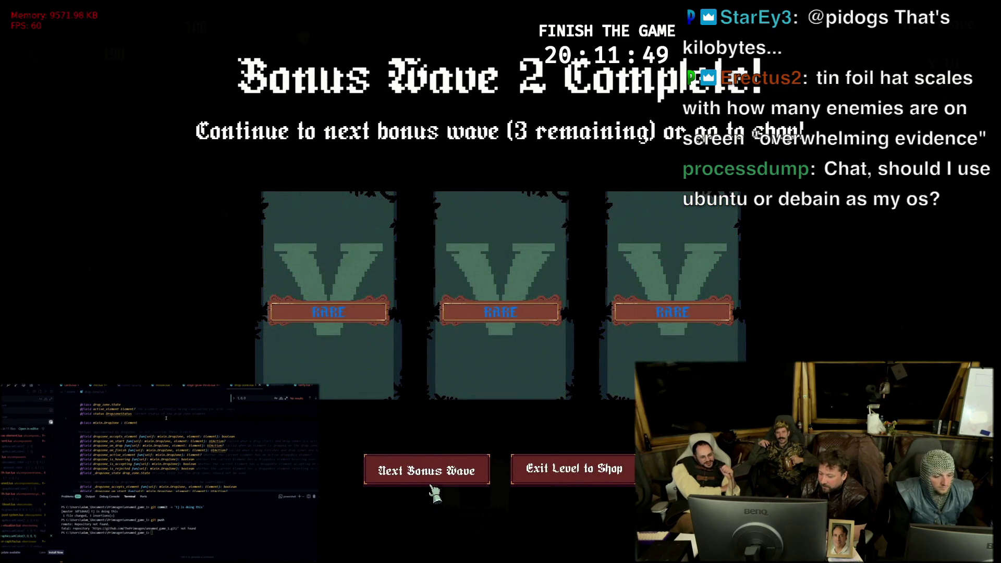
Start the next bonus wave and play the Damage card onto a tower
{"action": "left_click", "coordinate": [432, 491]}
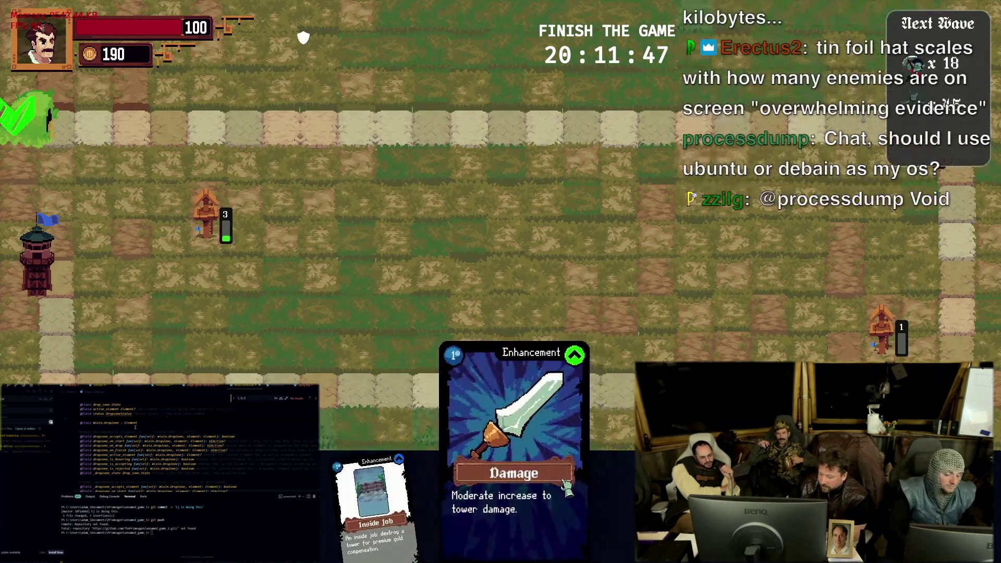
{"action": "left_click_drag", "start_coordinate": [566, 486], "coordinate": [914, 143]}
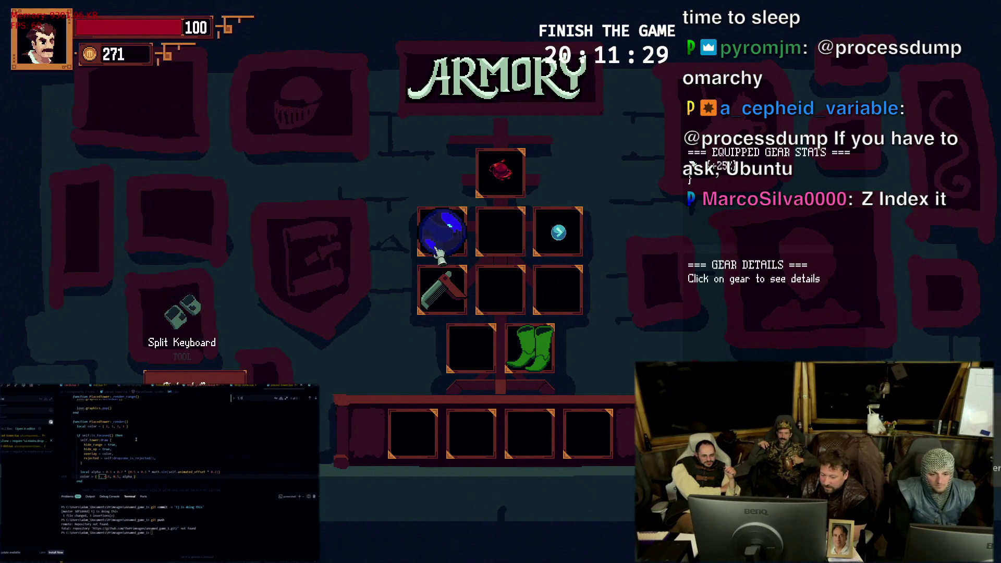
Equip Split Keyboard in an Armory gear slot for +1 enemy target, then return to battle
{"action": "left_click_drag", "start_coordinate": [182, 316], "coordinate": [558, 290]}
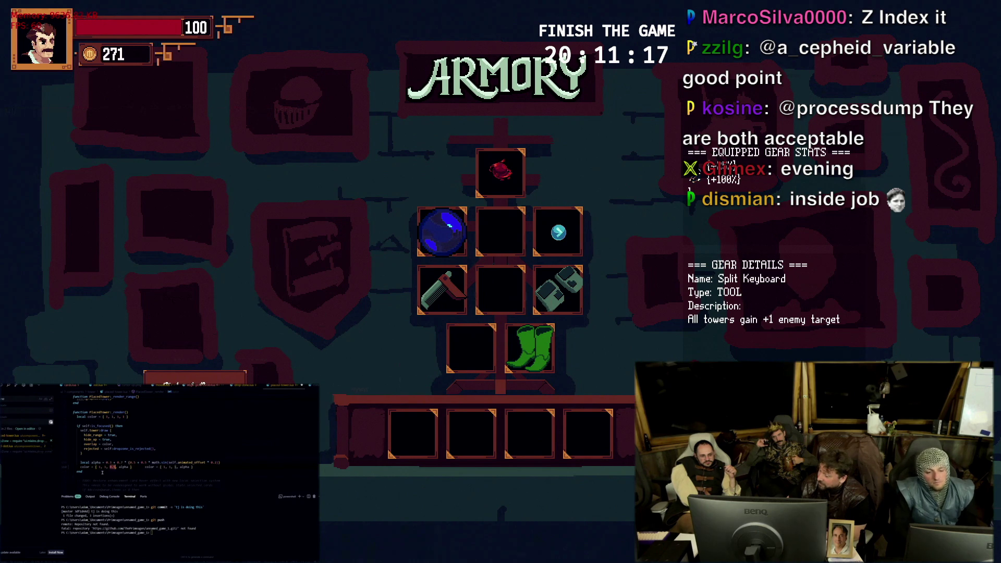
{"action": "mouse_move", "coordinate": [557, 289]}
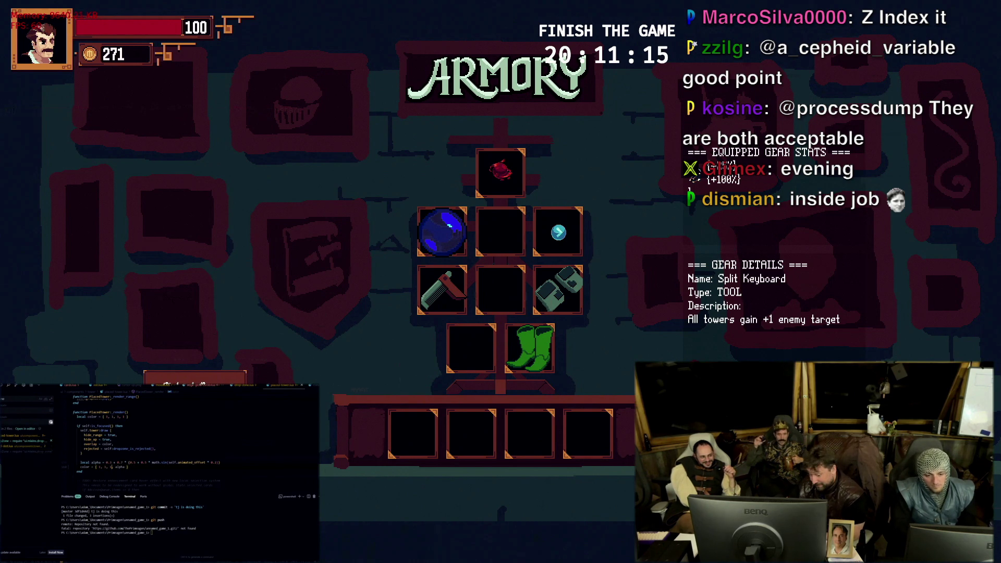
{"action": "key", "text": "Escape"}
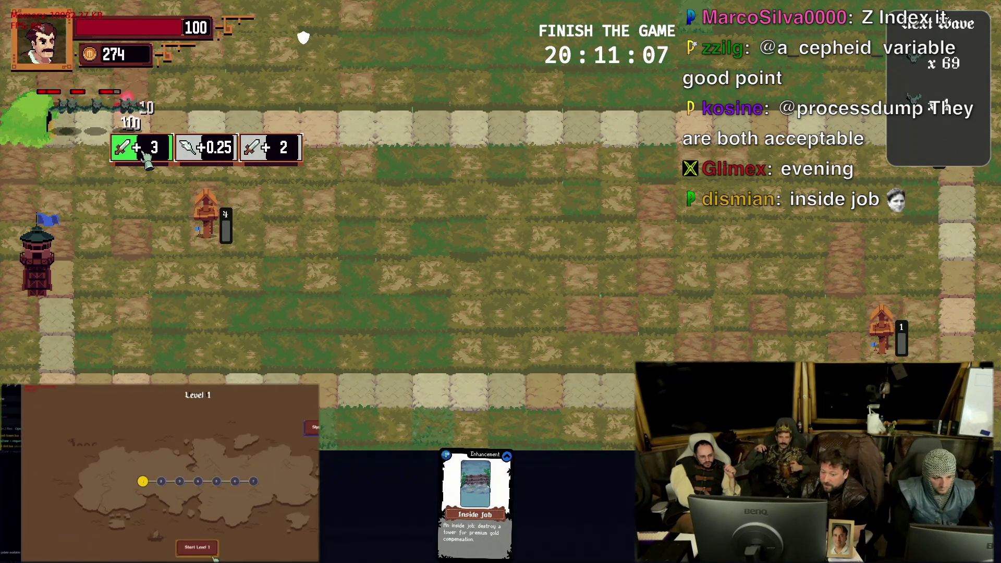
Take a level-up bonus item and give it to the left archer tower
{"action": "left_click", "coordinate": [144, 156]}
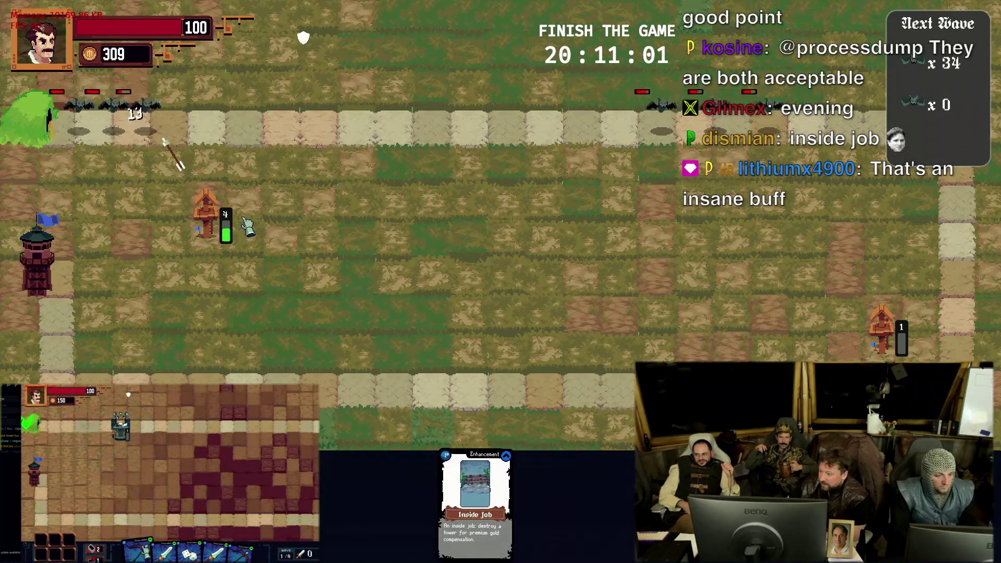
{"action": "left_click", "coordinate": [205, 205]}
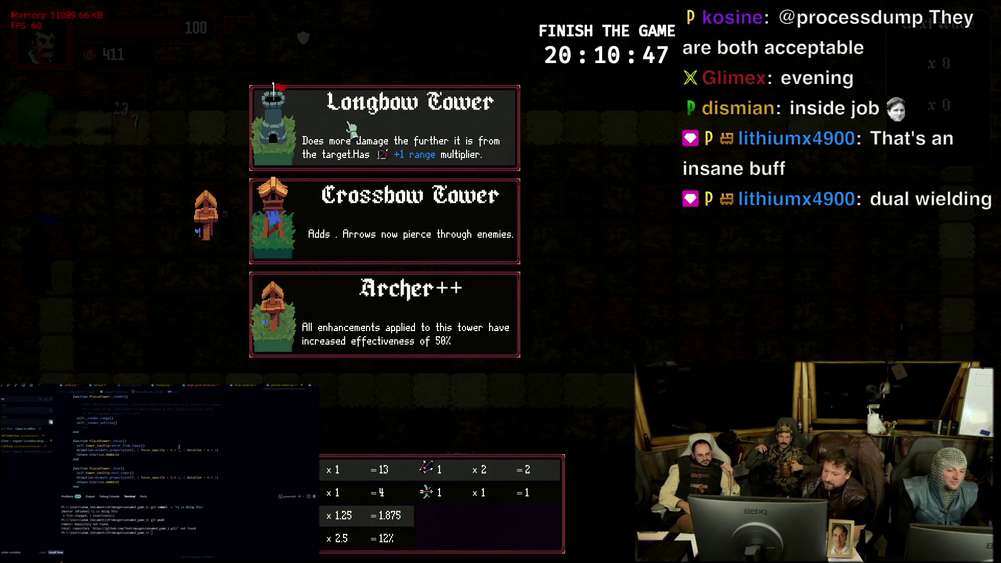
Evolve the left archer tower into a Longbow Tower
{"action": "left_click", "coordinate": [350, 131]}
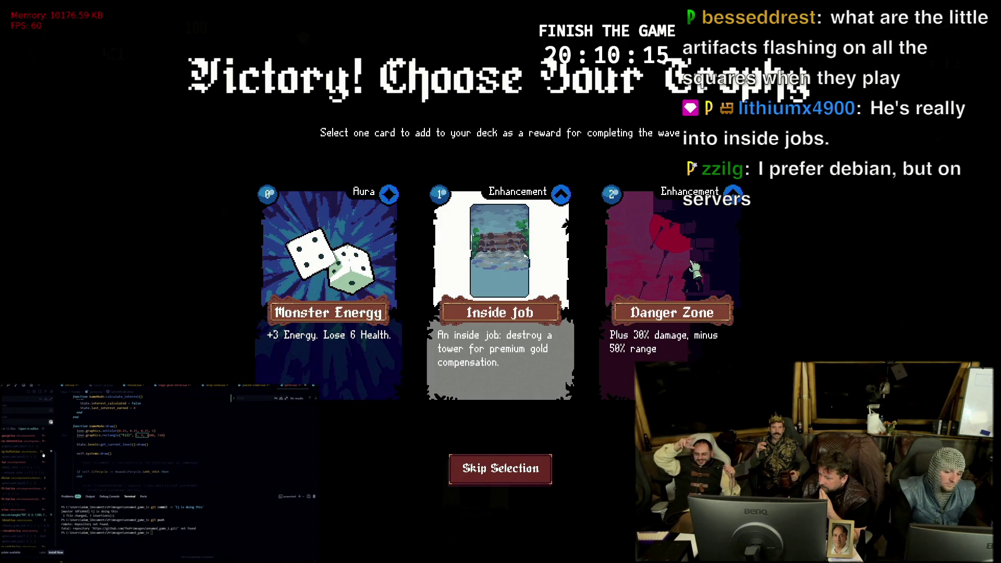
Claim the Danger Zone trophy card, completing bonus wave 4
{"action": "left_click", "coordinate": [692, 270]}
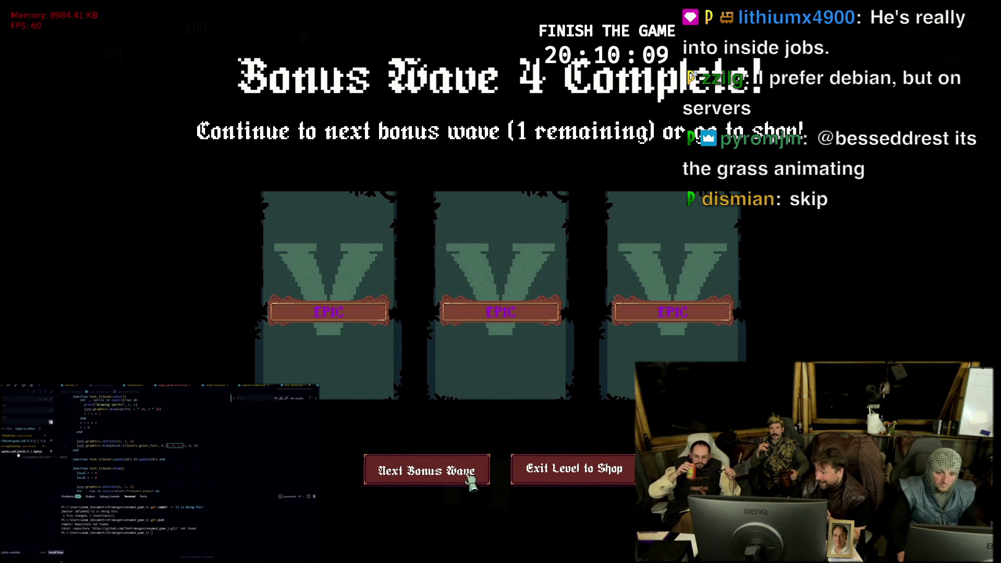
Start the final bonus wave, apply Danger Zone to the right-side tower and level it to 2
{"action": "left_click", "coordinate": [470, 480]}
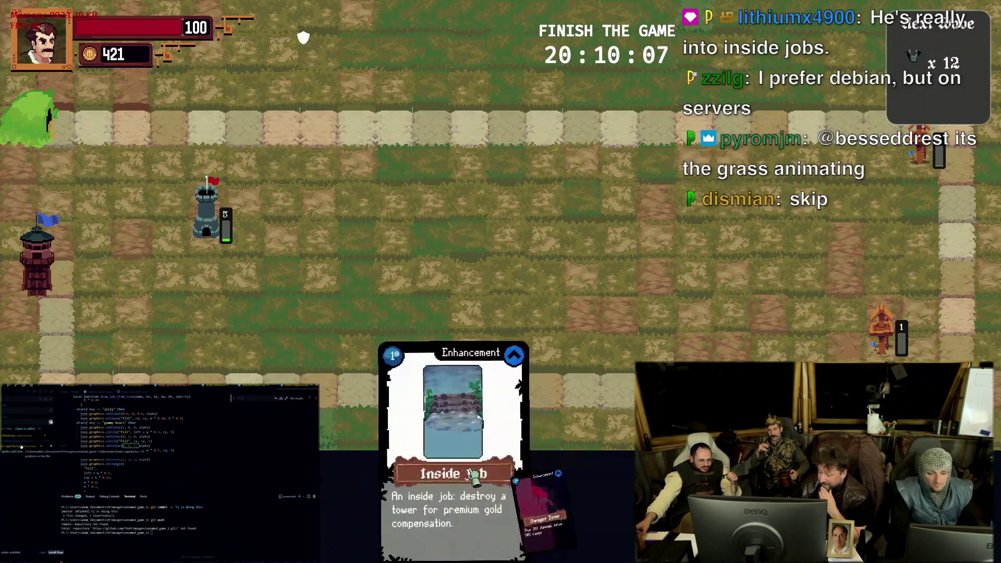
{"action": "left_click_drag", "start_coordinate": [522, 475], "coordinate": [898, 341]}
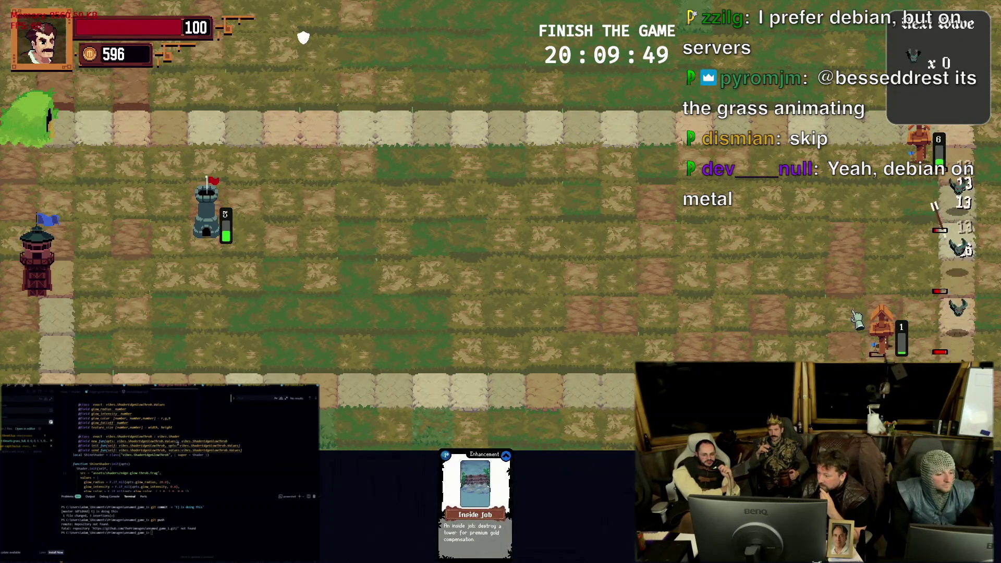
{"action": "left_click", "coordinate": [883, 337]}
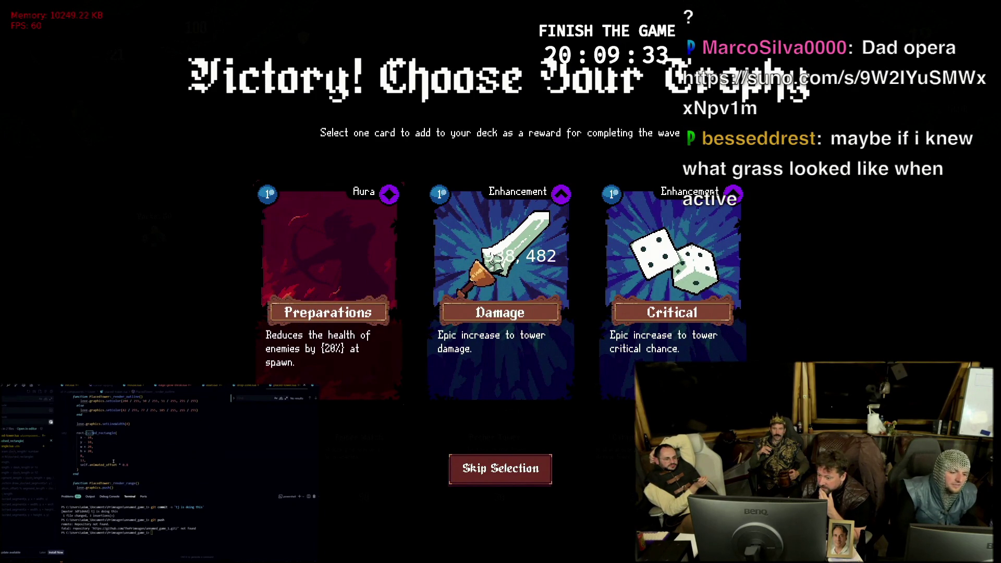
Buy the Ember Watch, Archer Tower and Catapult cards in the Shoppe, then reroll its cards
{"action": "left_click", "coordinate": [500, 256]}
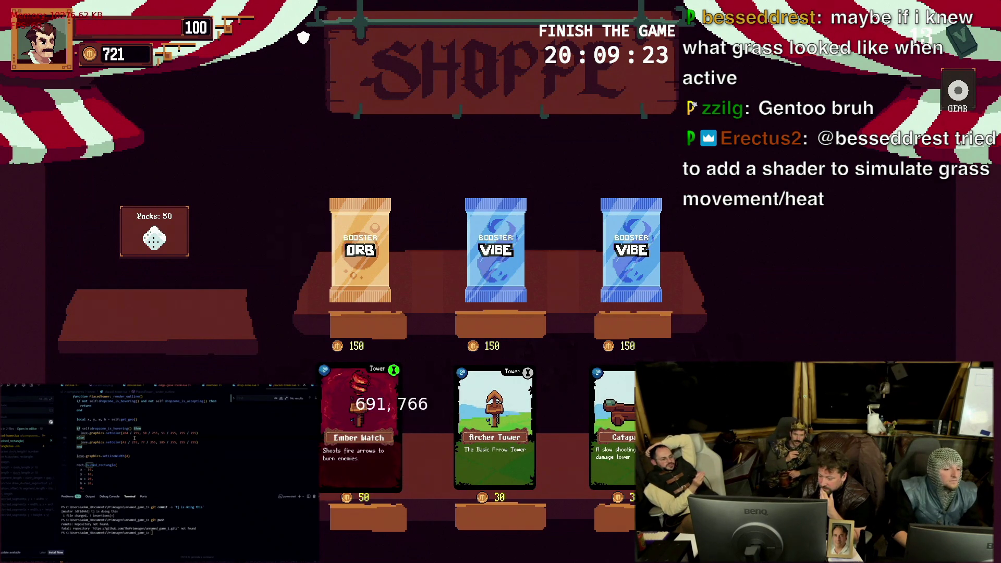
{"action": "left_click", "coordinate": [344, 402]}
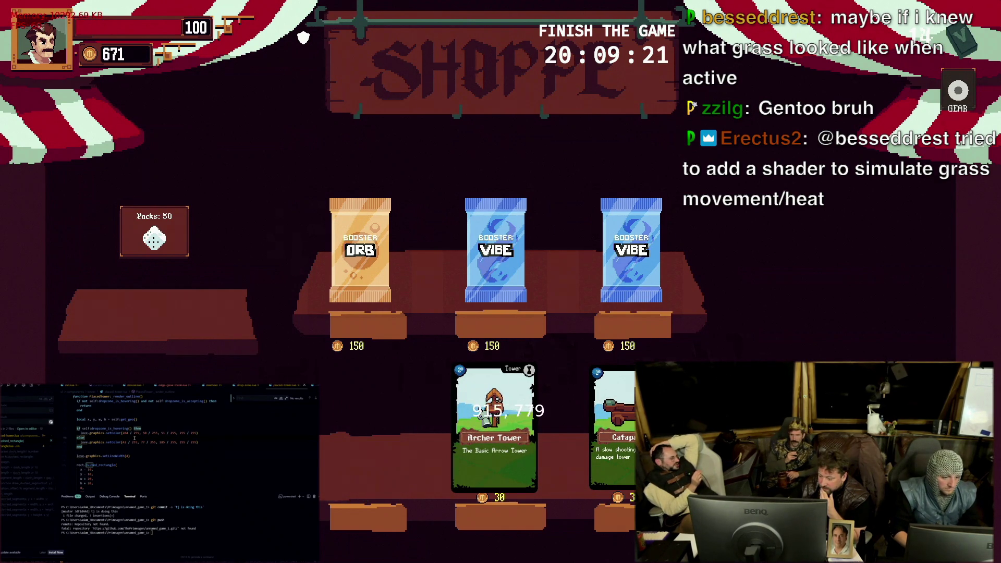
{"action": "left_click", "coordinate": [501, 415]}
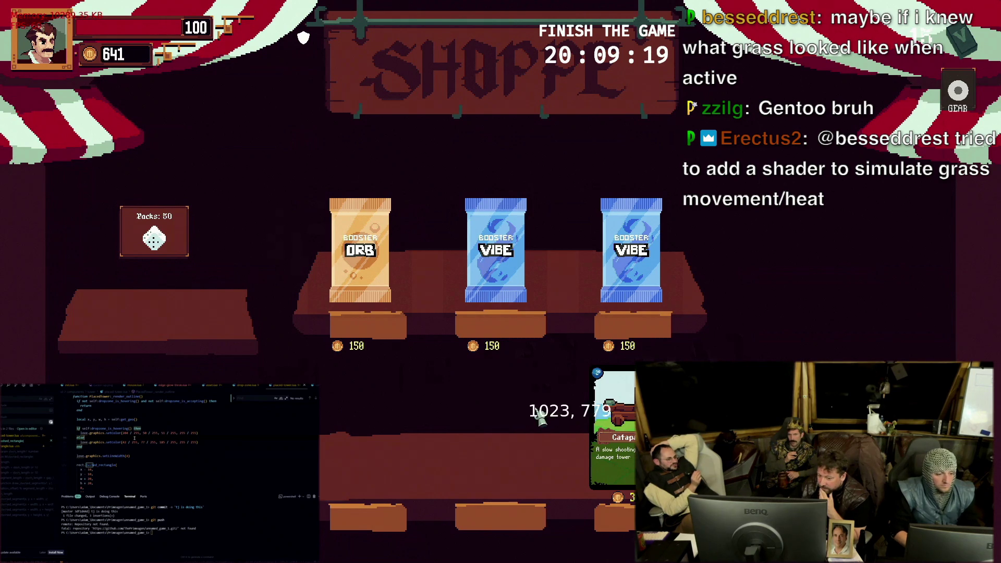
{"action": "left_click", "coordinate": [625, 417]}
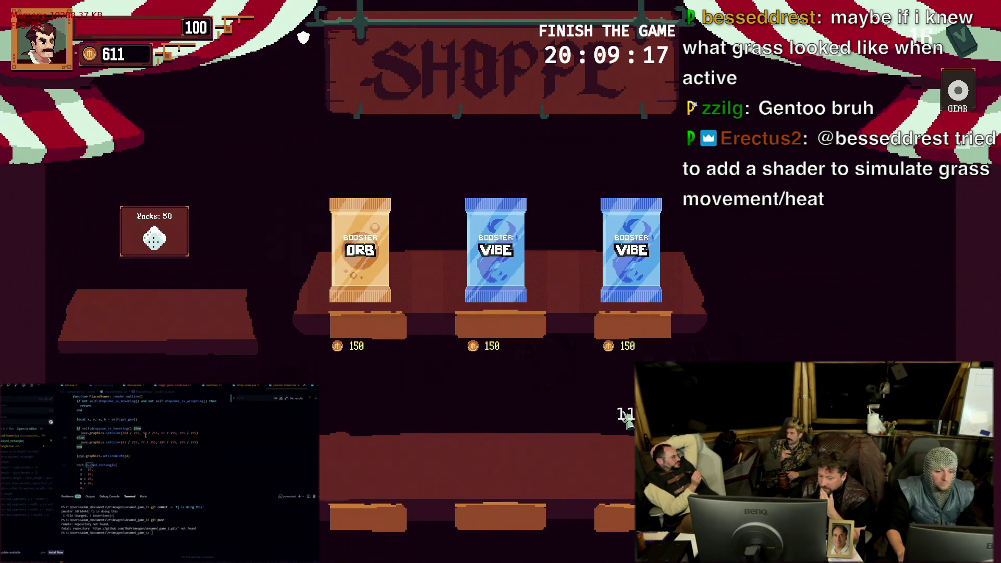
{"action": "left_click", "coordinate": [154, 239]}
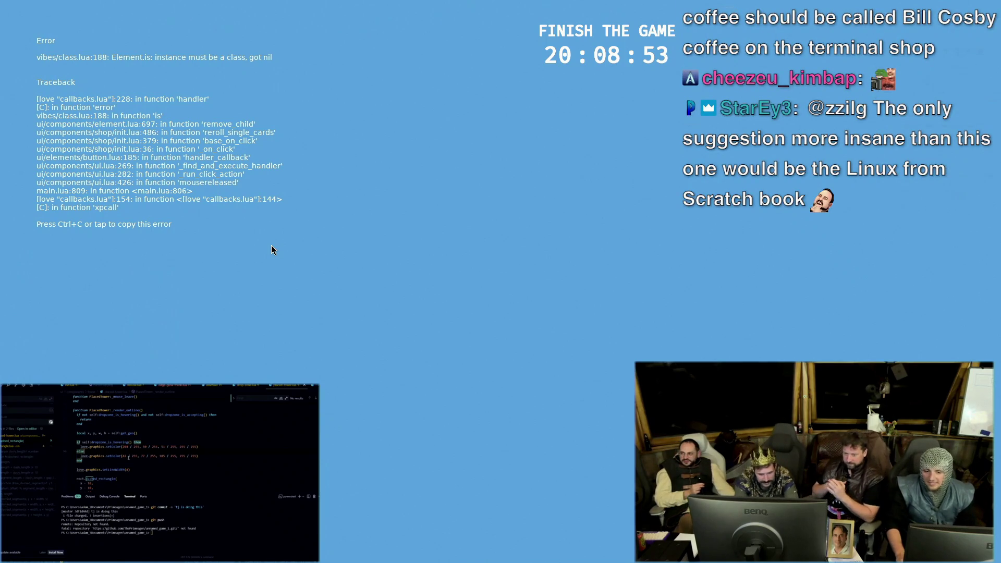
Close the crashed game and rerun 'love . --test-game' from the terminal
{"action": "key", "text": "super+f"}
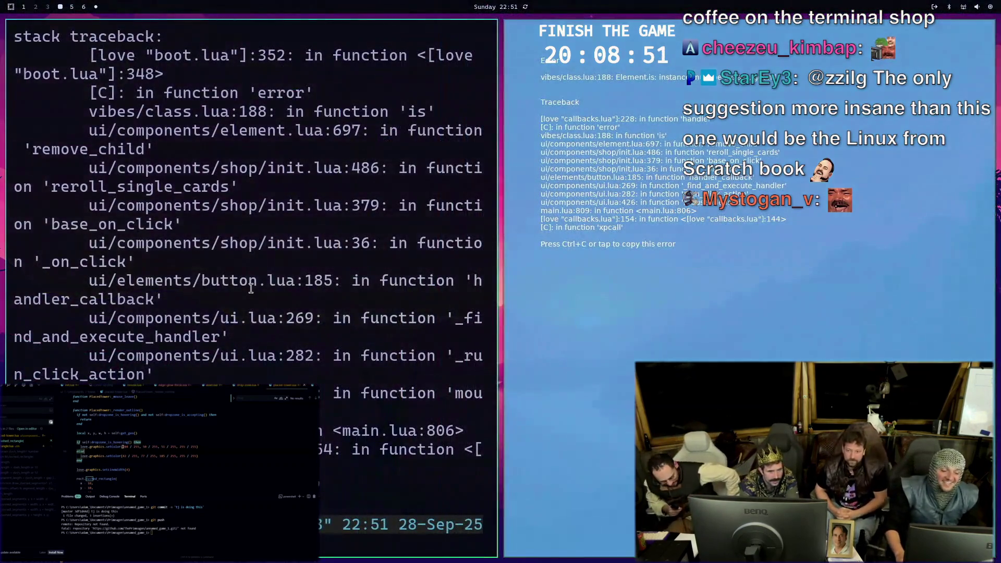
{"action": "key", "text": "Escape"}
{"action": "key", "text": "Up"}
{"action": "key", "text": "Return"}
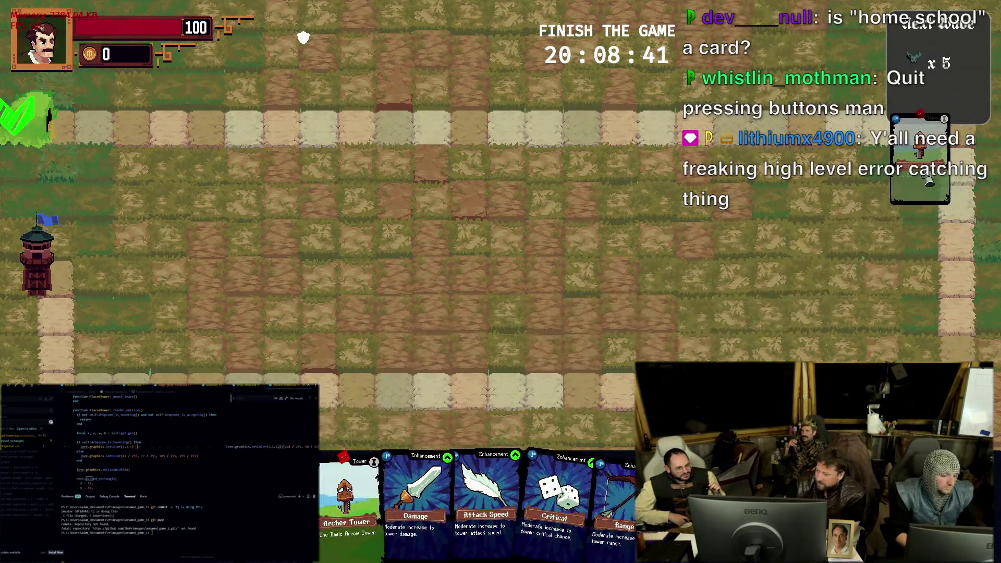
Cancel a first Archer Tower placement, then place it on the upper-left grass
{"action": "left_click_drag", "start_coordinate": [930, 181], "coordinate": [914, 178]}
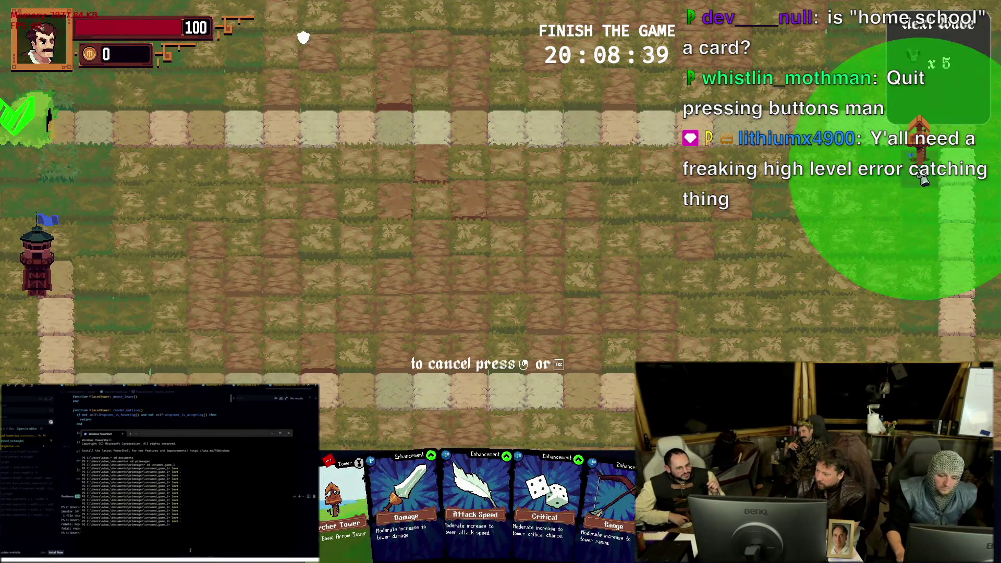
{"action": "right_click", "coordinate": [923, 179]}
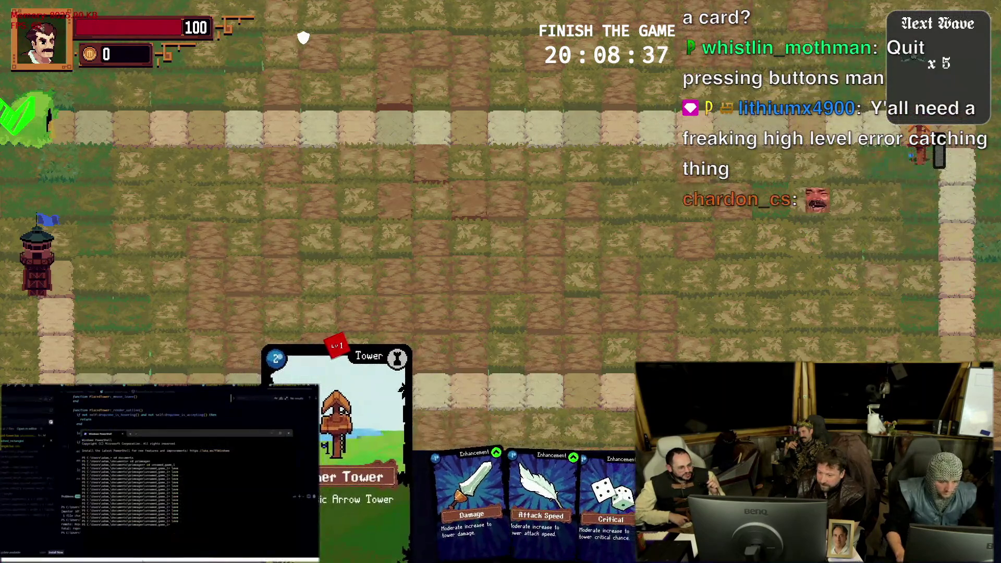
{"action": "left_click_drag", "start_coordinate": [344, 423], "coordinate": [215, 255]}
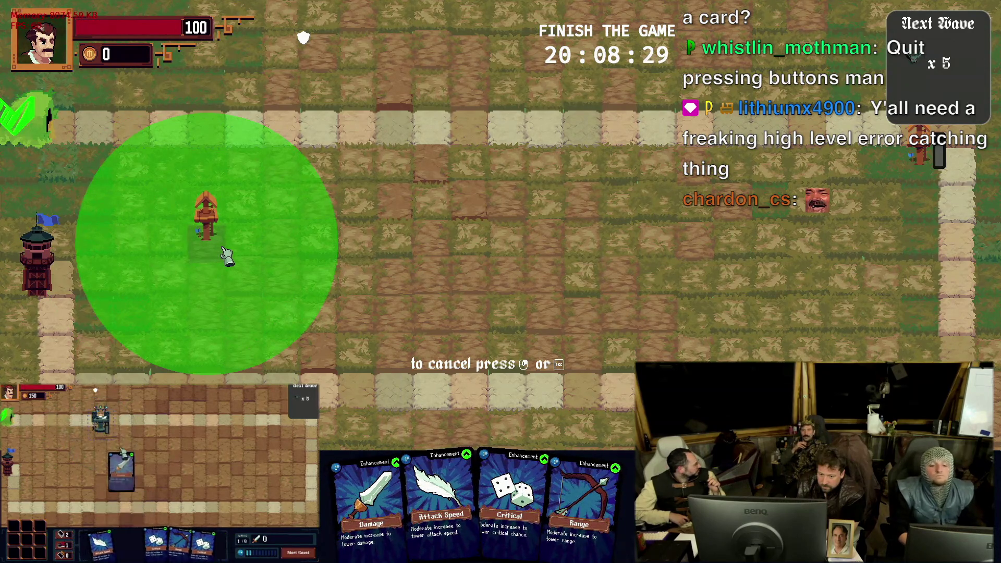
{"action": "left_click", "coordinate": [225, 253]}
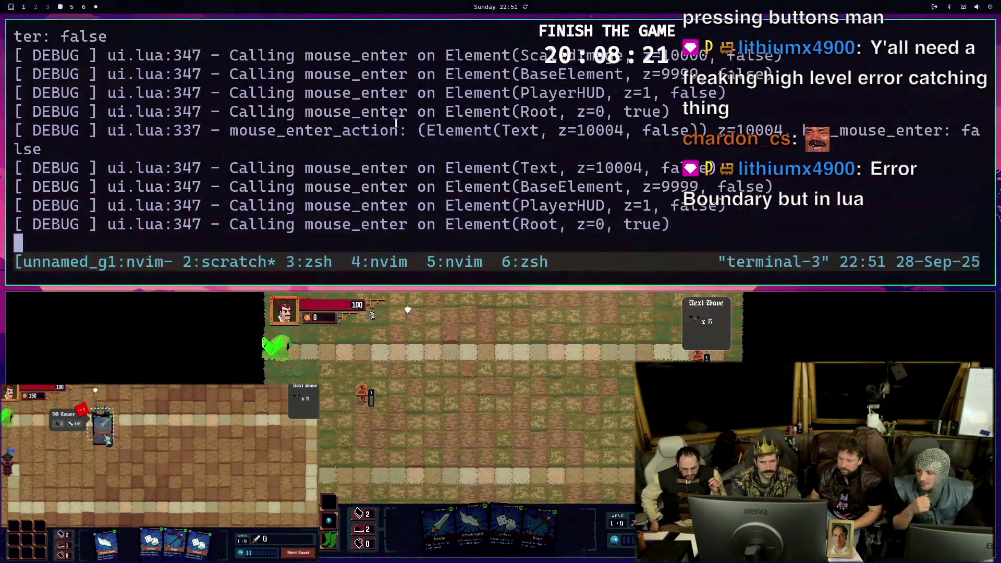
Quit the game, pull with rebase, check git status and stage all changed files
{"action": "key", "text": "ctrl+c"}
{"action": "type", "text": "git pull"}
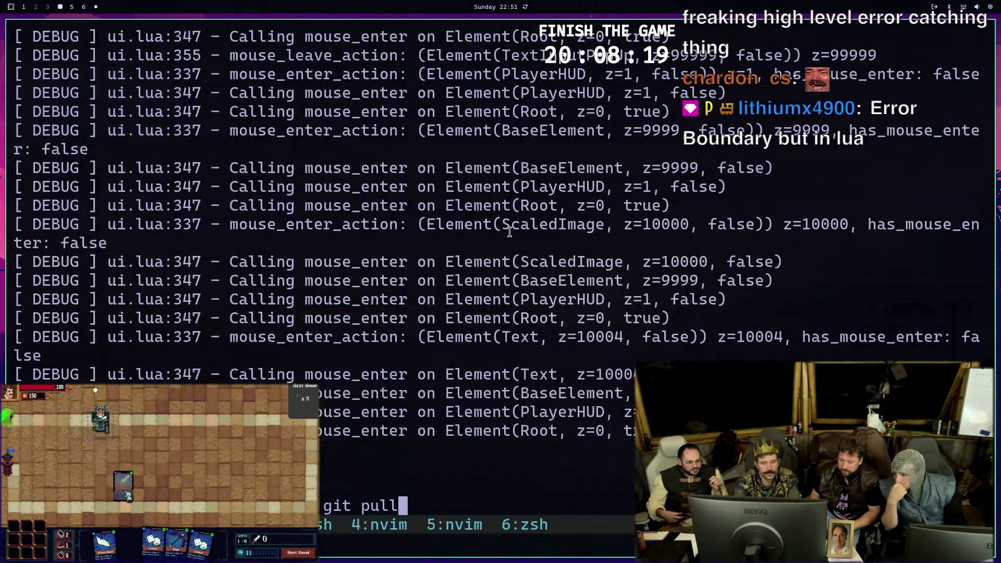
{"action": "type", "text": " --rebase"}
{"action": "key", "text": "Return"}
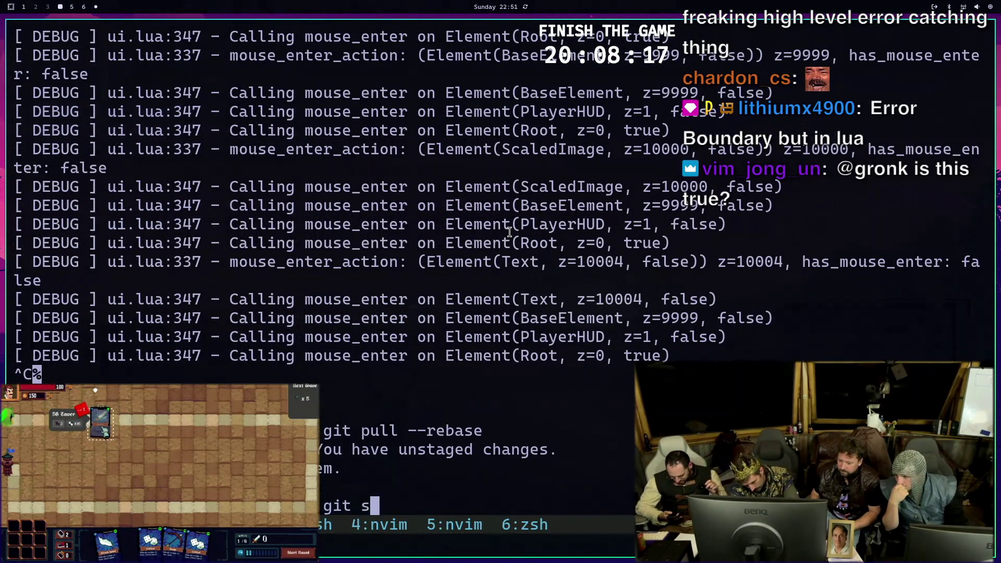
{"action": "type", "text": "tatus"}
{"action": "key", "text": "Return"}
{"action": "type", "text": "git add ."}
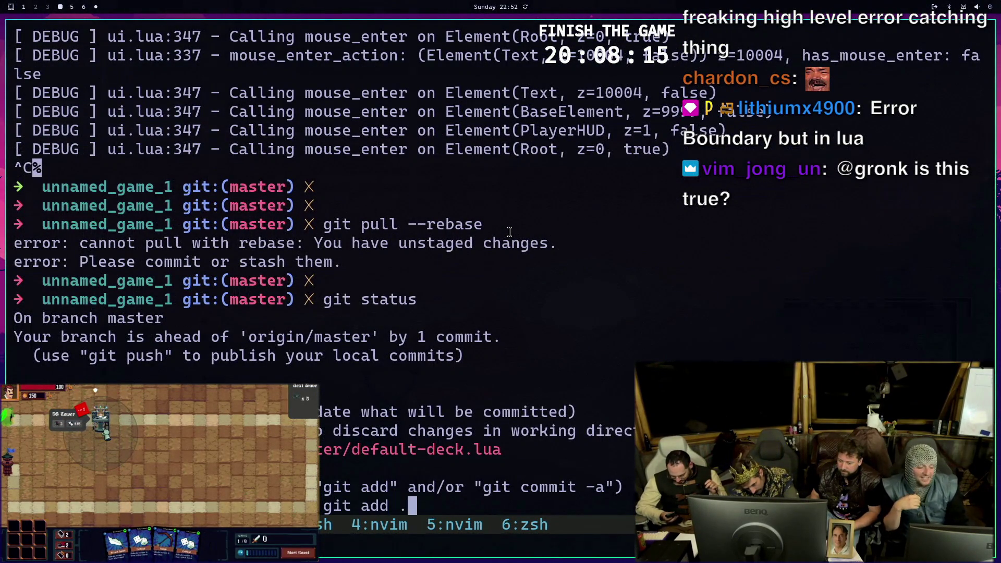
{"action": "key", "text": "Return"}
{"action": "type", "text": "git commit -m 'be"}
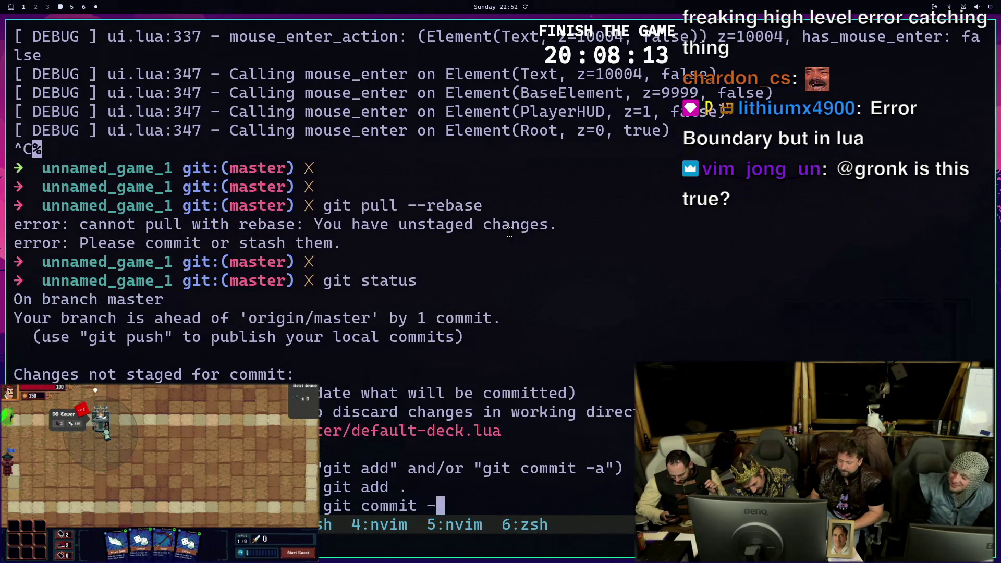
{"action": "type", "text": "tter stuff'"}
Commit the deck change as 'better stuff', pull with rebase again and relaunch the test game
{"action": "key", "text": "Return"}
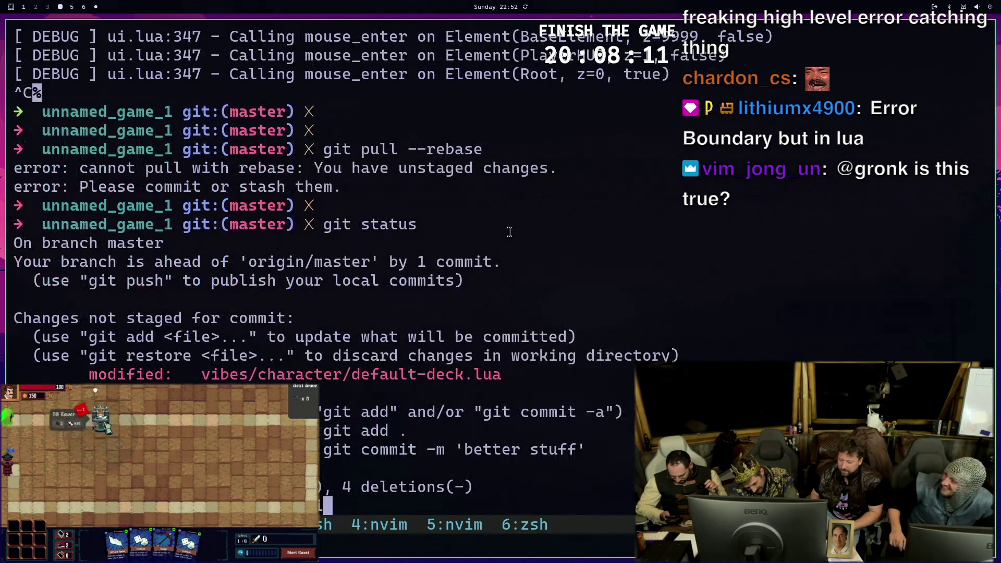
{"action": "type", "text": "git pull --rebase"}
{"action": "key", "text": "Return"}
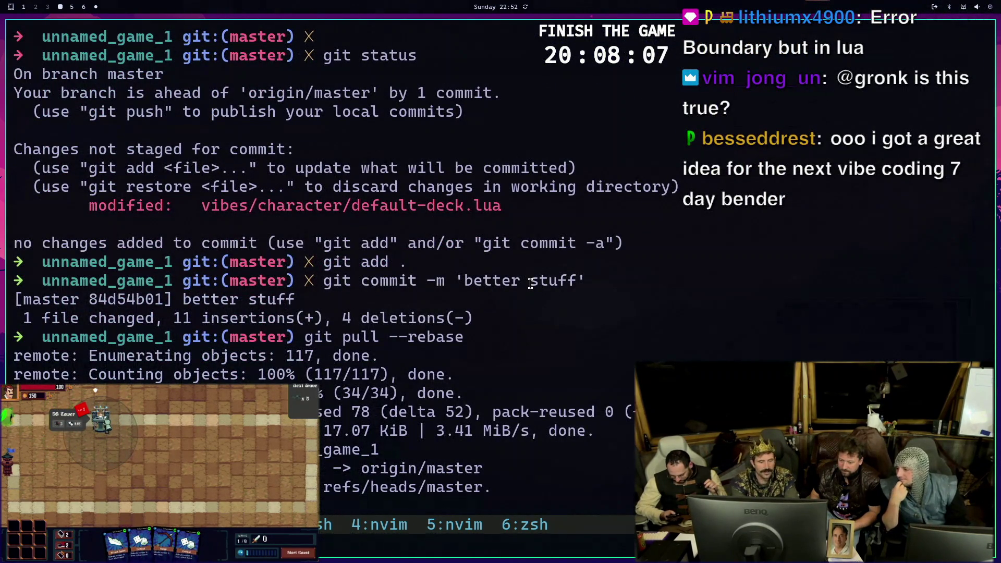
{"action": "type", "text": "it status"}
{"action": "key", "text": "Up"}
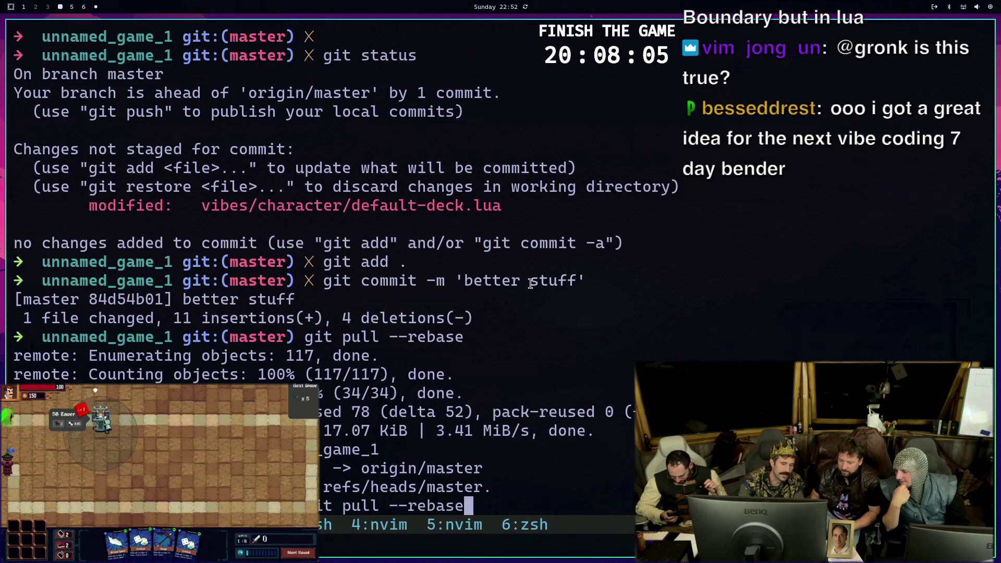
{"action": "key", "text": "Return"}
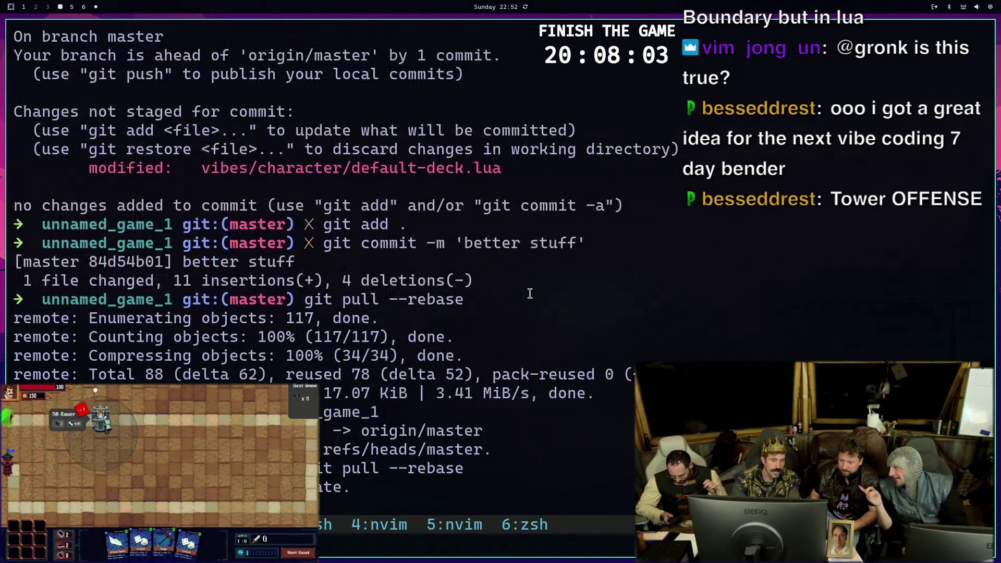
{"action": "type", "text": "ove . --test-game"}
{"action": "key", "text": "Return"}
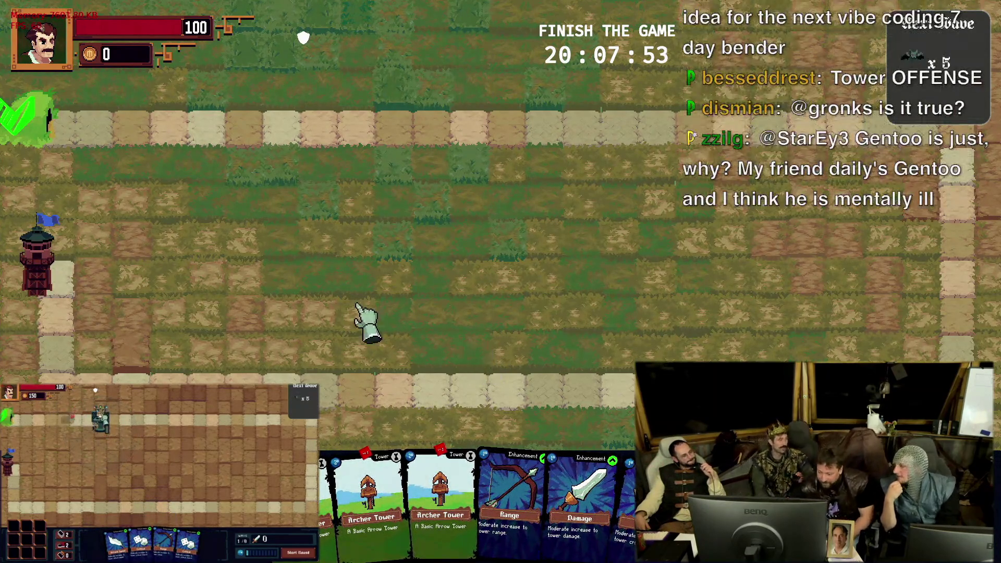
Place an Archer Tower on the left grass and apply the Range card to it
{"action": "mouse_move", "coordinate": [486, 524]}
{"action": "left_mouse_down"}
{"action": "mouse_move", "coordinate": [929, 188]}
{"action": "mouse_move", "coordinate": [391, 500]}
{"action": "mouse_move", "coordinate": [194, 252]}
{"action": "mouse_move", "coordinate": [215, 264]}
{"action": "mouse_move", "coordinate": [207, 275]}
{"action": "mouse_move", "coordinate": [204, 252]}
{"action": "left_mouse_up"}
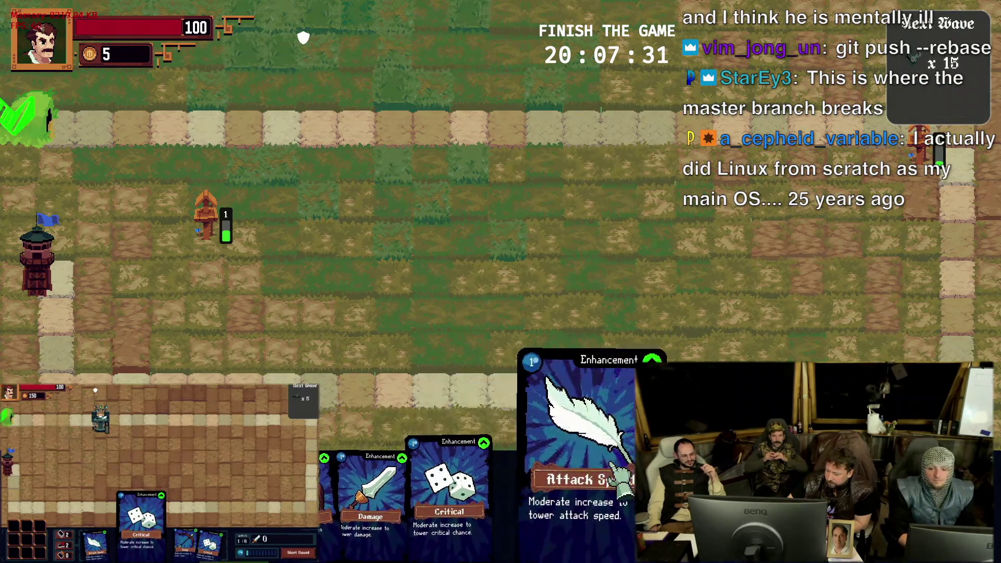
{"action": "left_click_drag", "start_coordinate": [332, 501], "coordinate": [219, 250]}
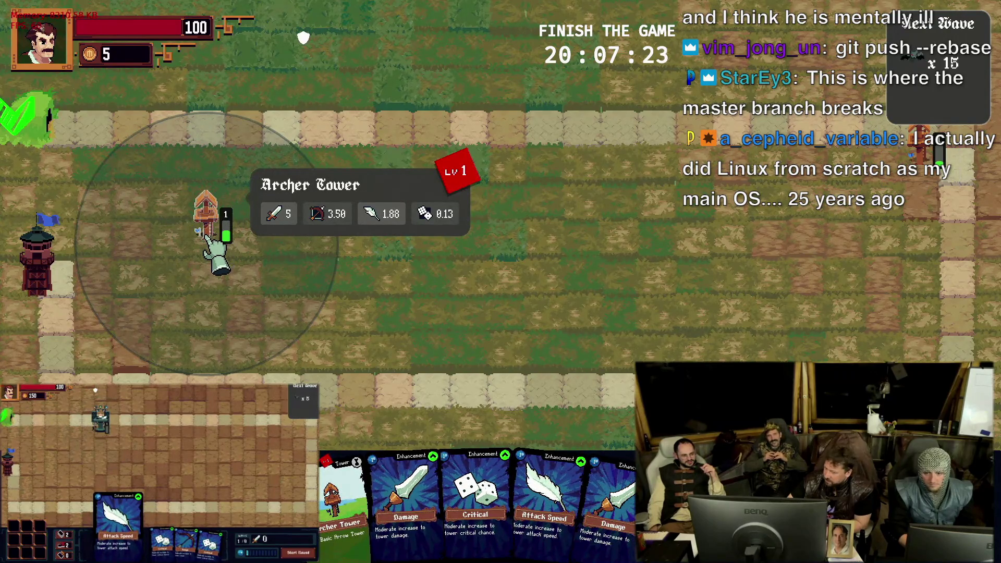
{"action": "left_click", "coordinate": [208, 241]}
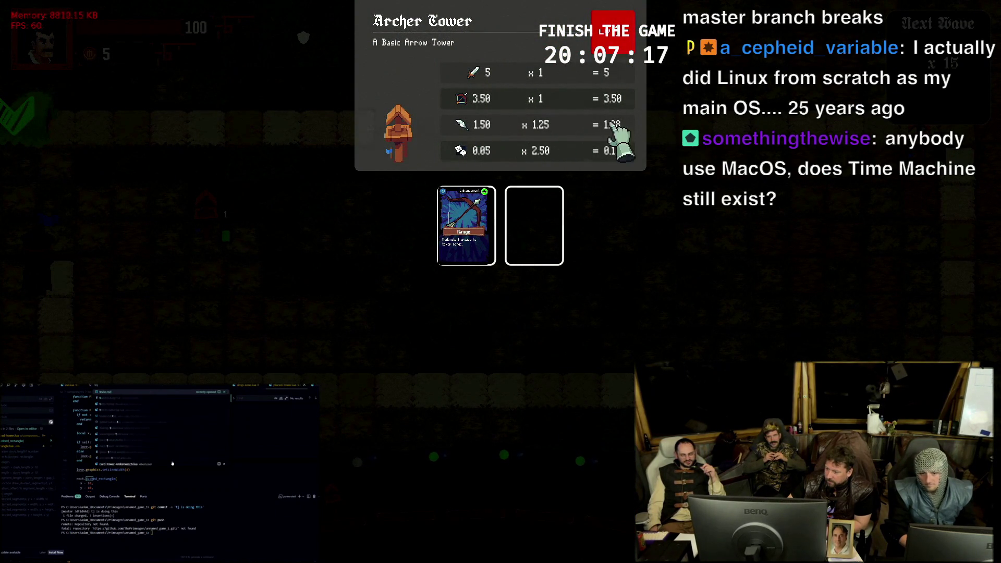
Close the stats panel, place a second Archer Tower on the right and play Attack Speed
{"action": "left_click", "coordinate": [692, 156]}
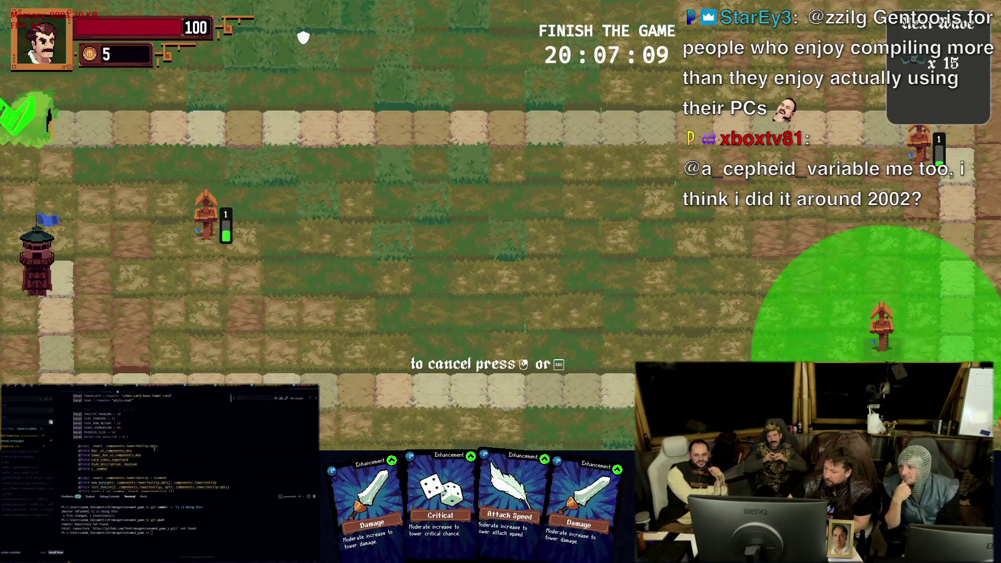
{"action": "left_click", "coordinate": [881, 320]}
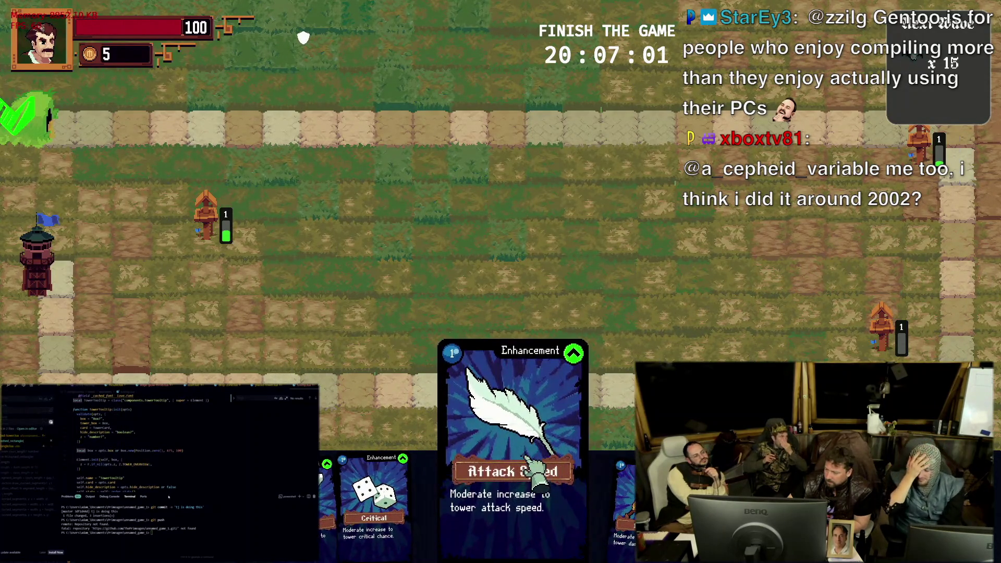
{"action": "left_click", "coordinate": [534, 467]}
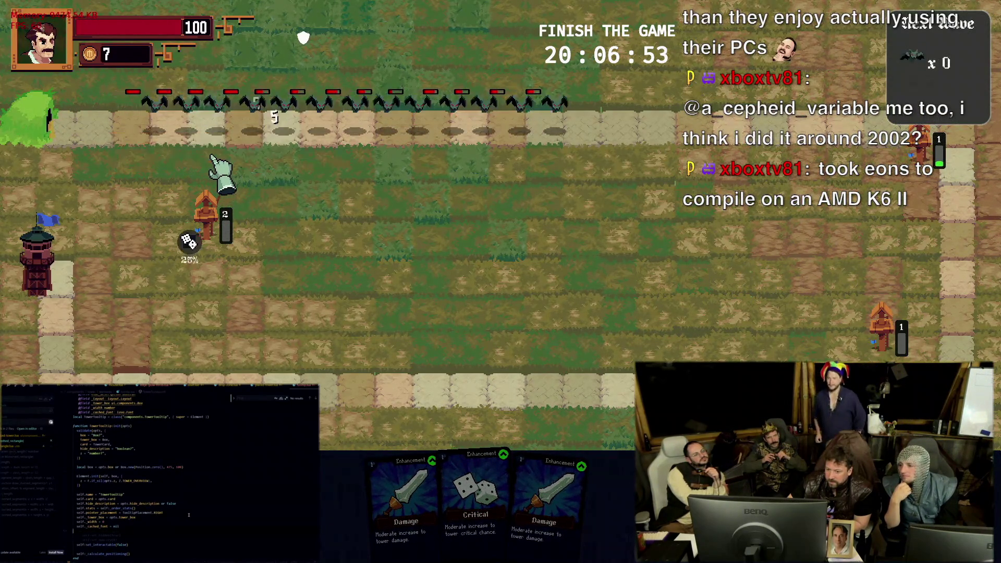
Inspect the left Archer Tower's stats and start the next wave
{"action": "left_click", "coordinate": [206, 215]}
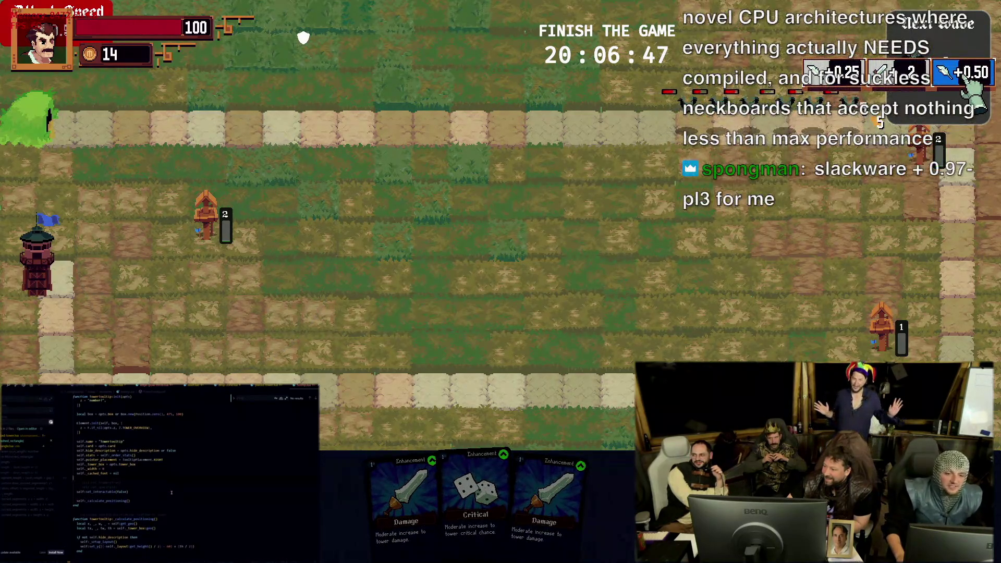
{"action": "left_click", "coordinate": [967, 93]}
{"action": "mouse_move", "coordinate": [473, 493]}
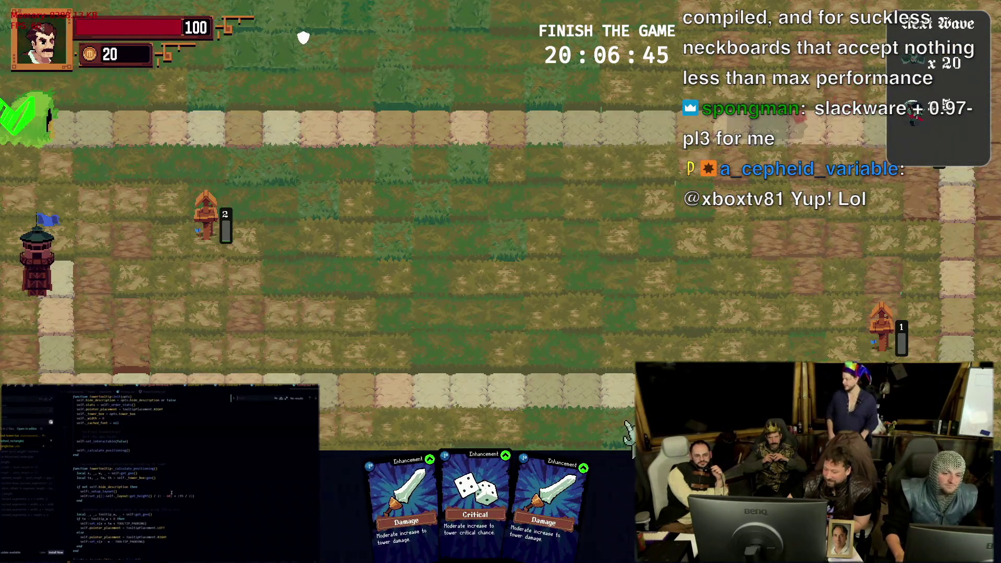
Apply the Critical and Damage cards to the top-right tower during the wave
{"action": "mouse_move", "coordinate": [346, 488]}
{"action": "left_mouse_down"}
{"action": "mouse_move", "coordinate": [936, 145]}
{"action": "mouse_move", "coordinate": [922, 169]}
{"action": "left_mouse_up"}
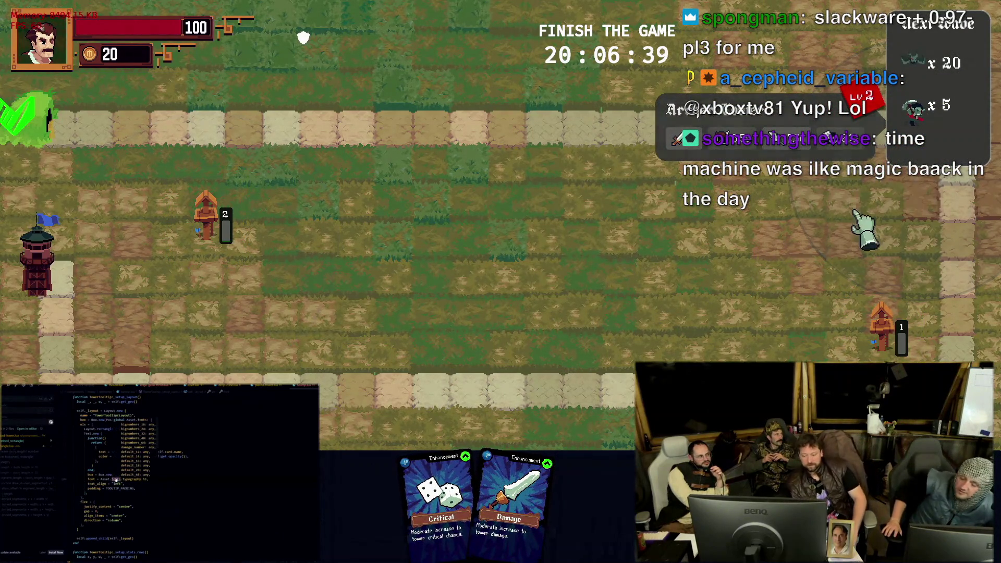
{"action": "mouse_move", "coordinate": [438, 484]}
{"action": "left_mouse_down"}
{"action": "mouse_move", "coordinate": [716, 352]}
{"action": "mouse_move", "coordinate": [930, 185]}
{"action": "left_mouse_up"}
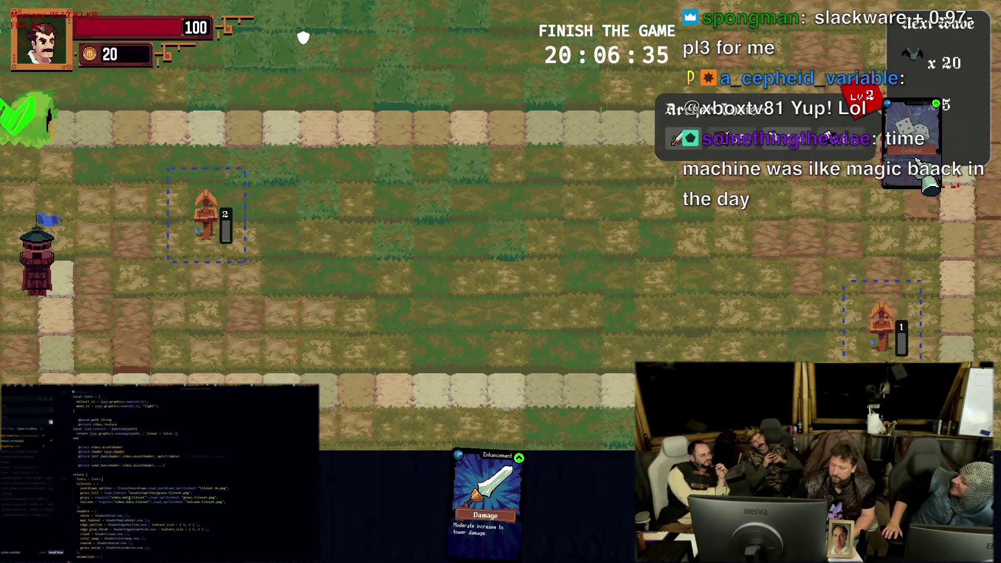
{"action": "left_click_drag", "start_coordinate": [927, 182], "coordinate": [926, 181]}
{"action": "left_click_drag", "start_coordinate": [501, 469], "coordinate": [932, 141]}
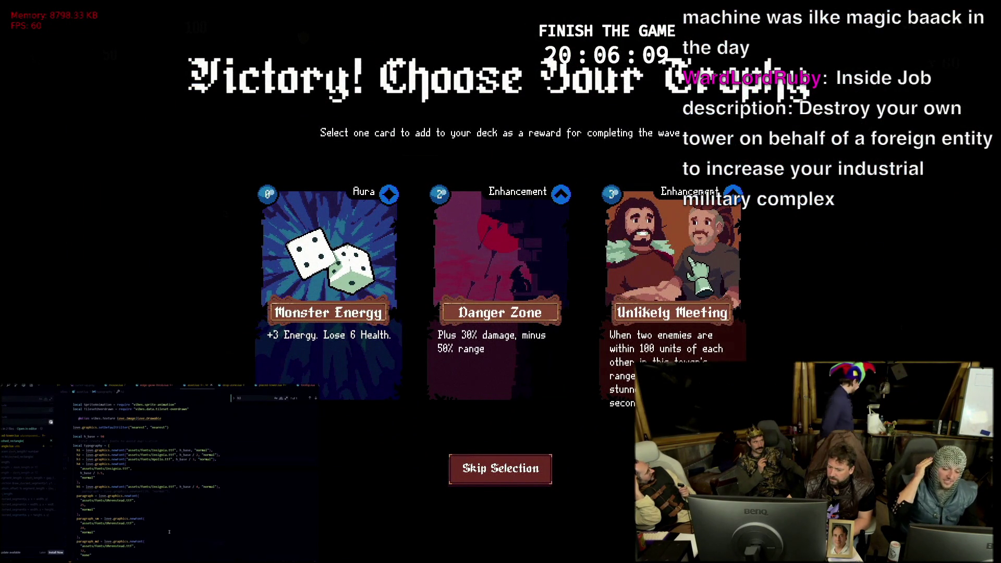
Claim a victory trophy card, hitting the press-your-luck.lua syntax error
{"action": "left_click", "coordinate": [686, 255]}
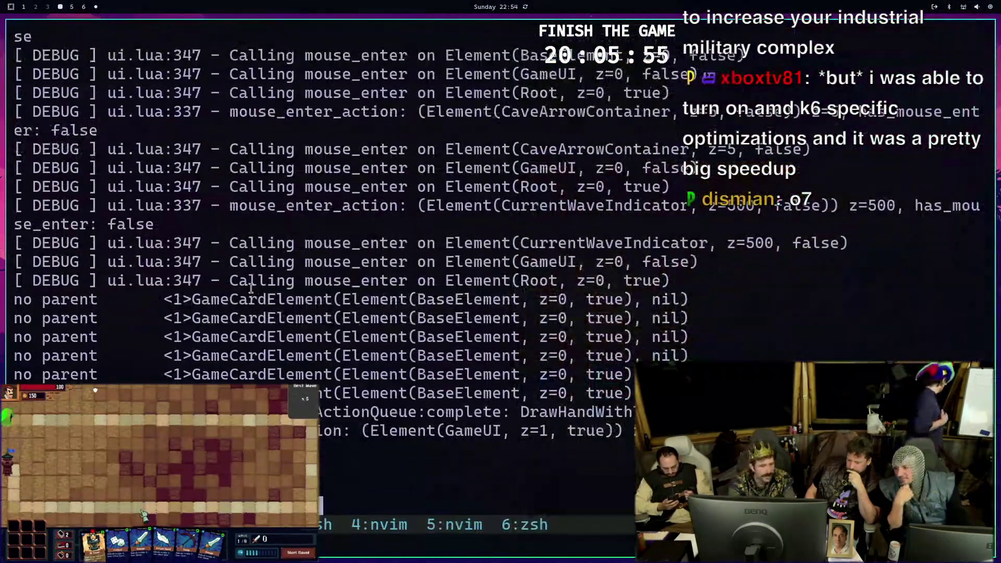
Open press-your-luck.lua at the conflict marker and delete the 'Updated upstream' line
{"action": "key", "text": "ctrl+p"}
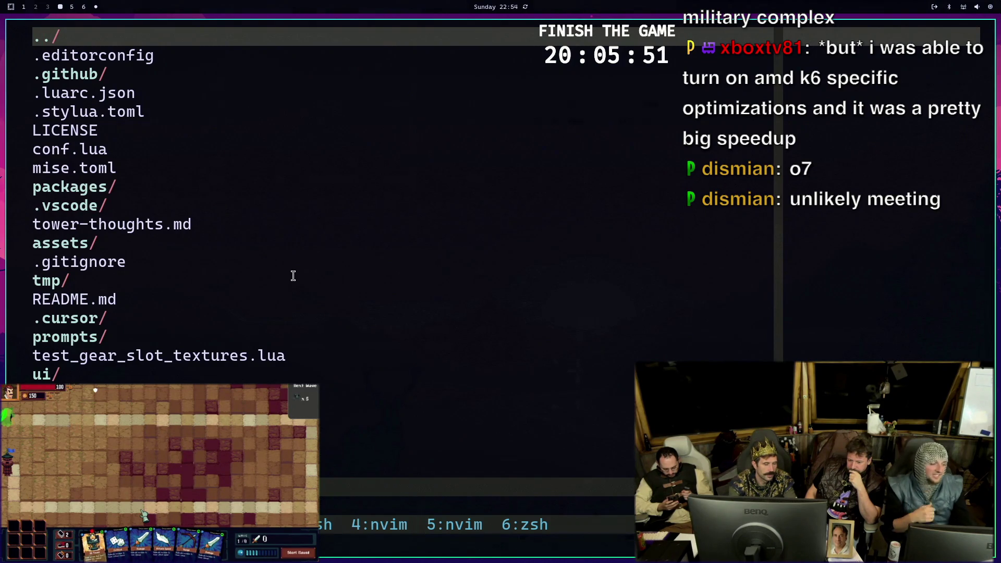
{"action": "type", "text": ">>>"}
{"action": "key", "text": "Return"}
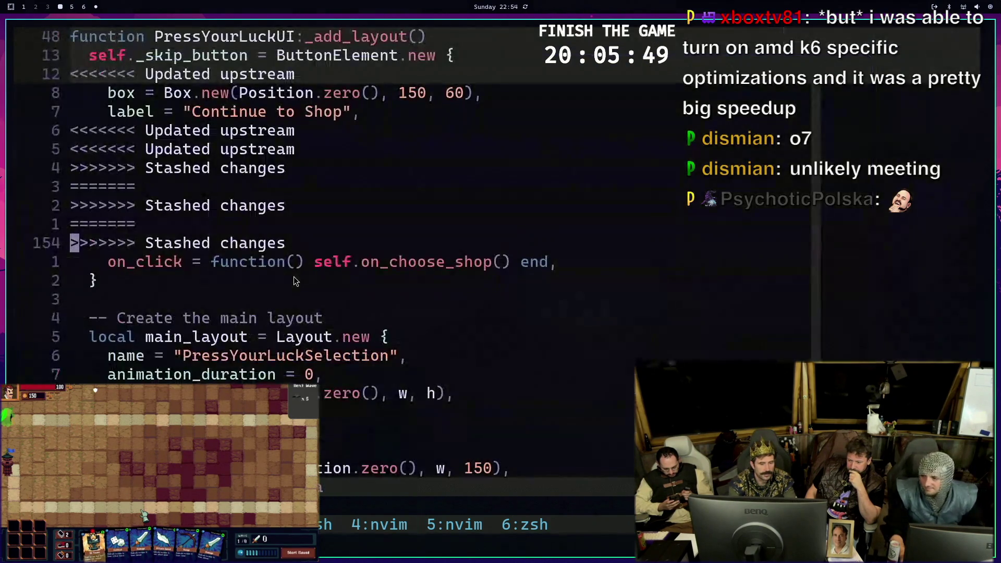
{"action": "key", "text": "ctrl+c"}
{"action": "key", "text": "k"}
{"action": "key", "text": "k"}
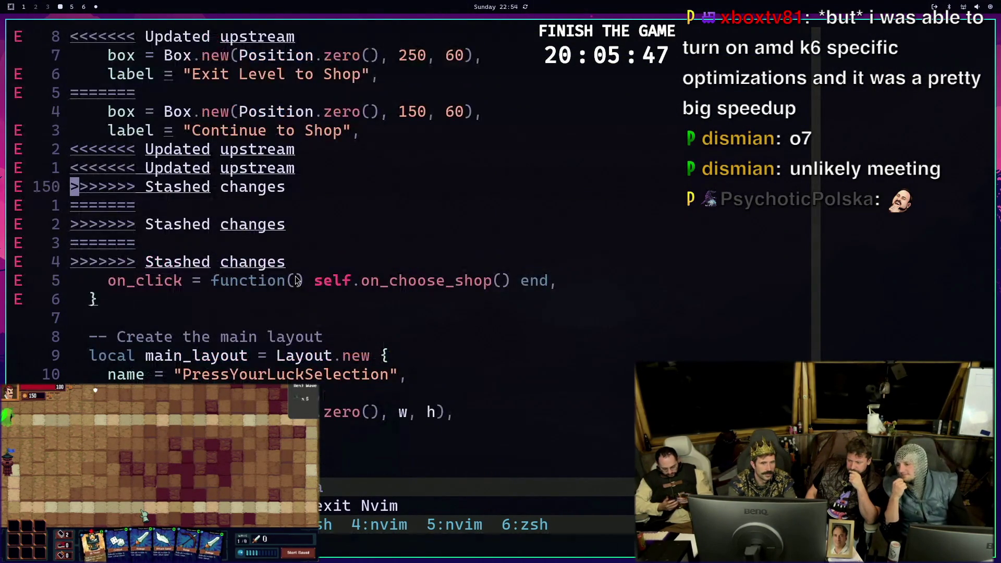
{"action": "key", "text": "k"}
{"action": "key", "text": "k"}
{"action": "key", "text": "k"}
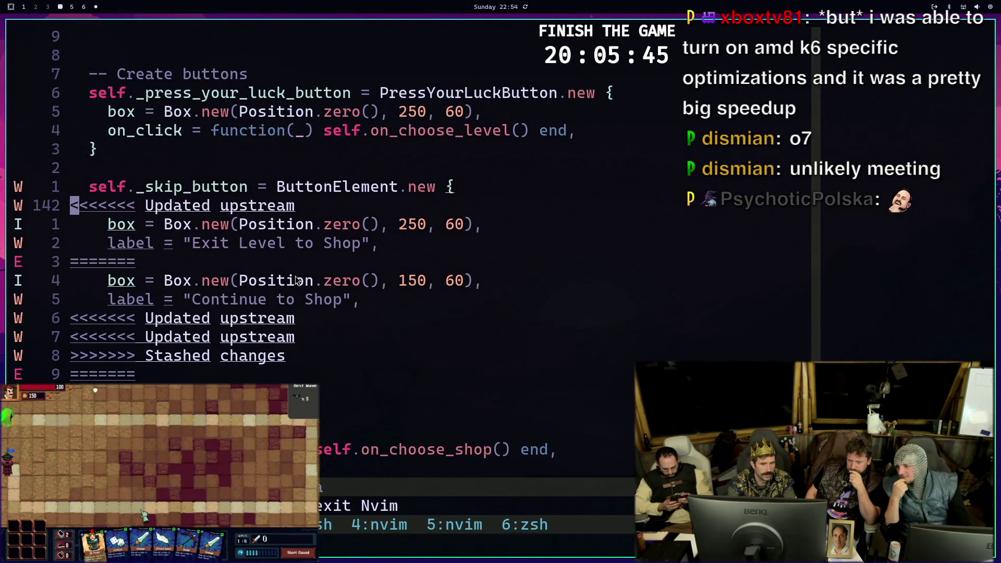
{"action": "key", "text": "d"}
{"action": "key", "text": "d"}
Remove the old 'Continue to Shop' variant and leftover markers, keeping 'Exit Level to Shop', then save and quit
{"action": "key", "text": "shift+v"}
{"action": "key", "text": "j"}
{"action": "key", "text": "j"}
{"action": "key", "text": "d"}
{"action": "key", "text": "shift+v"}
{"action": "key", "text": "j"}
{"action": "key", "text": "j"}
{"action": "key", "text": "j"}
{"action": "key", "text": "j"}
{"action": "key", "text": "j"}
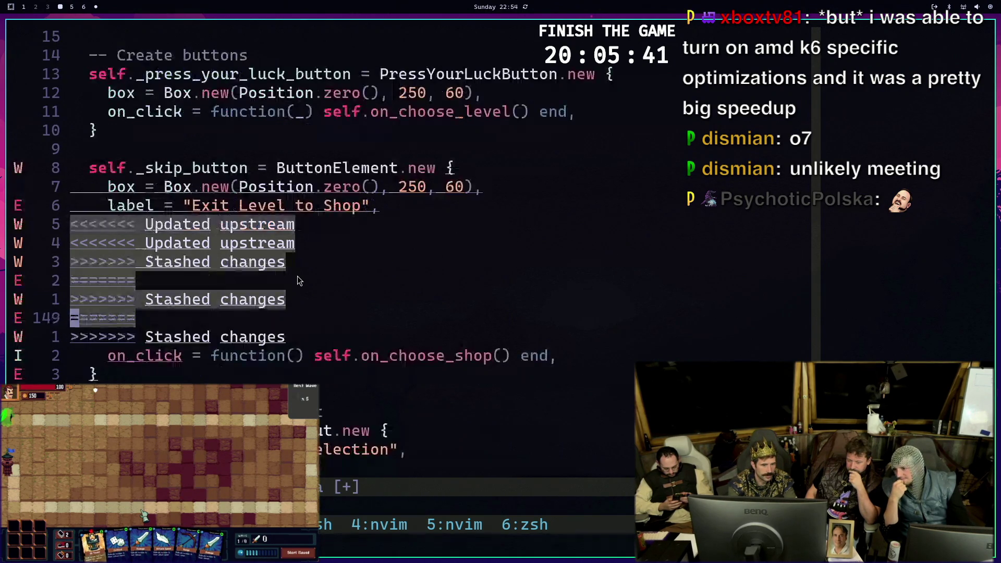
{"action": "key", "text": "j"}
{"action": "key", "text": "d"}
{"action": "key", "text": "ctrl+c"}
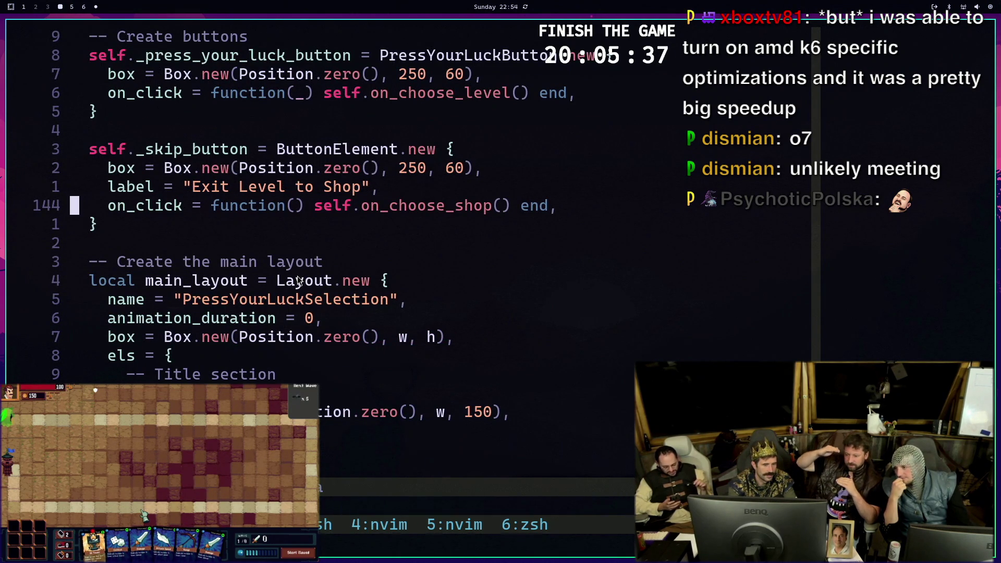
{"action": "type", "text": ":wq"}
{"action": "key", "text": "Return"}
{"action": "key", "text": "Up"}
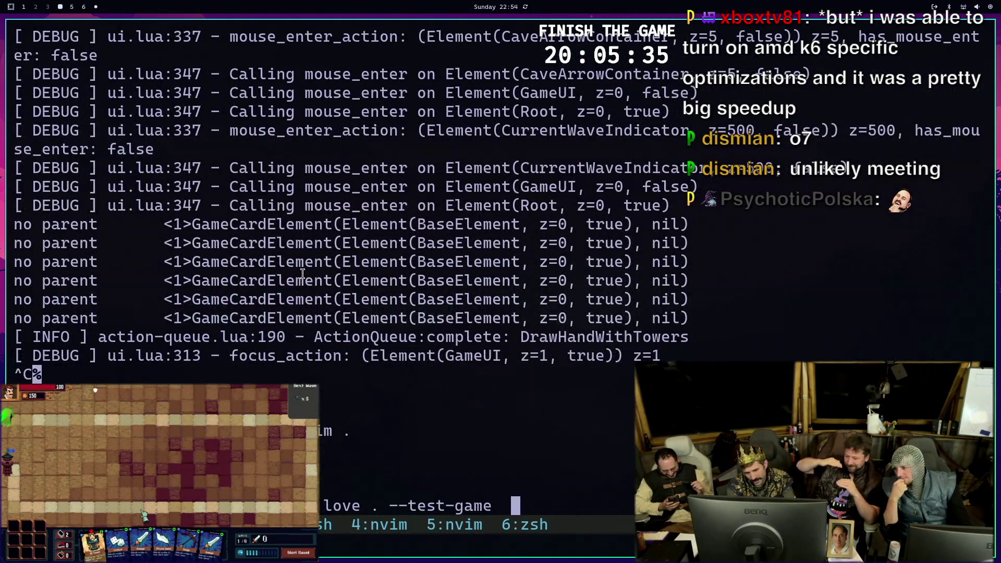
Relaunch the test game, cancel one placement and place an Archer Tower on the left grass
{"action": "key", "text": "Return"}
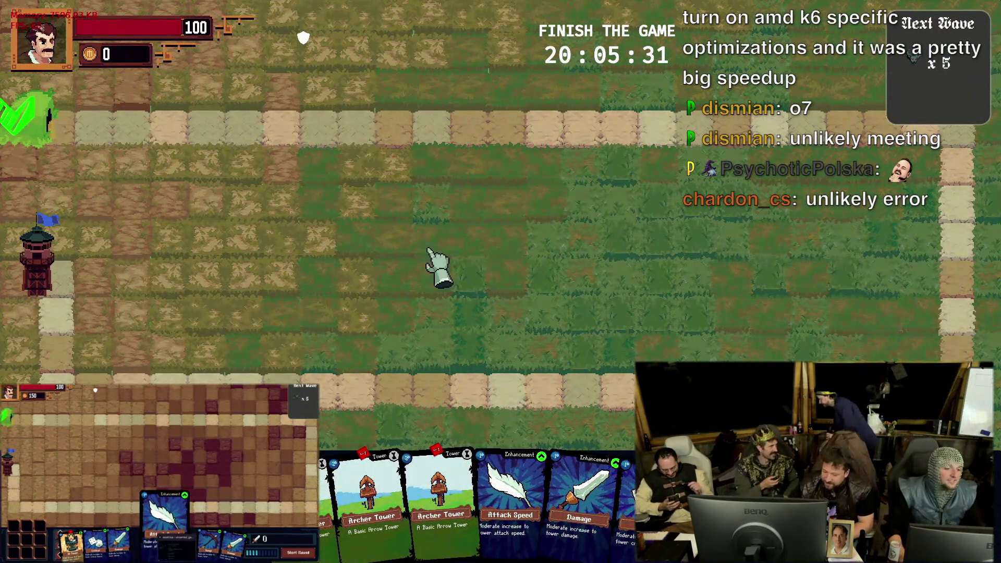
{"action": "left_click_drag", "start_coordinate": [438, 485], "coordinate": [929, 178]}
{"action": "right_click", "coordinate": [929, 178]}
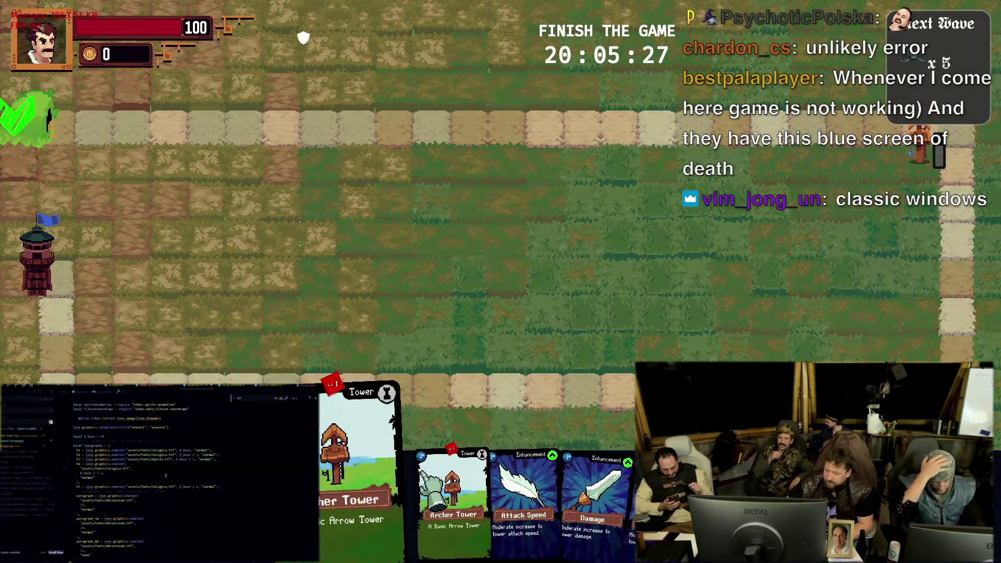
{"action": "left_click_drag", "start_coordinate": [356, 462], "coordinate": [249, 253]}
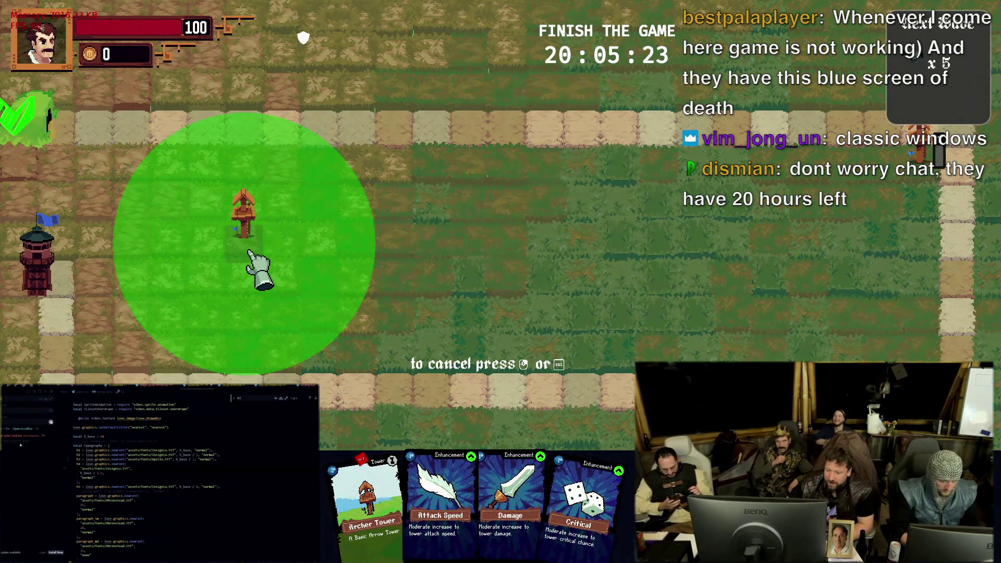
{"action": "left_click", "coordinate": [250, 255]}
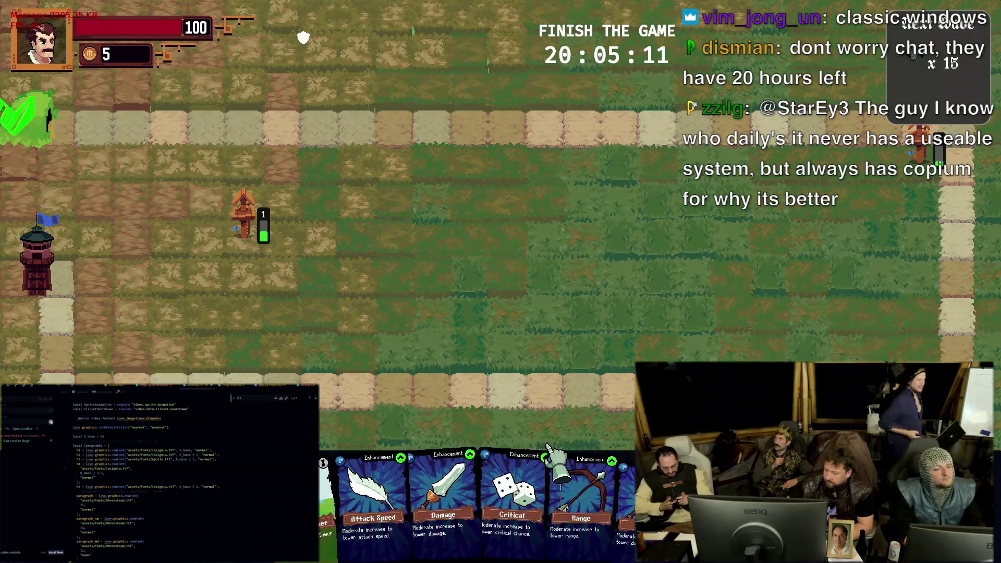
{"action": "mouse_move", "coordinate": [583, 500]}
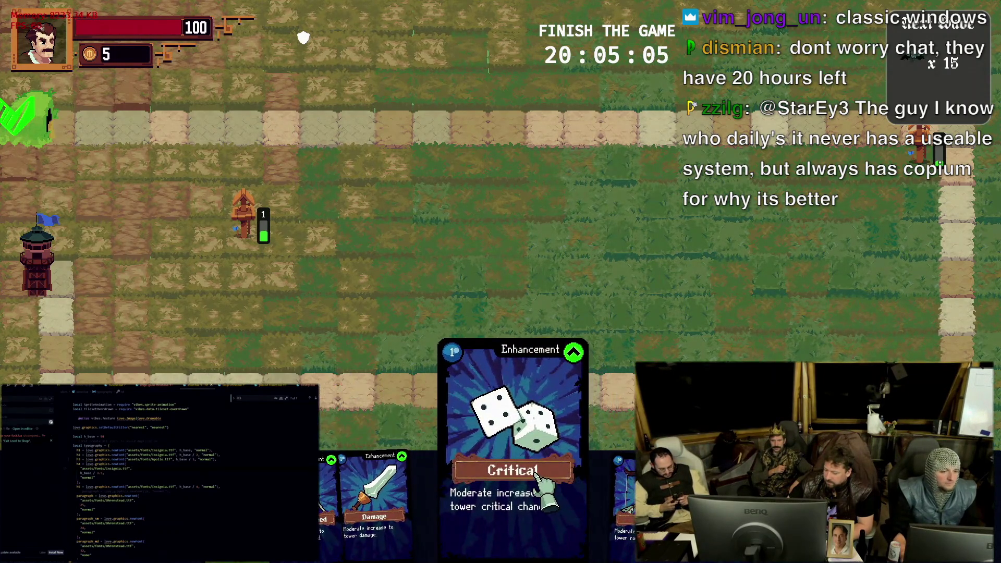
Place a second Archer Tower near the right edge of the map
{"action": "mouse_move", "coordinate": [281, 415]}
{"action": "left_mouse_down"}
{"action": "mouse_move", "coordinate": [907, 313]}
{"action": "mouse_move", "coordinate": [911, 349]}
{"action": "left_mouse_up"}
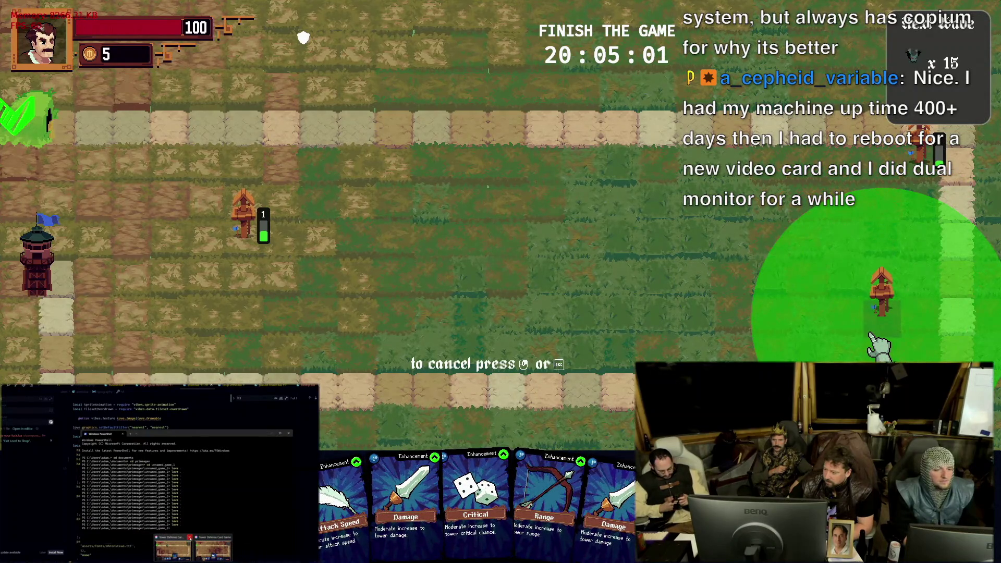
{"action": "left_click", "coordinate": [877, 344]}
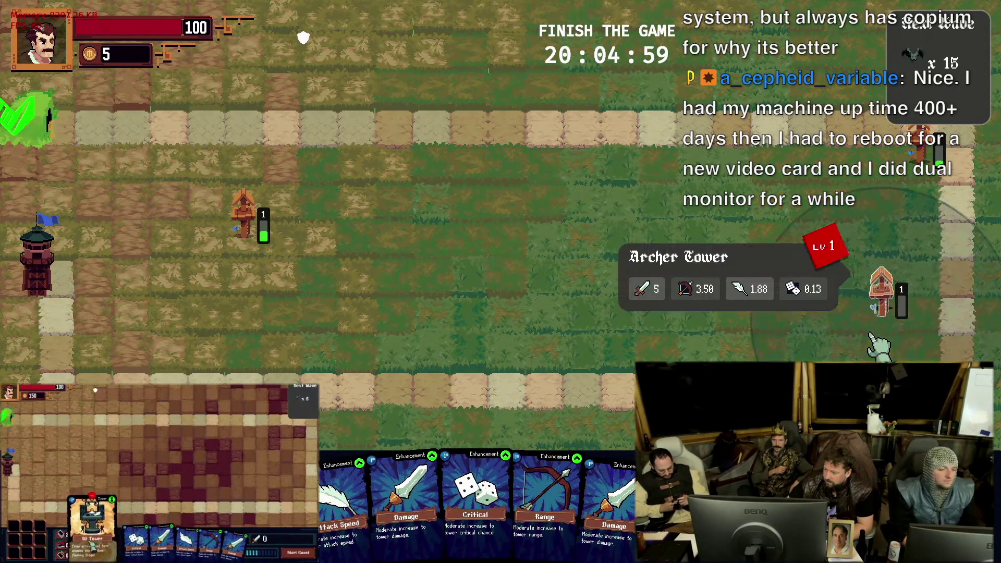
Enhance the right Archer Tower with the Range and Critical cards
{"action": "left_click_drag", "start_coordinate": [545, 493], "coordinate": [860, 203]}
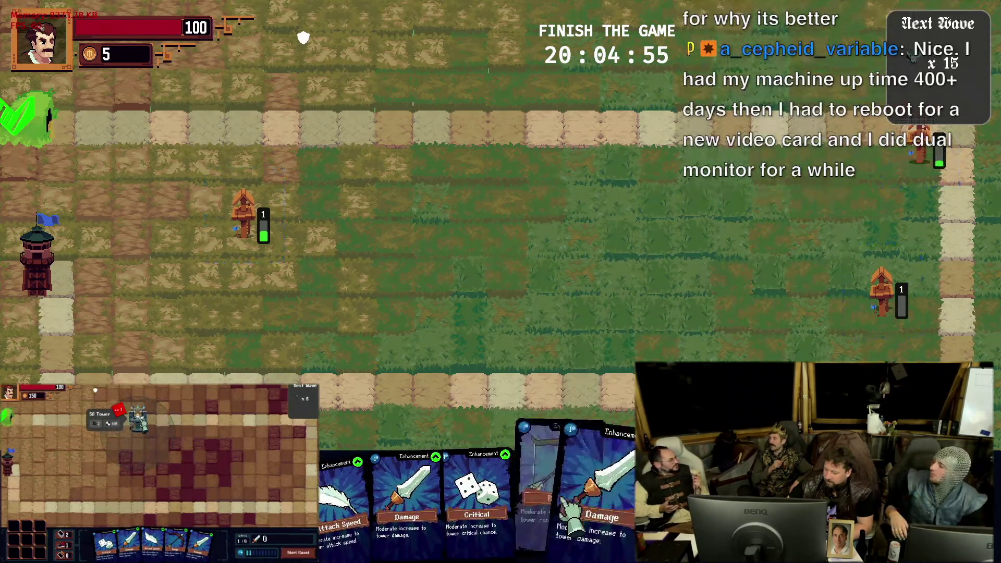
{"action": "left_click_drag", "start_coordinate": [562, 538], "coordinate": [933, 118]}
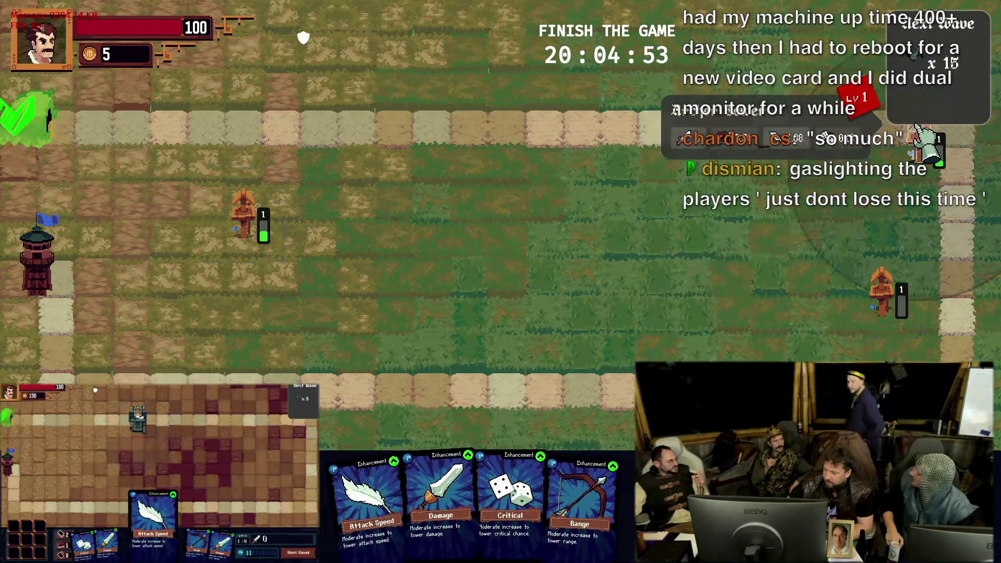
{"action": "mouse_move", "coordinate": [501, 493]}
{"action": "left_mouse_down"}
{"action": "mouse_move", "coordinate": [973, 118]}
{"action": "mouse_move", "coordinate": [922, 145]}
{"action": "left_mouse_up"}
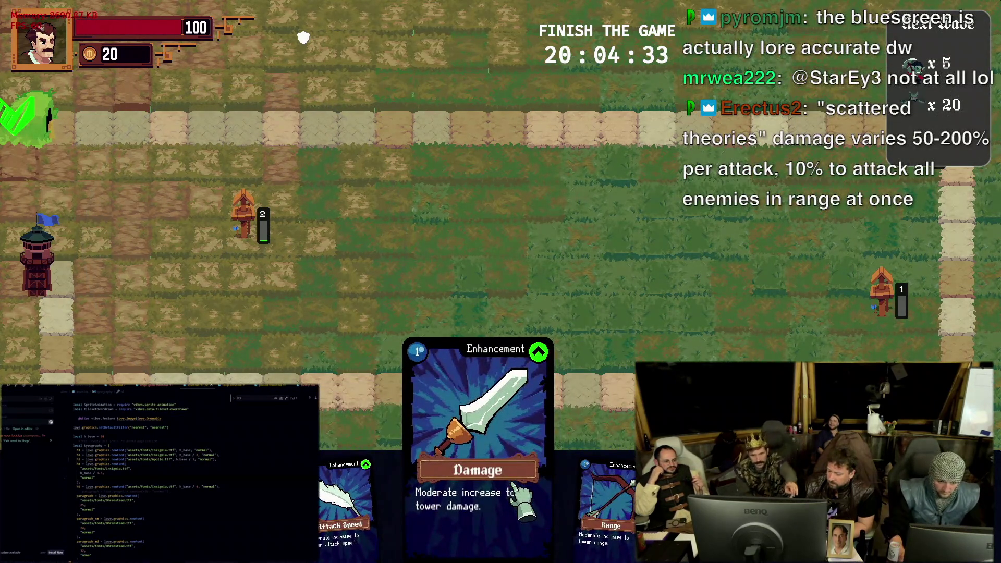
{"action": "mouse_move", "coordinate": [244, 214]}
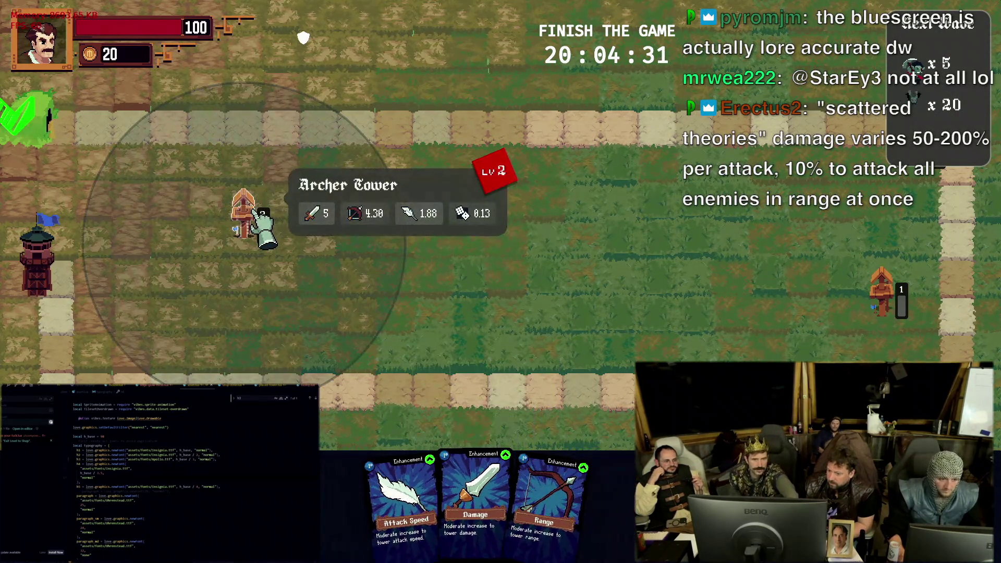
Give the left tower Damage and the right tower Attack Speed and Range, then win the wave
{"action": "left_click_drag", "start_coordinate": [500, 470], "coordinate": [244, 211]}
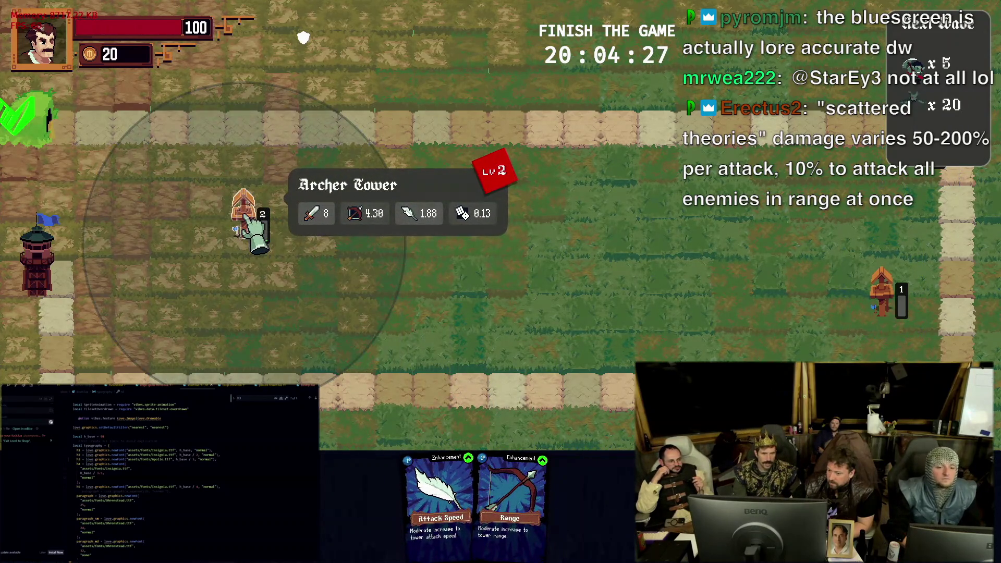
{"action": "mouse_move", "coordinate": [516, 469]}
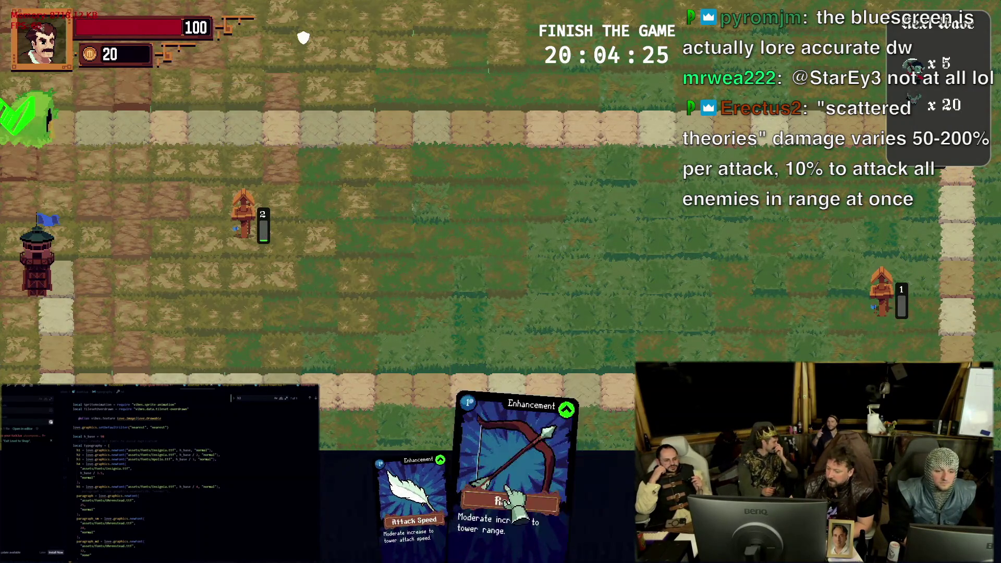
{"action": "mouse_move", "coordinate": [430, 492]}
{"action": "left_mouse_down"}
{"action": "mouse_move", "coordinate": [277, 251]}
{"action": "mouse_move", "coordinate": [911, 219]}
{"action": "mouse_move", "coordinate": [887, 345]}
{"action": "mouse_move", "coordinate": [881, 321]}
{"action": "left_mouse_up"}
{"action": "mouse_move", "coordinate": [478, 501]}
{"action": "left_mouse_down"}
{"action": "mouse_move", "coordinate": [900, 305]}
{"action": "mouse_move", "coordinate": [906, 319]}
{"action": "left_mouse_up"}
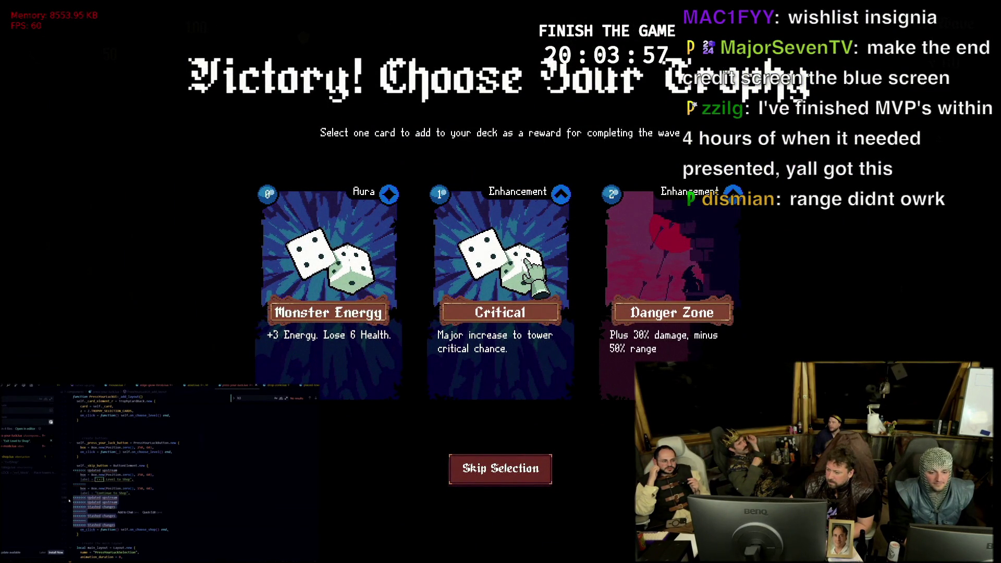
Take the Critical trophy, start the bonus waves and apply Critical to the left tower
{"action": "left_click", "coordinate": [525, 259]}
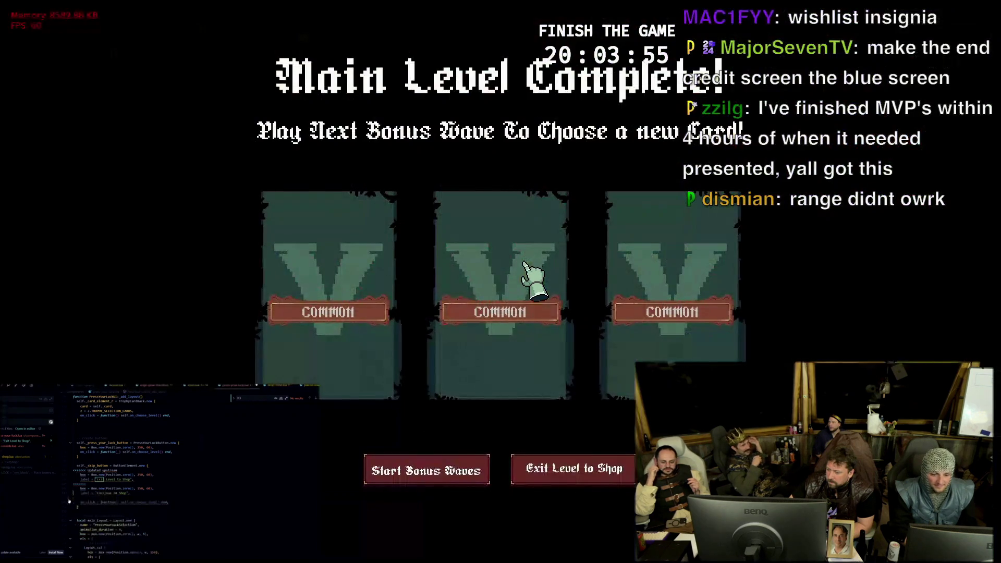
{"action": "left_click", "coordinate": [451, 473]}
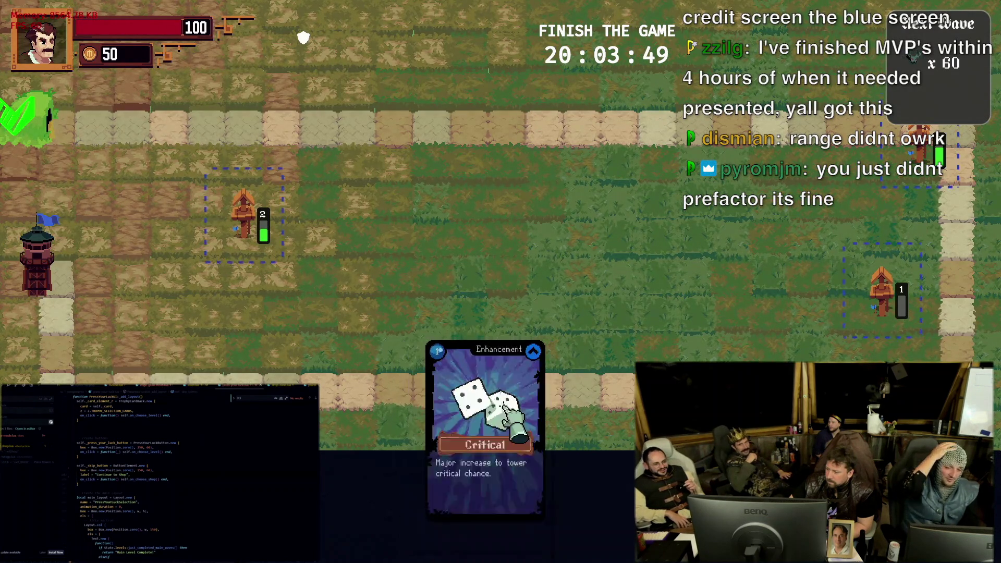
{"action": "left_click_drag", "start_coordinate": [485, 454], "coordinate": [262, 246]}
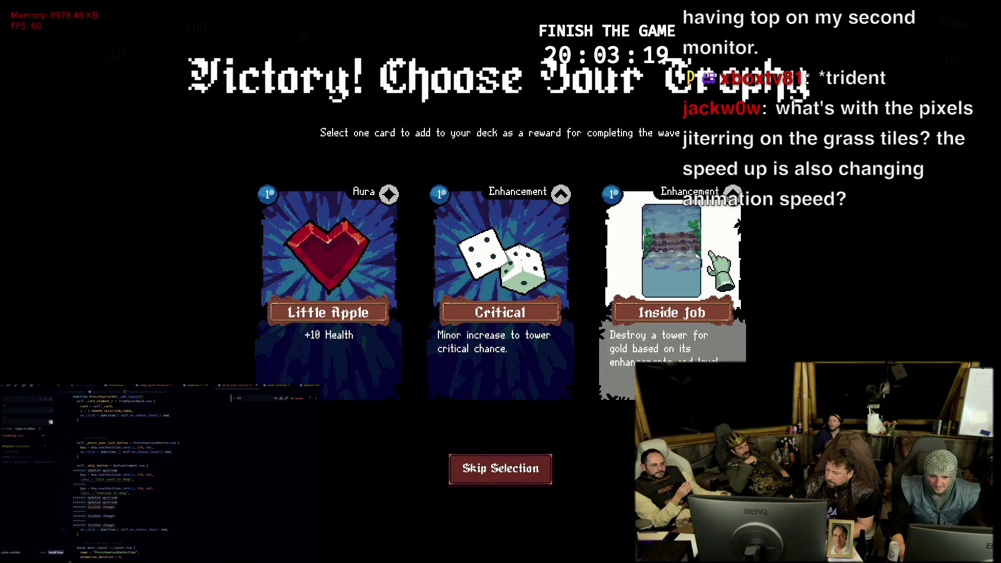
Claim Inside Job after bonus wave 1 and continue to the next bonus wave
{"action": "left_click", "coordinate": [674, 275]}
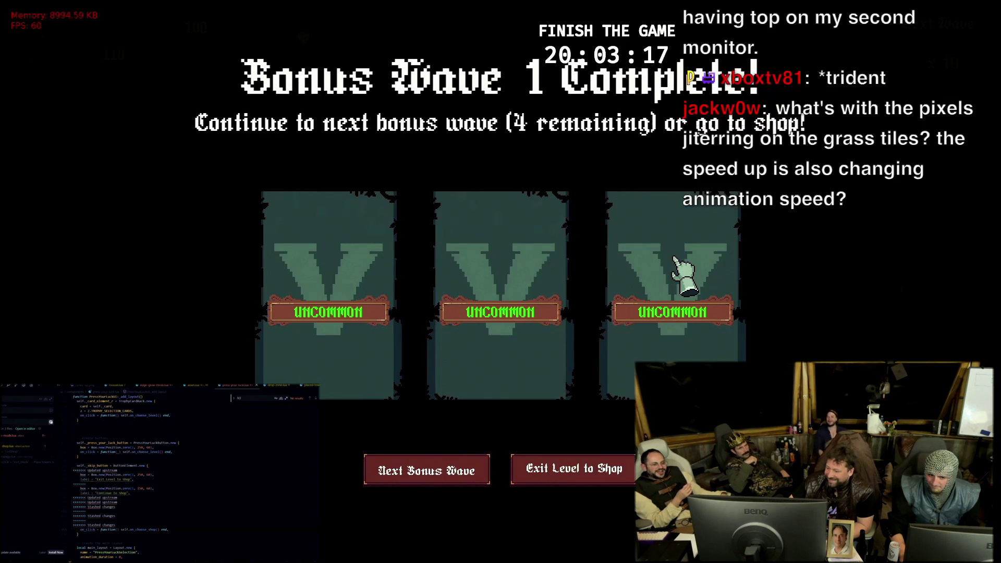
{"action": "left_click", "coordinate": [415, 484]}
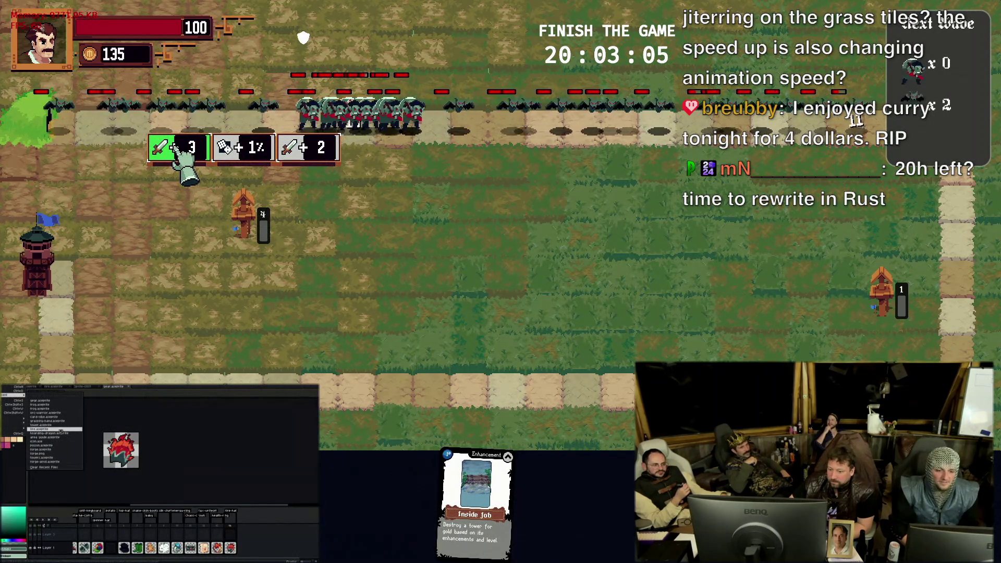
Choose the +3 damage upgrade for the left tower and win bonus wave 2
{"action": "left_click", "coordinate": [182, 160]}
{"action": "left_click", "coordinate": [302, 170]}
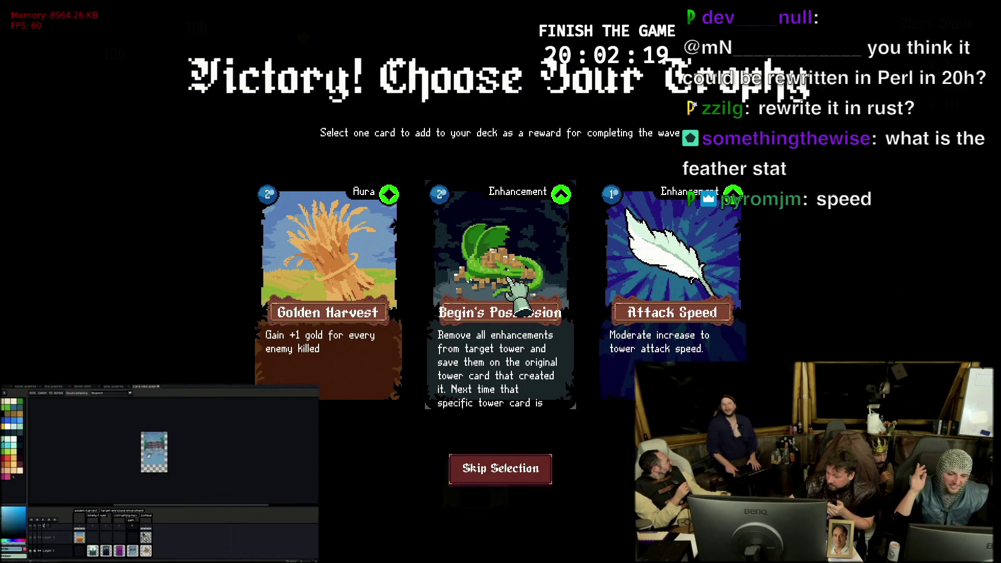
Take Begin's Possession as the trophy and start bonus wave 3
{"action": "left_click", "coordinate": [520, 293]}
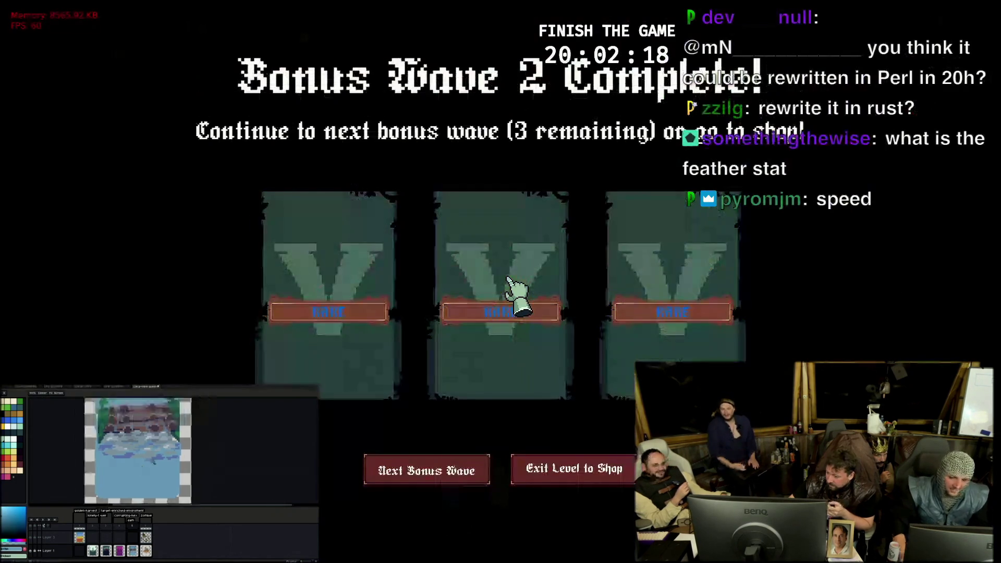
{"action": "left_click", "coordinate": [449, 468]}
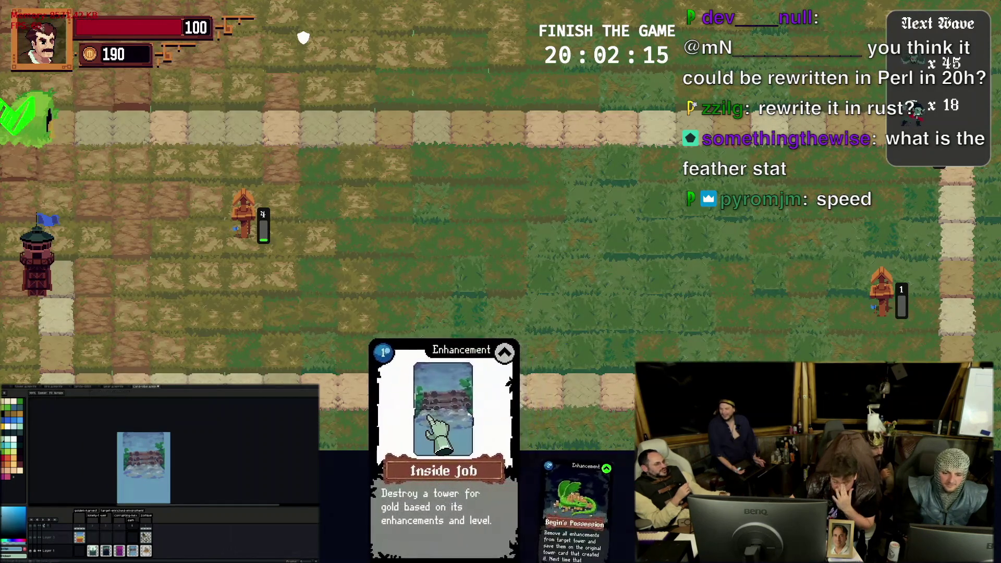
{"action": "mouse_move", "coordinate": [510, 501]}
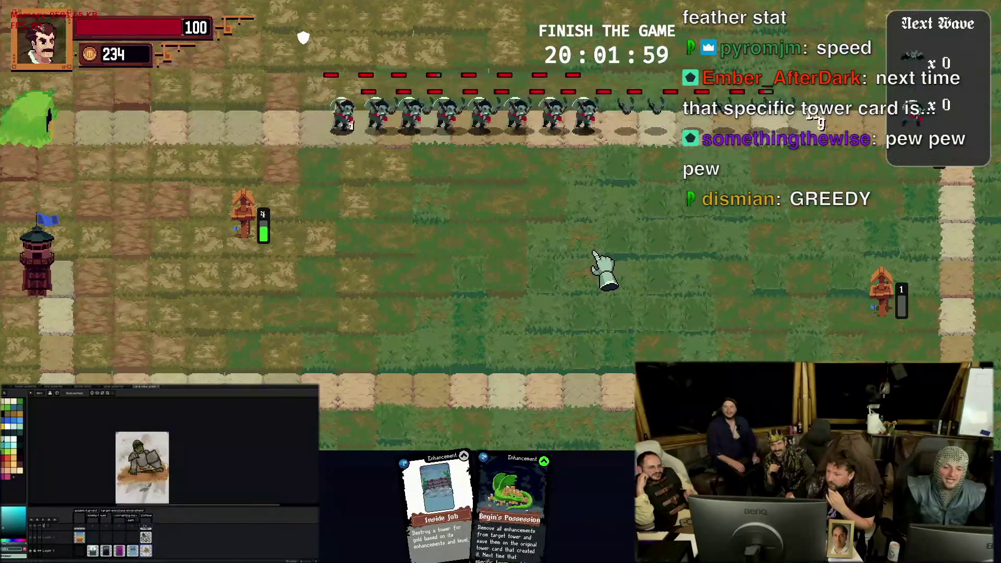
Pick the Archer++ tower card from the choices and go to the Armory
{"action": "key", "text": "Escape"}
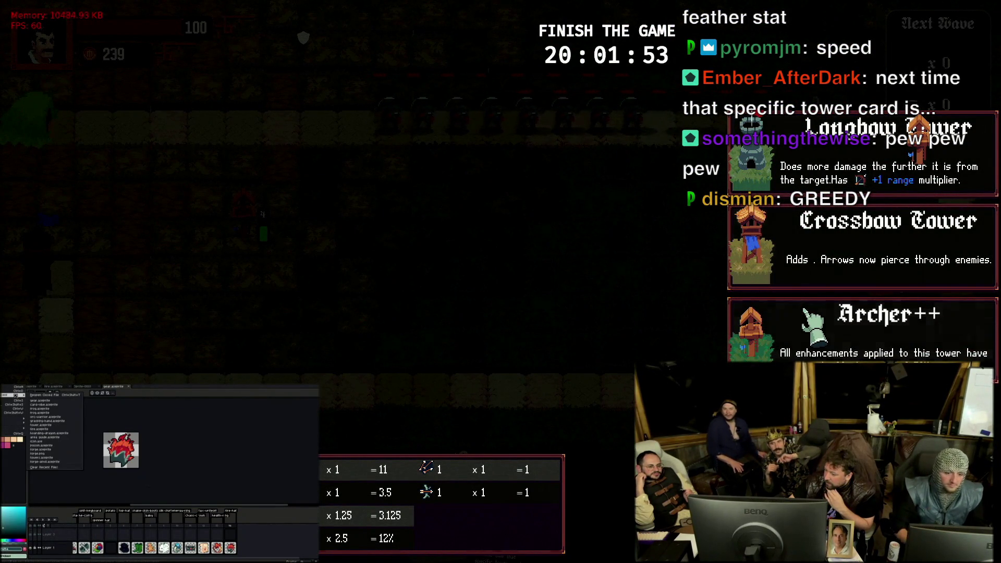
{"action": "left_click", "coordinate": [814, 324]}
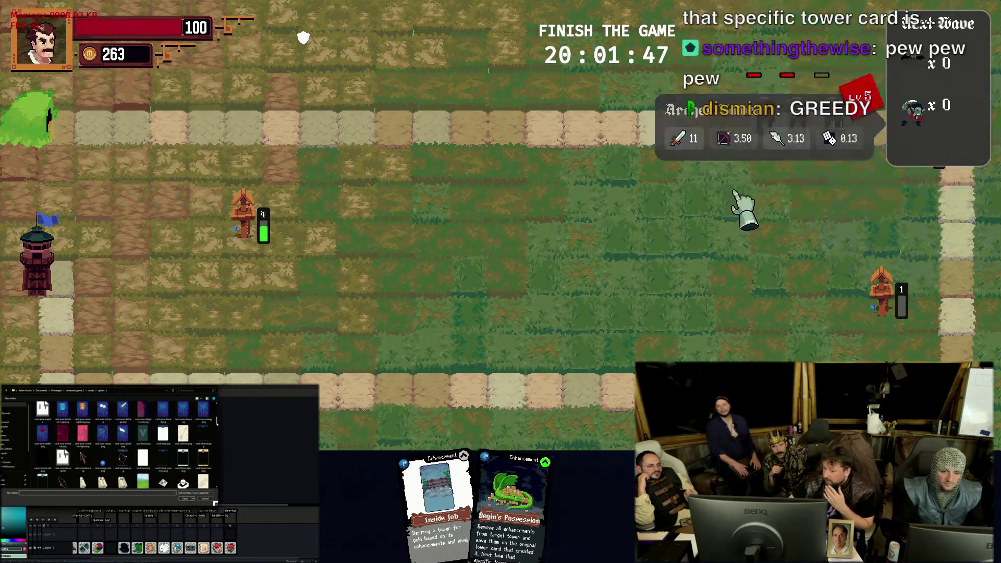
{"action": "key", "text": "Tab"}
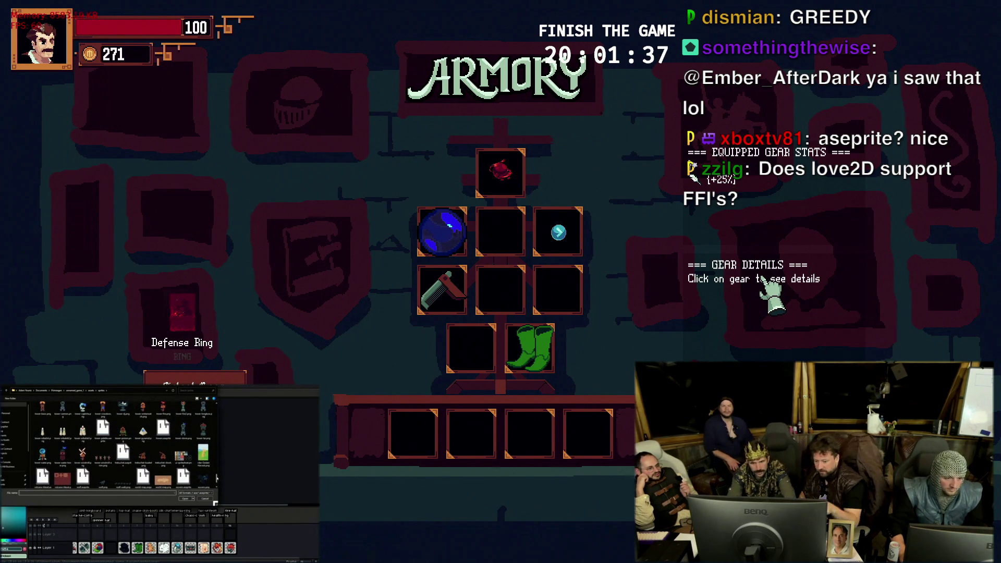
Sell the spare gear — Moustache Comb, Energy Ring and Fire Hat — raising gold to 571
{"action": "left_click", "coordinate": [528, 357]}
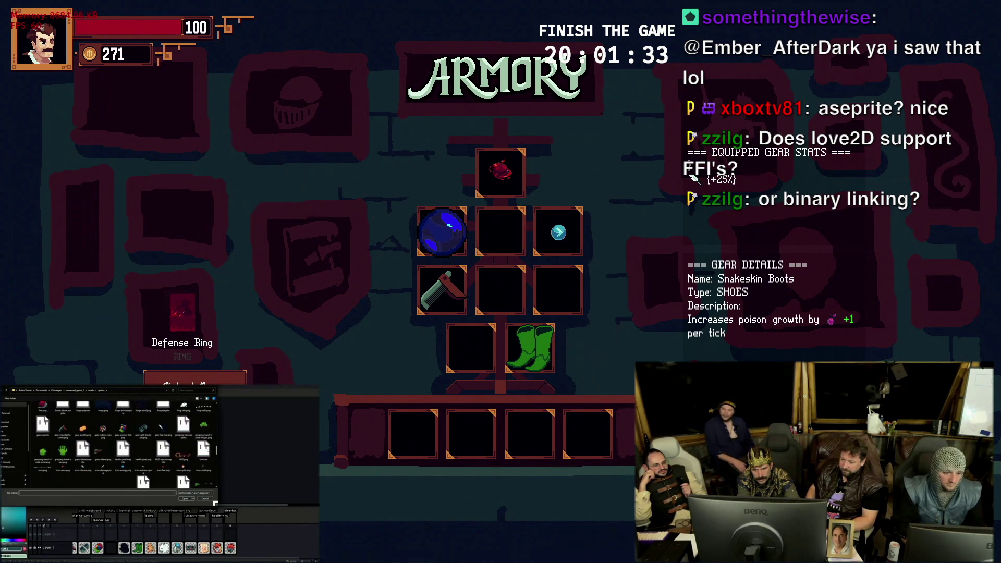
{"action": "key", "text": "Delete"}
{"action": "left_click", "coordinate": [548, 251]}
{"action": "key", "text": "Delete"}
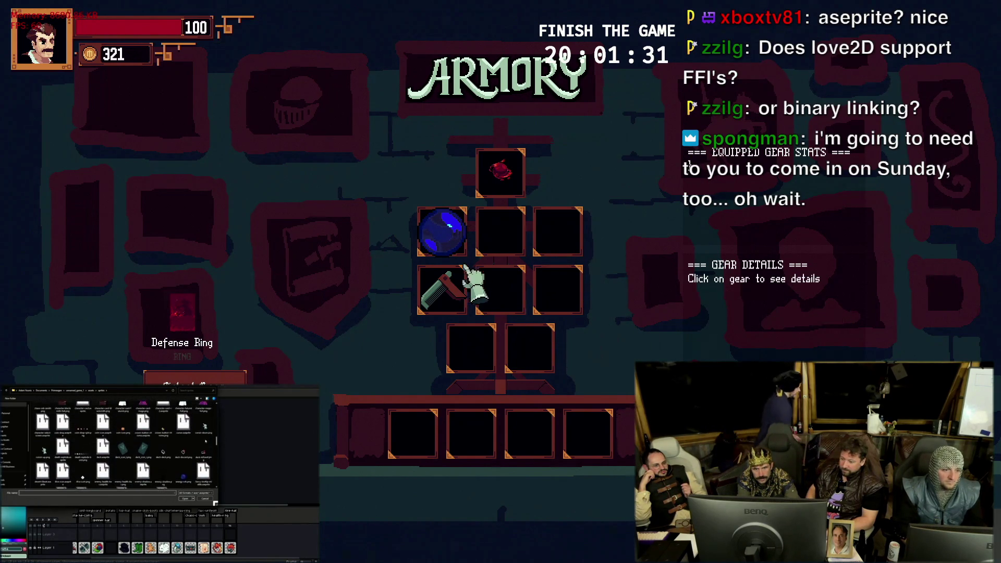
{"action": "left_click", "coordinate": [442, 283]}
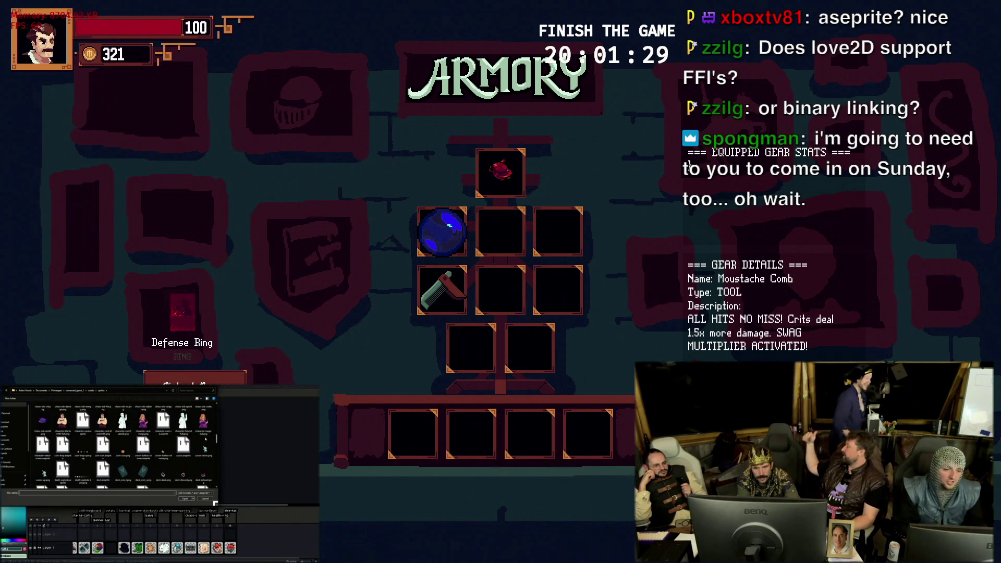
{"action": "key", "text": "Delete"}
{"action": "left_click", "coordinate": [457, 249]}
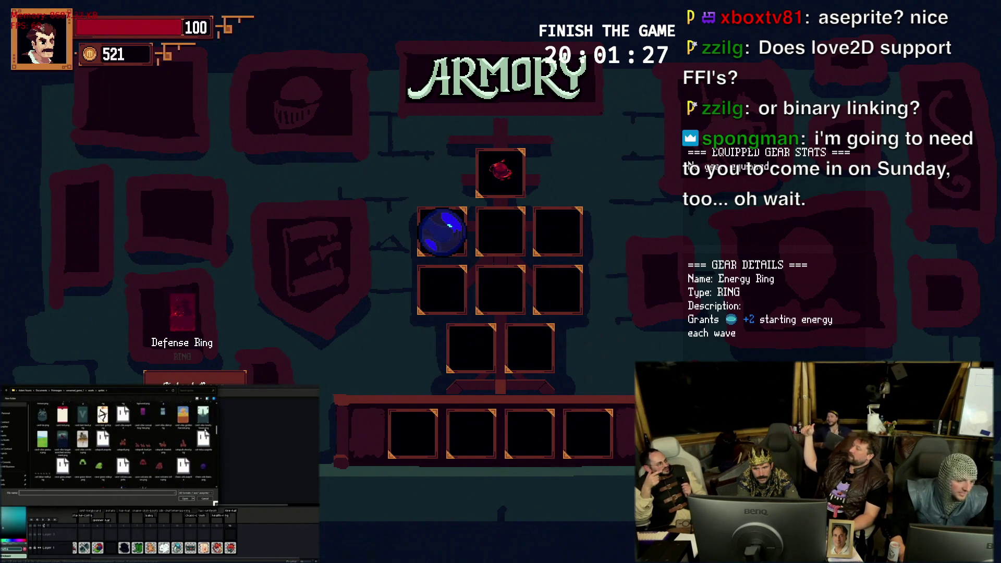
{"action": "key", "text": "Delete"}
{"action": "left_click", "coordinate": [508, 165]}
{"action": "key", "text": "Delete"}
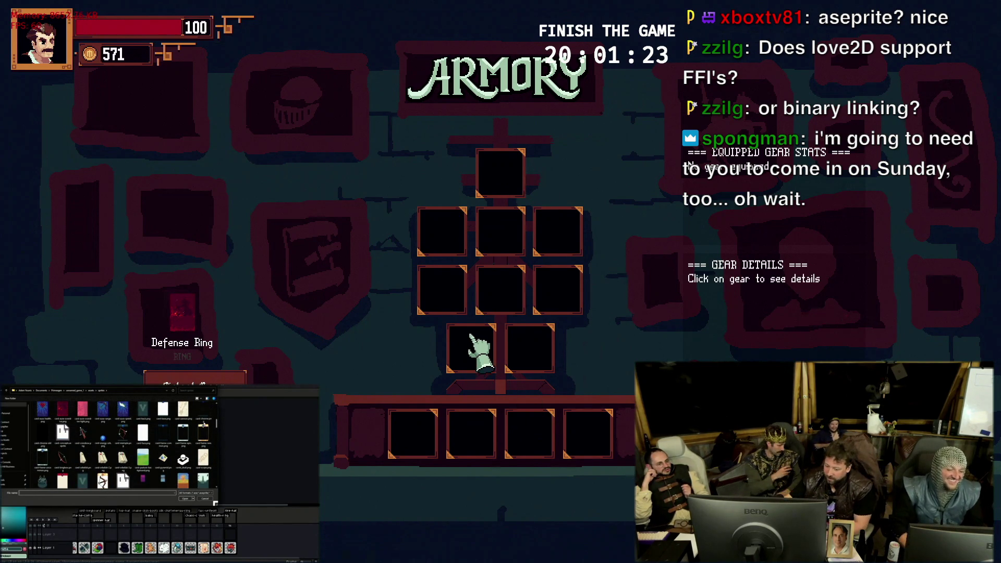
Equip the Defense Ring in the top-left slot, return to the battlefield and check the left tower
{"action": "left_click_drag", "start_coordinate": [187, 285], "coordinate": [466, 242]}
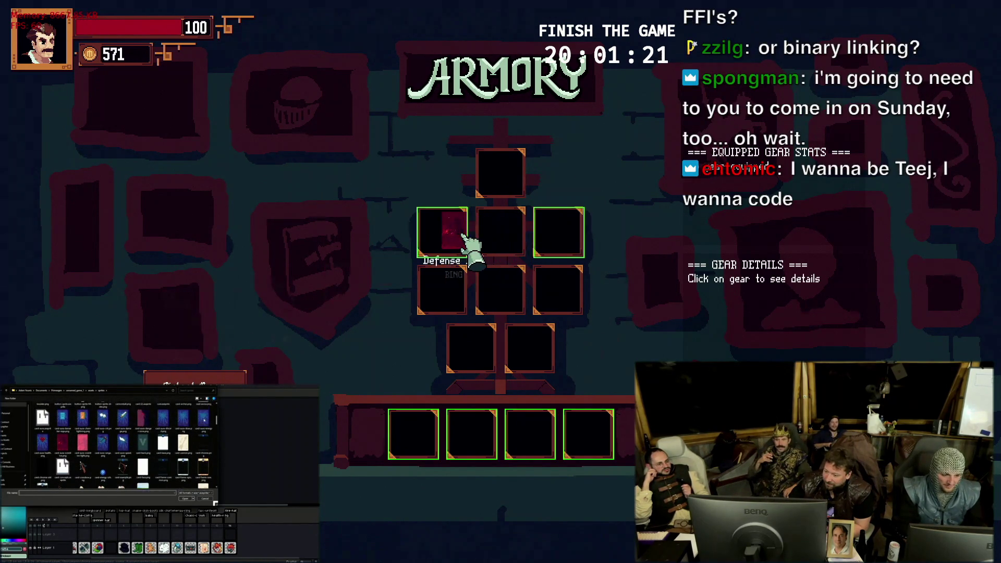
{"action": "scroll", "coordinate": [204, 420], "scroll_direction": "up", "scroll_amount": 2}
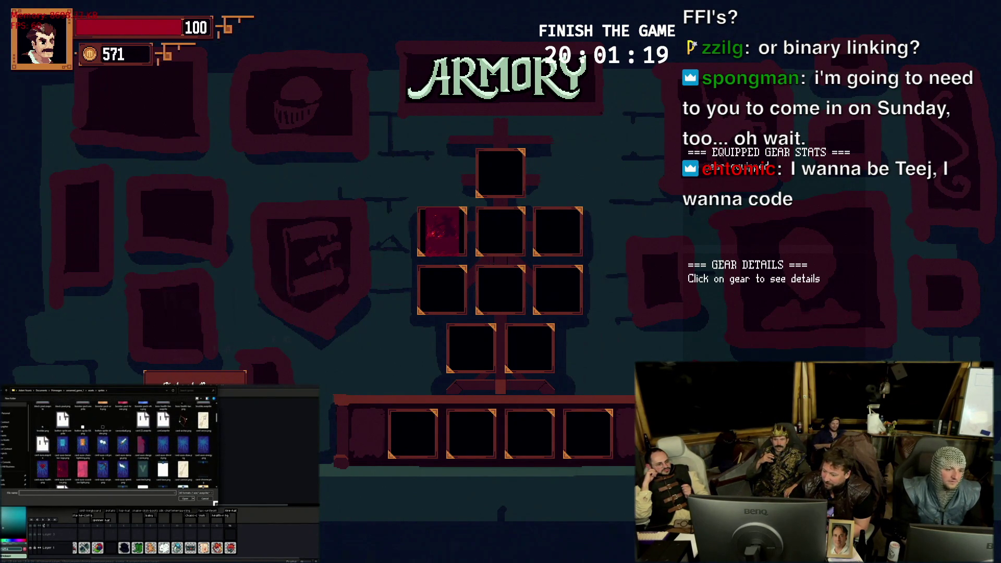
{"action": "scroll", "coordinate": [122, 441], "scroll_direction": "up", "scroll_amount": 2}
{"action": "left_click", "coordinate": [452, 242]}
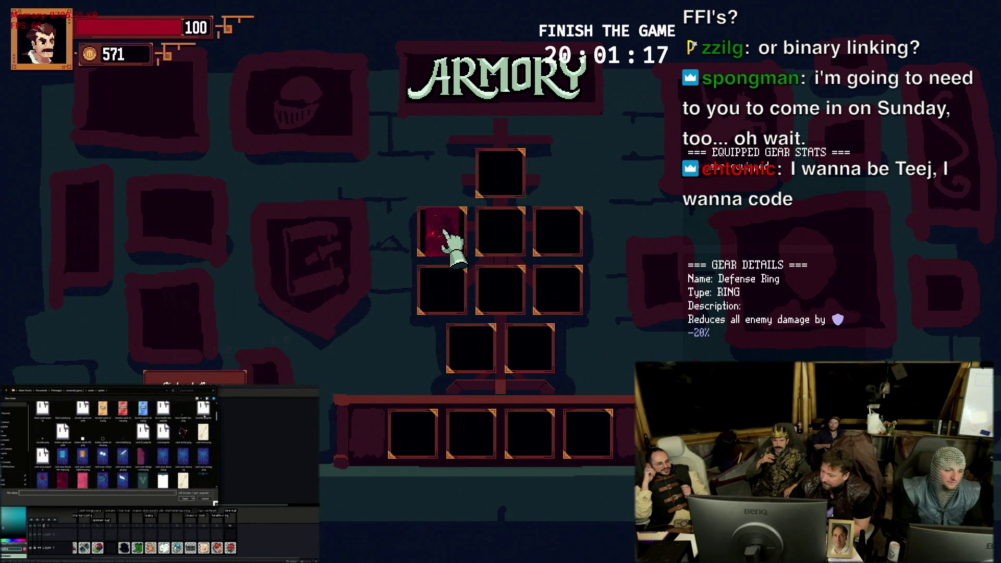
{"action": "scroll", "coordinate": [122, 441], "scroll_direction": "up", "scroll_amount": 2}
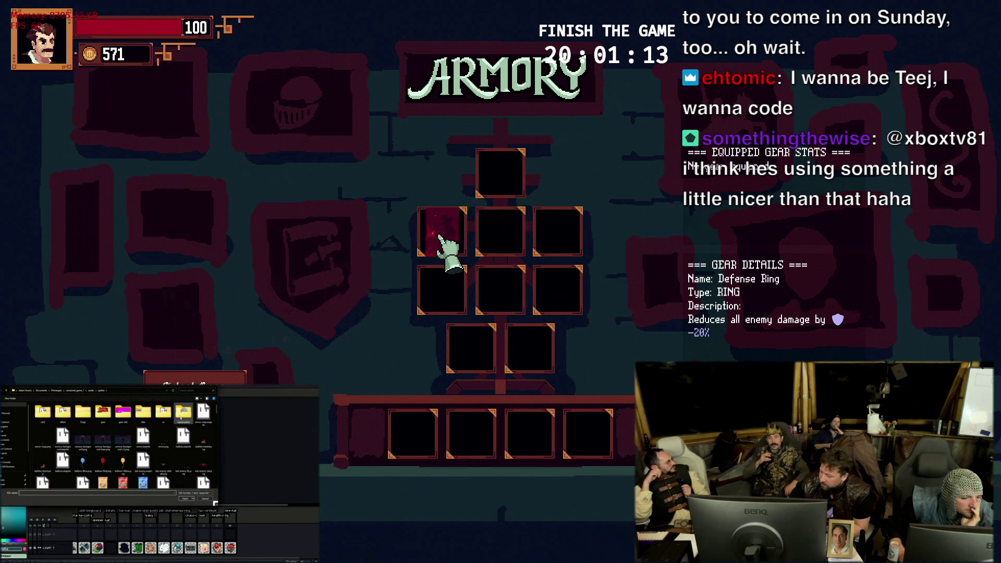
{"action": "double_click", "coordinate": [42, 412]}
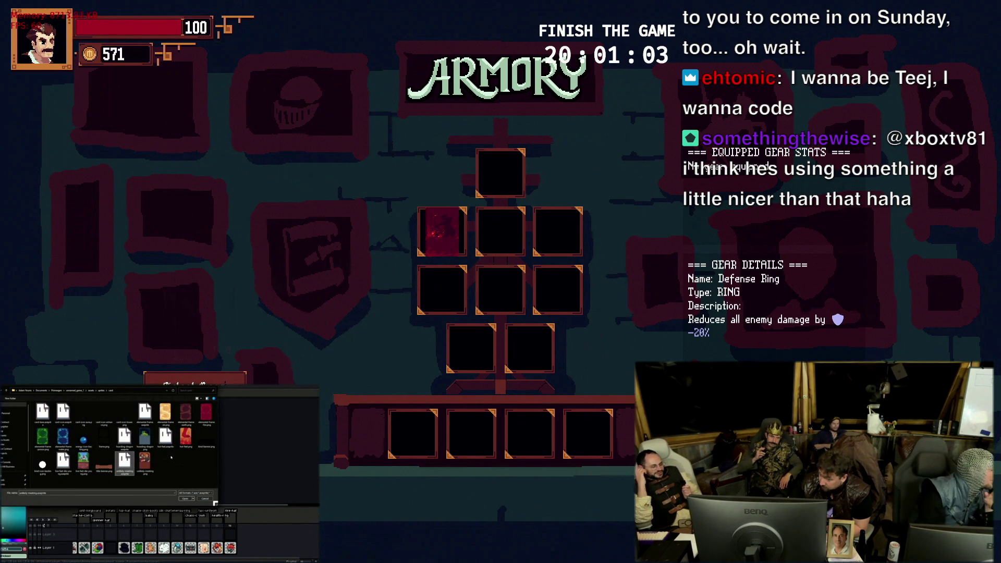
{"action": "key", "text": "Escape"}
{"action": "left_click", "coordinate": [243, 223]}
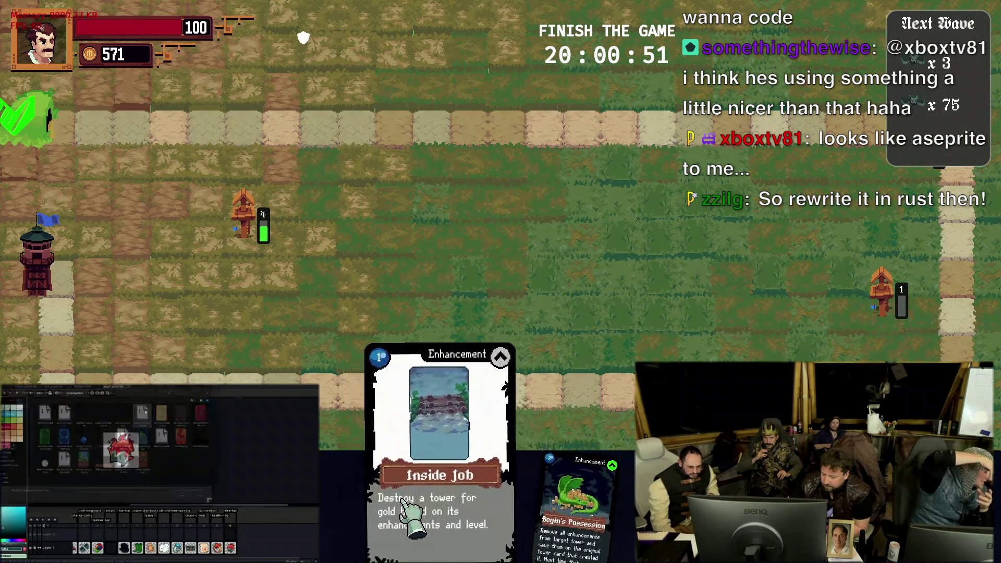
Upgrade the archer tower into a Longbow Tower and let the wave finish
{"action": "left_click", "coordinate": [921, 278]}
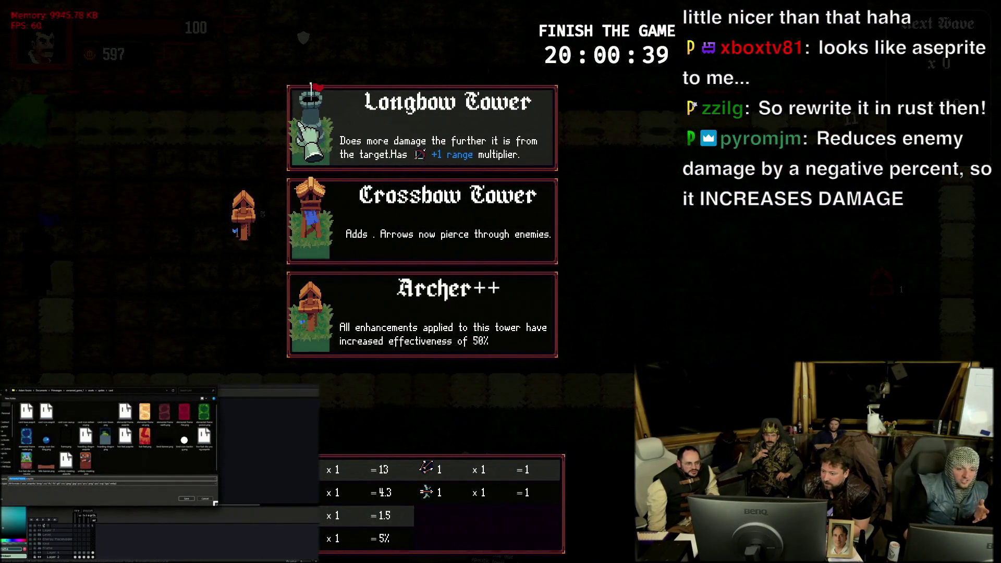
{"action": "left_click", "coordinate": [371, 134]}
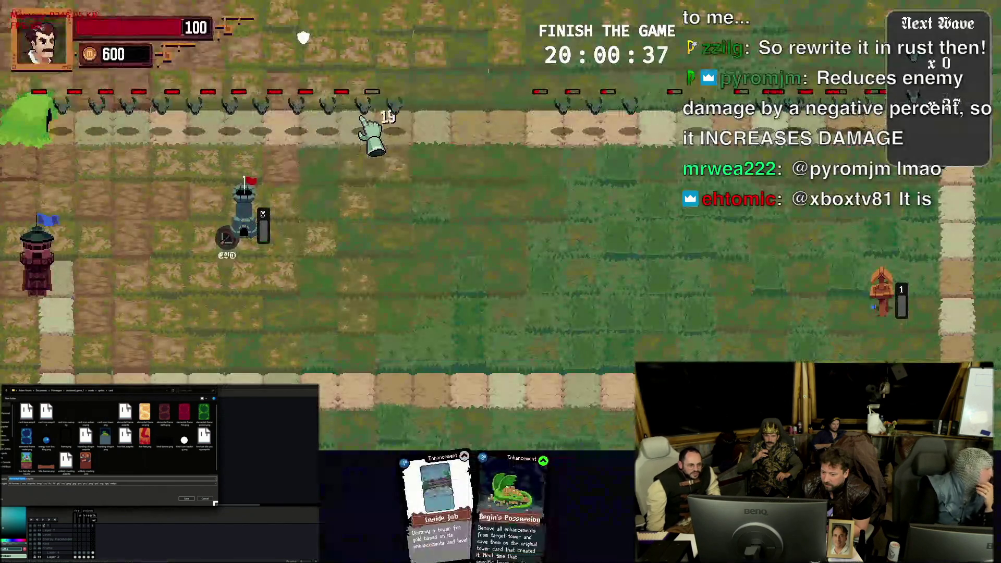
{"action": "left_click", "coordinate": [882, 317]}
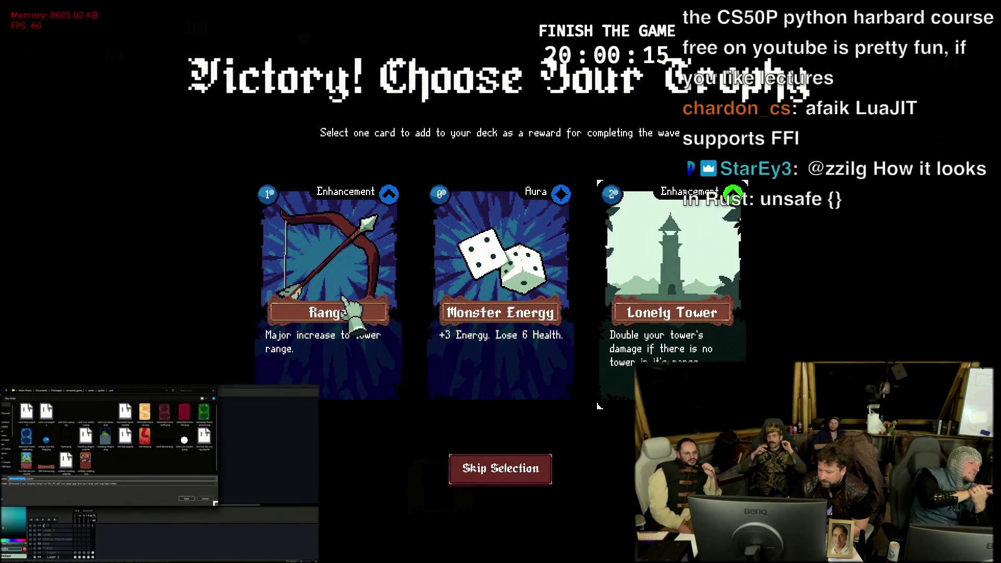
Claim Lonely Tower, start the last bonus wave and apply the card to the archer tower
{"action": "left_click", "coordinate": [695, 279]}
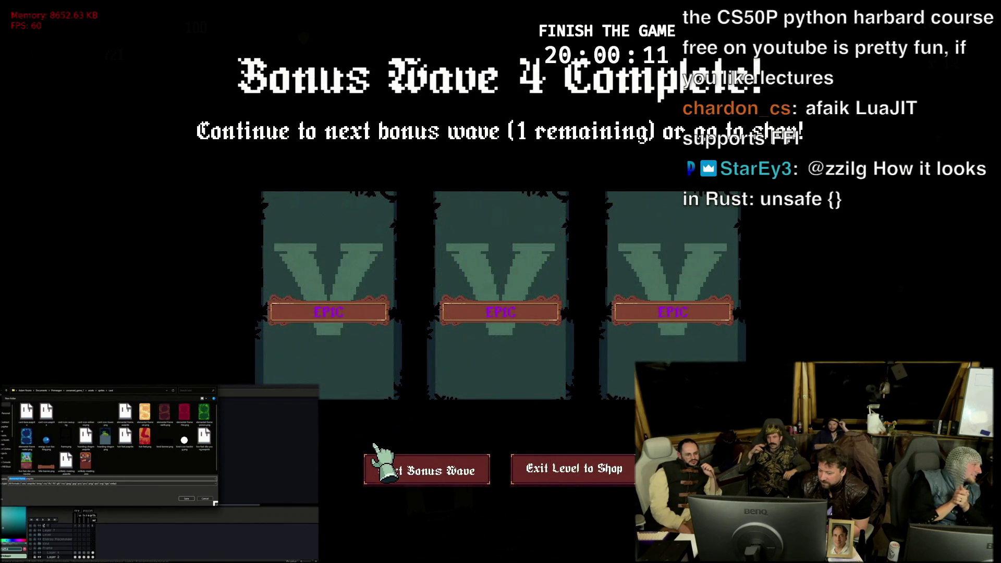
{"action": "left_click", "coordinate": [399, 469]}
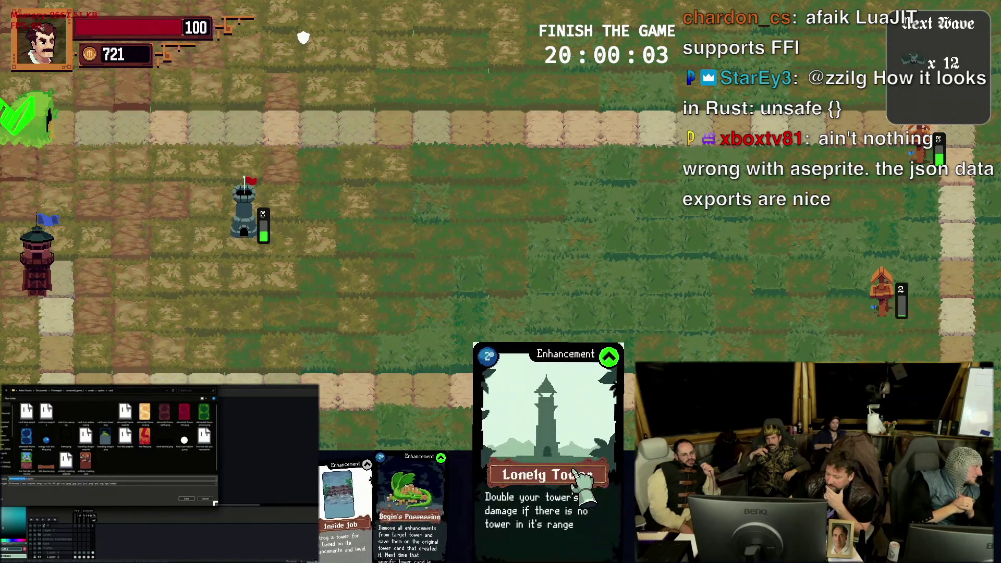
{"action": "left_click_drag", "start_coordinate": [582, 469], "coordinate": [251, 233]}
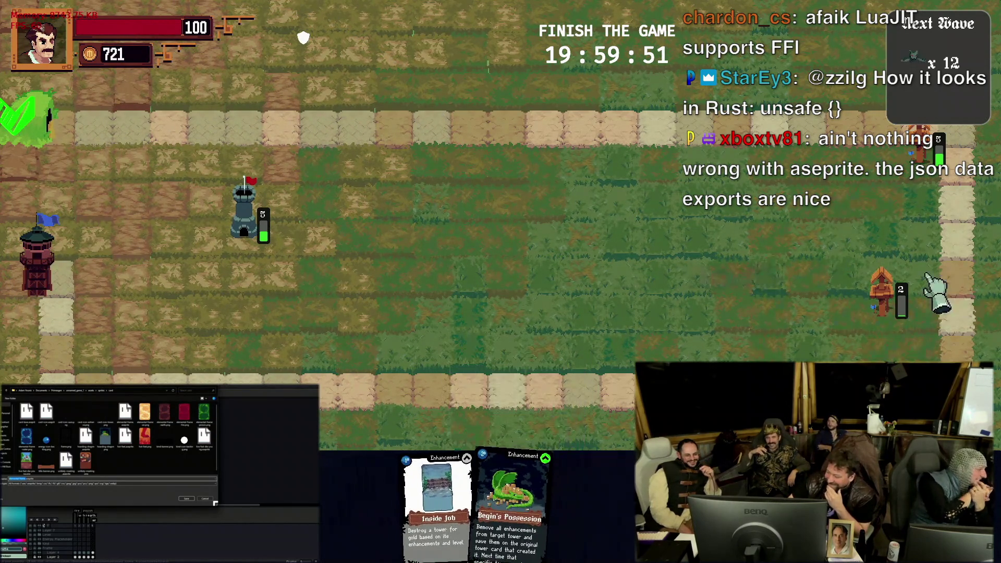
Check the archer tower's details and give it the Attack Speed +0.5 level-up bonus
{"action": "left_click", "coordinate": [900, 293]}
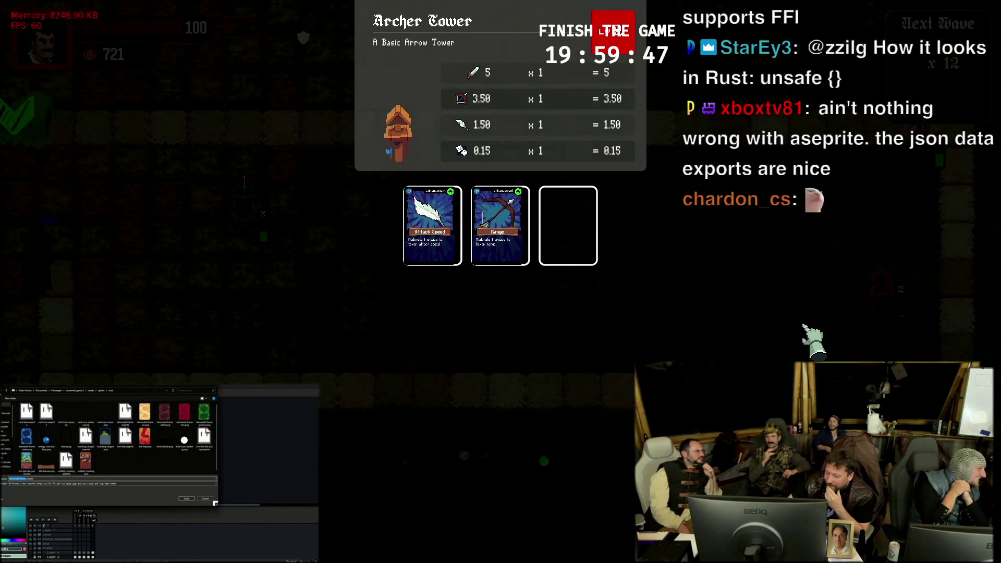
{"action": "left_click", "coordinate": [438, 553]}
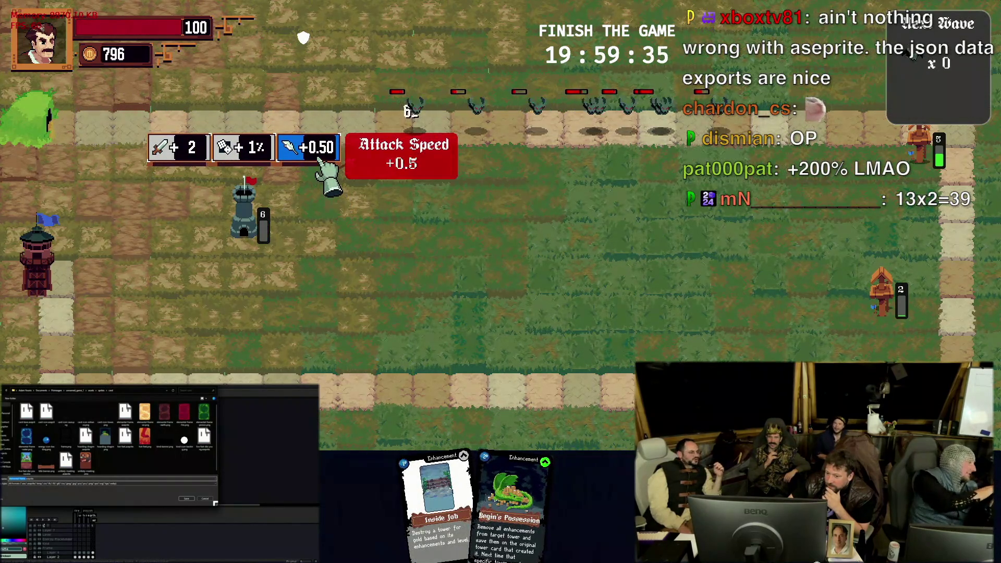
{"action": "left_click", "coordinate": [319, 158]}
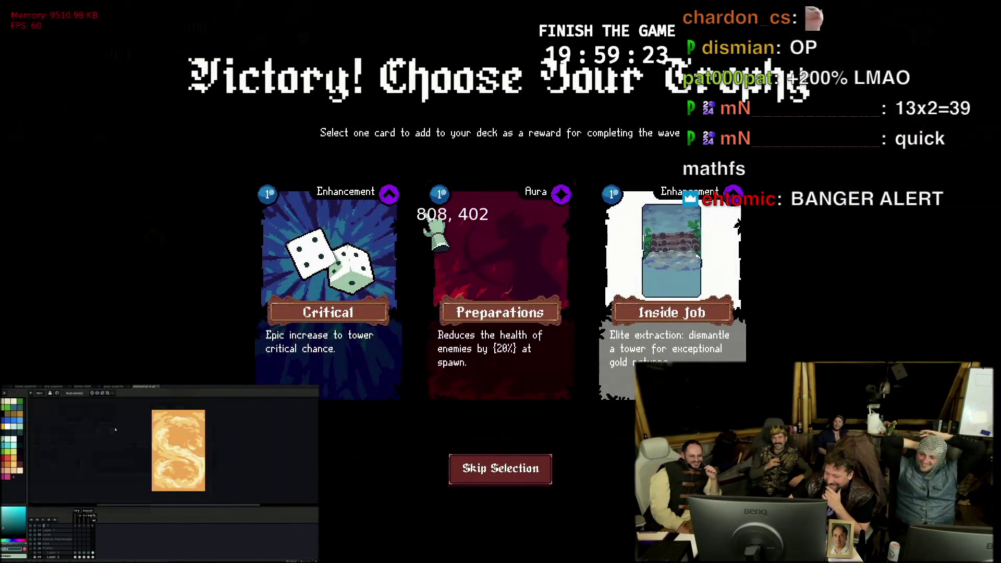
{"action": "left_click_drag", "start_coordinate": [116, 429], "coordinate": [97, 433]}
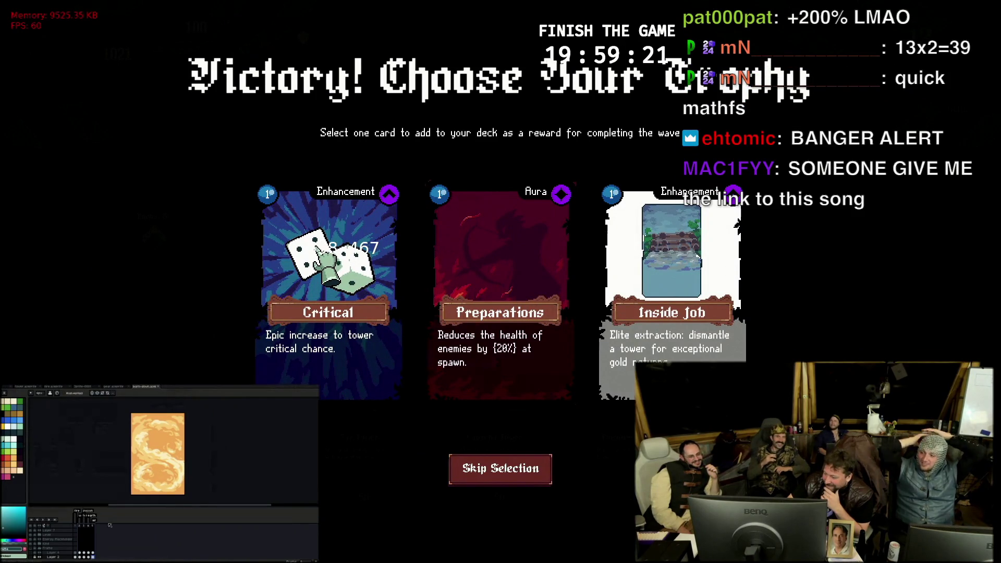
Claim the Critical trophy card and proceed to the Shoppe with 1021 gold
{"action": "key", "text": "ctrl+Tab"}
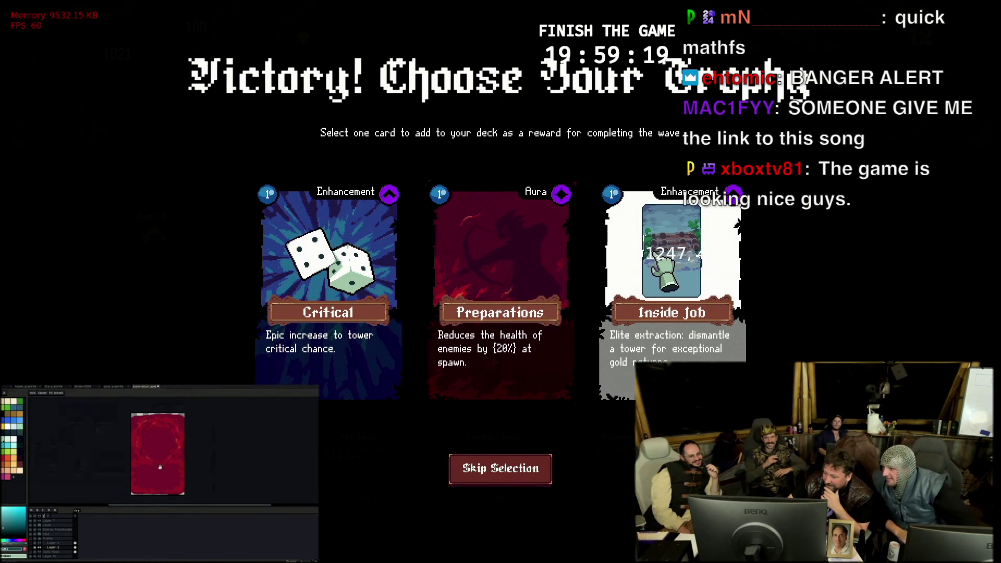
{"action": "left_click_drag", "start_coordinate": [159, 467], "coordinate": [140, 458]}
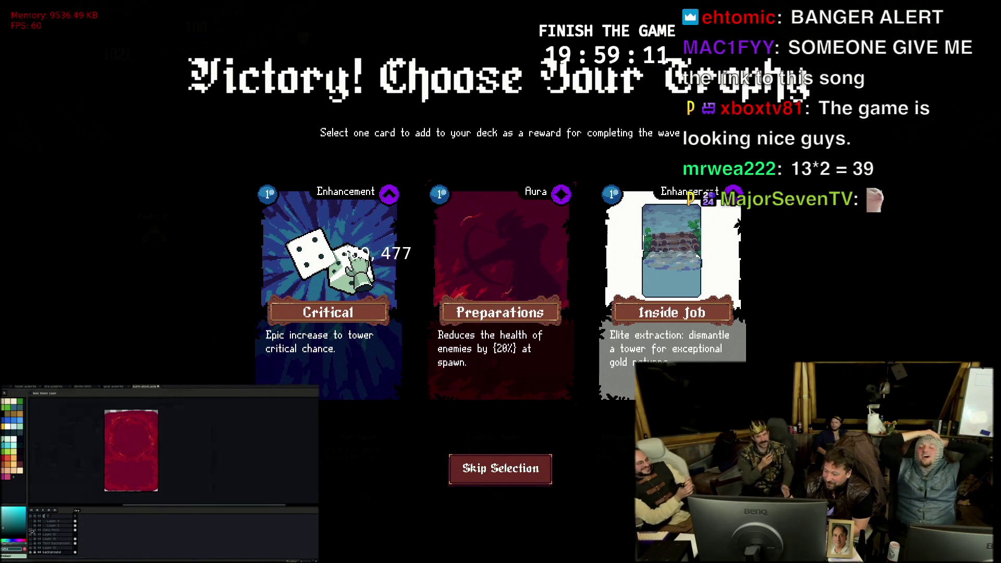
{"action": "left_click", "coordinate": [354, 258]}
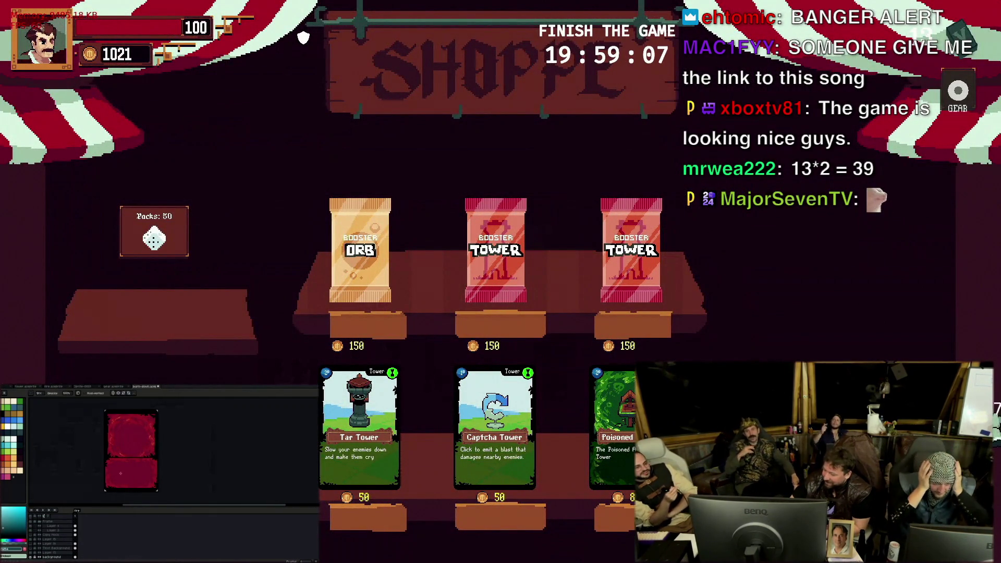
Buy the Tar Tower, Captcha Tower and Poisoned tower cards, leaving 841 gold, then leave for the level map
{"action": "left_click", "coordinate": [355, 431]}
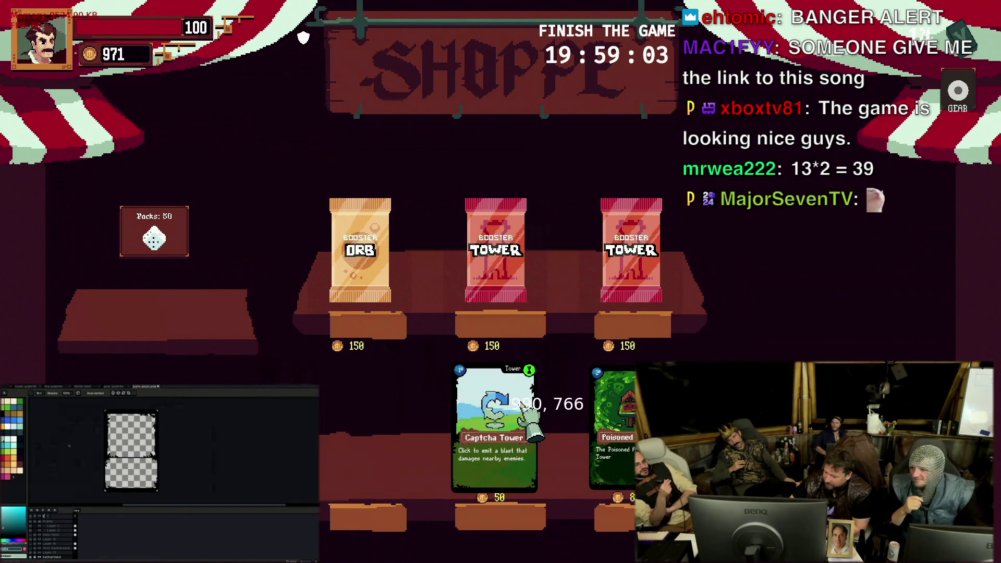
{"action": "left_click", "coordinate": [512, 427]}
{"action": "left_click", "coordinate": [614, 446]}
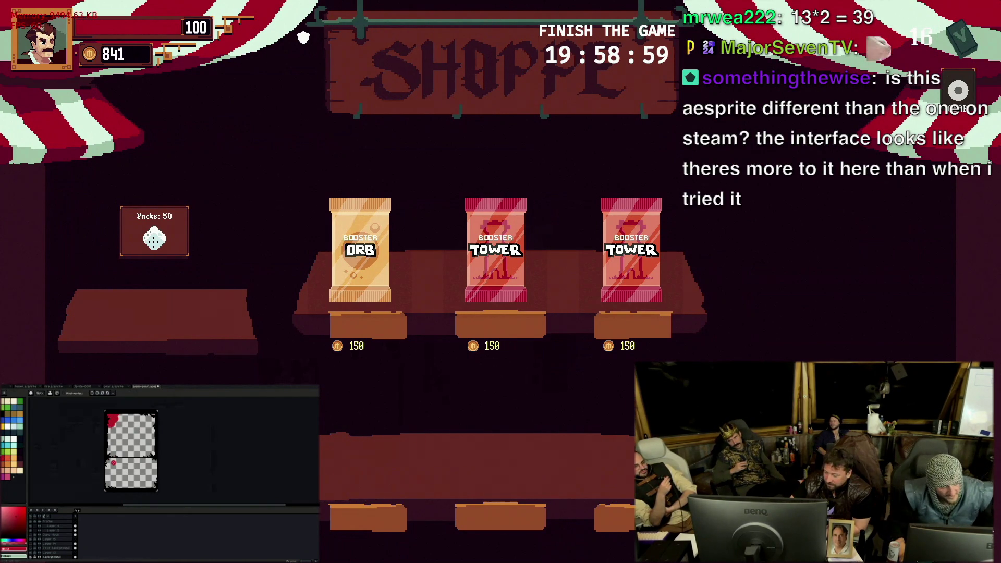
{"action": "key", "text": "Escape"}
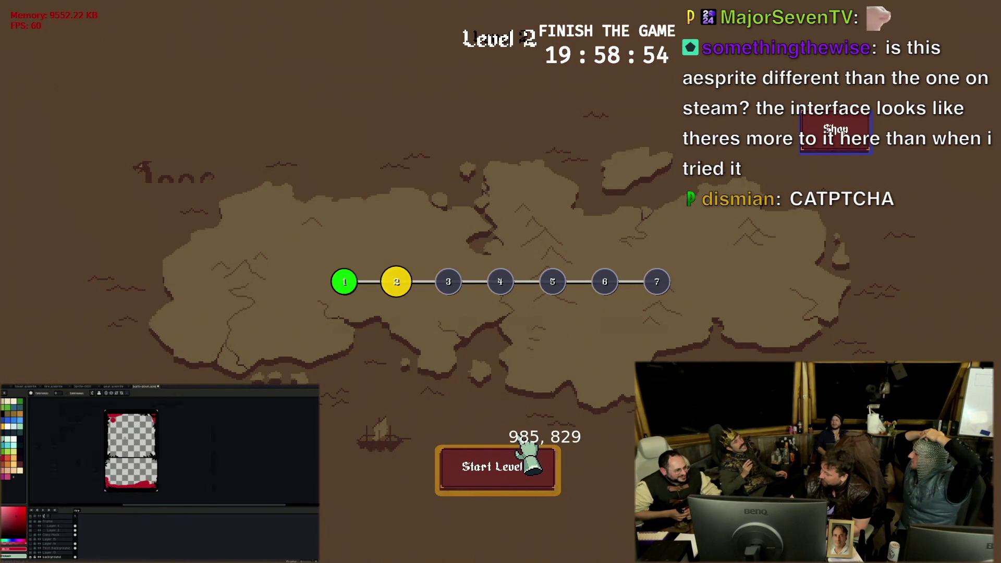
Start Level 2 from the level map
{"action": "left_click", "coordinate": [527, 455]}
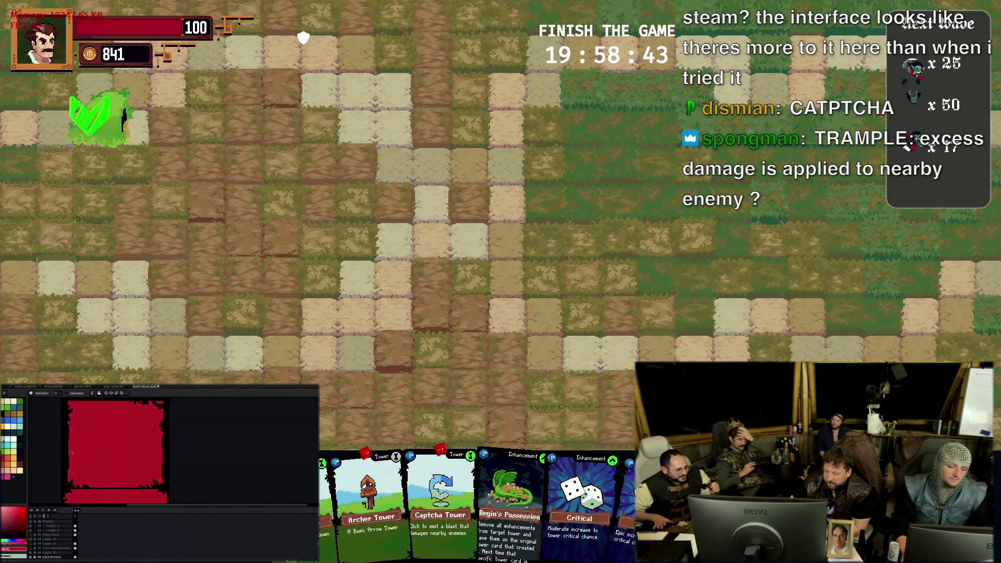
Place a Captcha Tower near the middle of the map from the hand
{"action": "left_click_drag", "start_coordinate": [325, 508], "coordinate": [478, 206]}
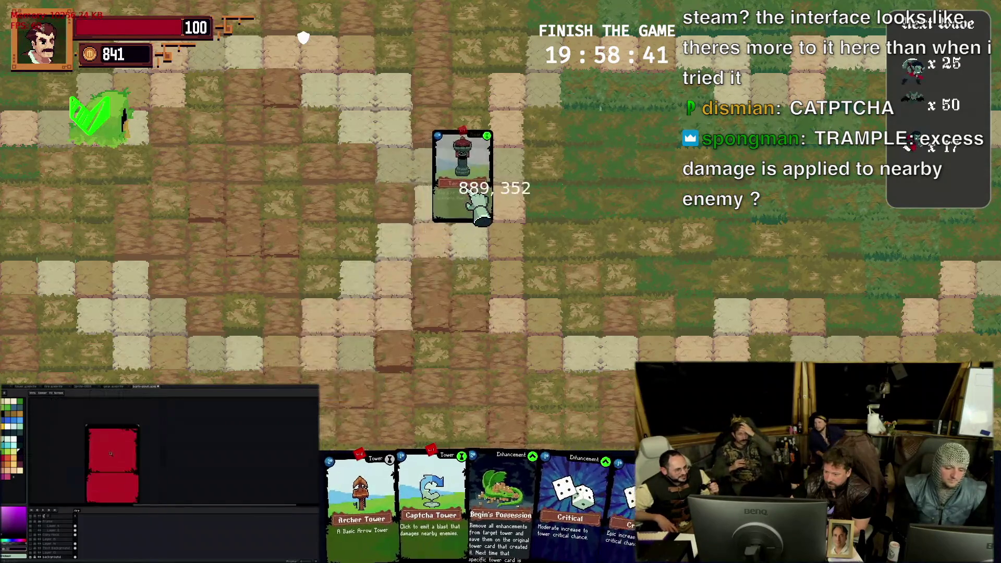
{"action": "left_click_drag", "start_coordinate": [479, 205], "coordinate": [277, 207]}
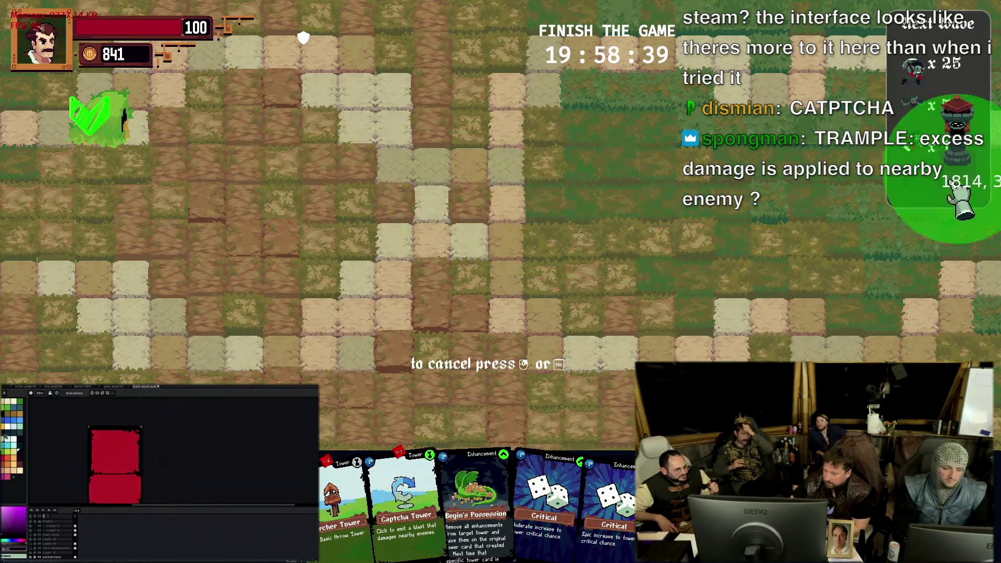
{"action": "left_click", "coordinate": [473, 205]}
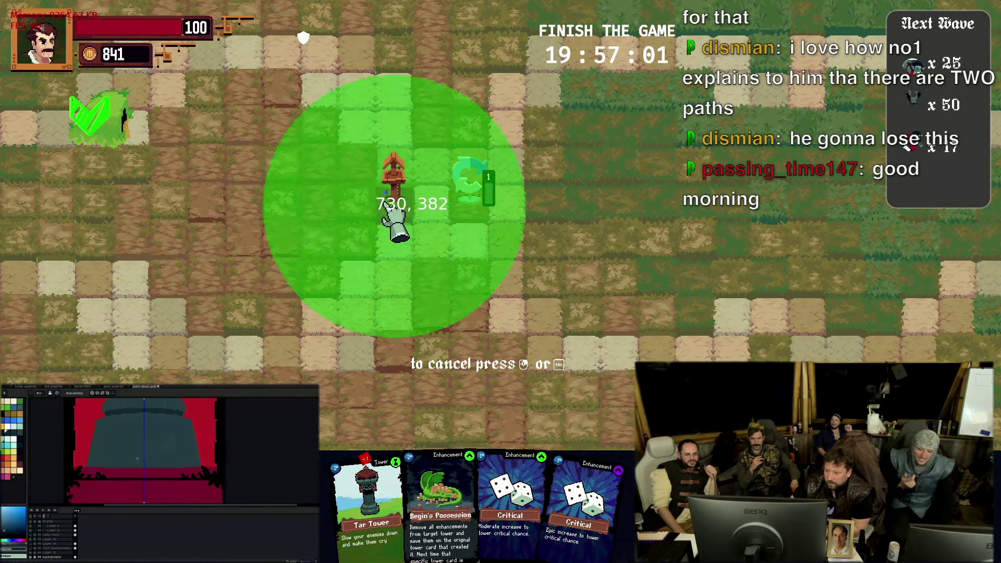
After a cancelled attempt, place an Archer Tower right of the Captcha Tower
{"action": "left_click_drag", "start_coordinate": [402, 227], "coordinate": [400, 344]}
{"action": "left_click_drag", "start_coordinate": [367, 493], "coordinate": [396, 227]}
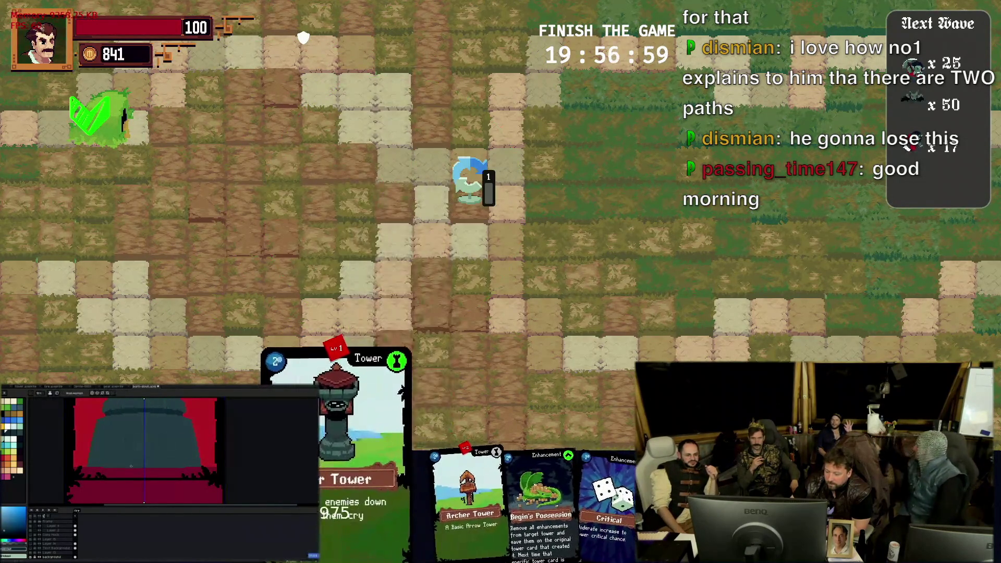
{"action": "right_click", "coordinate": [411, 223]}
{"action": "mouse_move", "coordinate": [402, 481]}
{"action": "left_mouse_down"}
{"action": "mouse_move", "coordinate": [570, 212]}
{"action": "mouse_move", "coordinate": [567, 229]}
{"action": "left_mouse_up"}
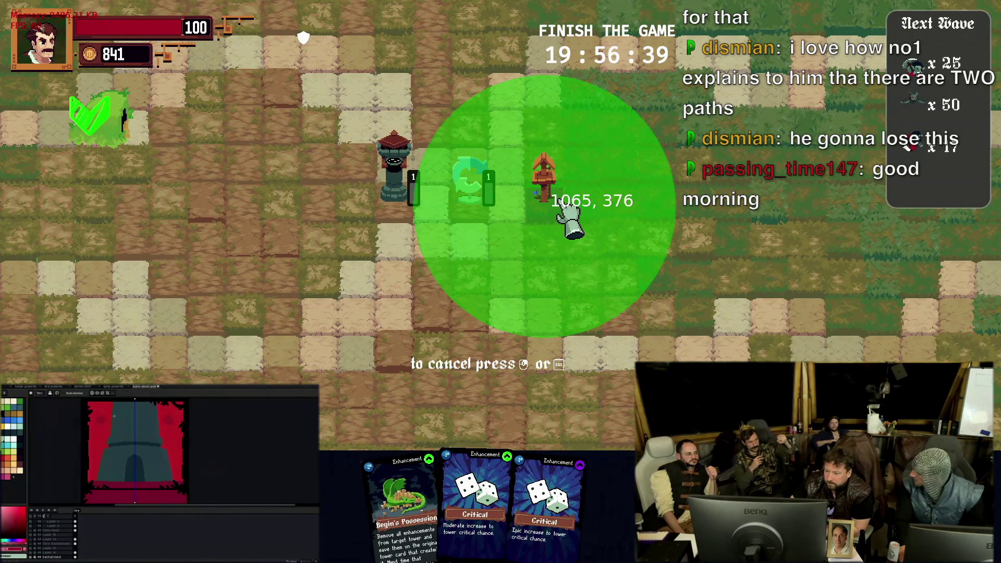
{"action": "left_click", "coordinate": [570, 226]}
{"action": "mouse_move", "coordinate": [474, 500]}
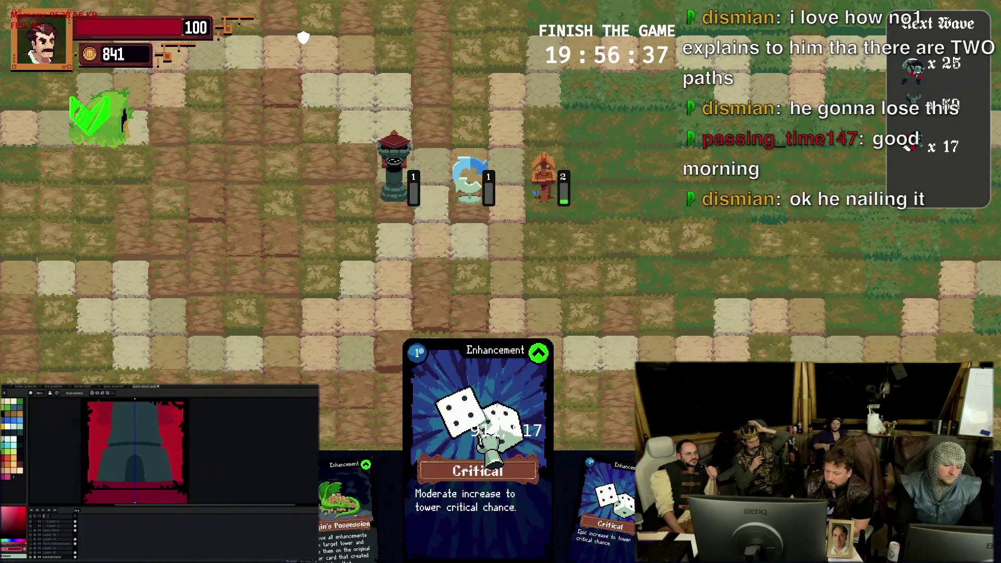
Play both Critical cards onto the towers, boosting the Archer Tower's critical chance
{"action": "left_click_drag", "start_coordinate": [480, 437], "coordinate": [539, 176]}
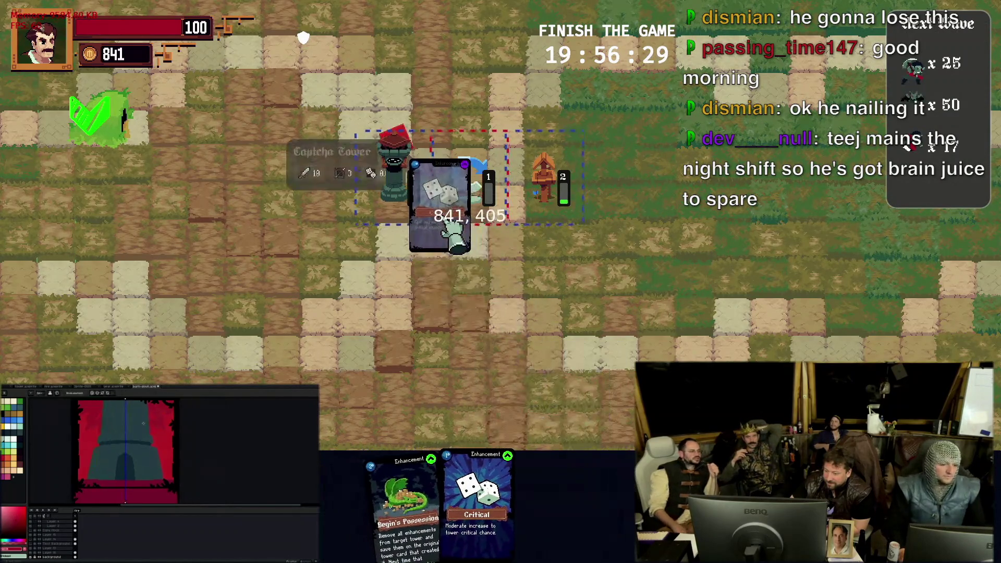
{"action": "left_click_drag", "start_coordinate": [578, 510], "coordinate": [571, 237]}
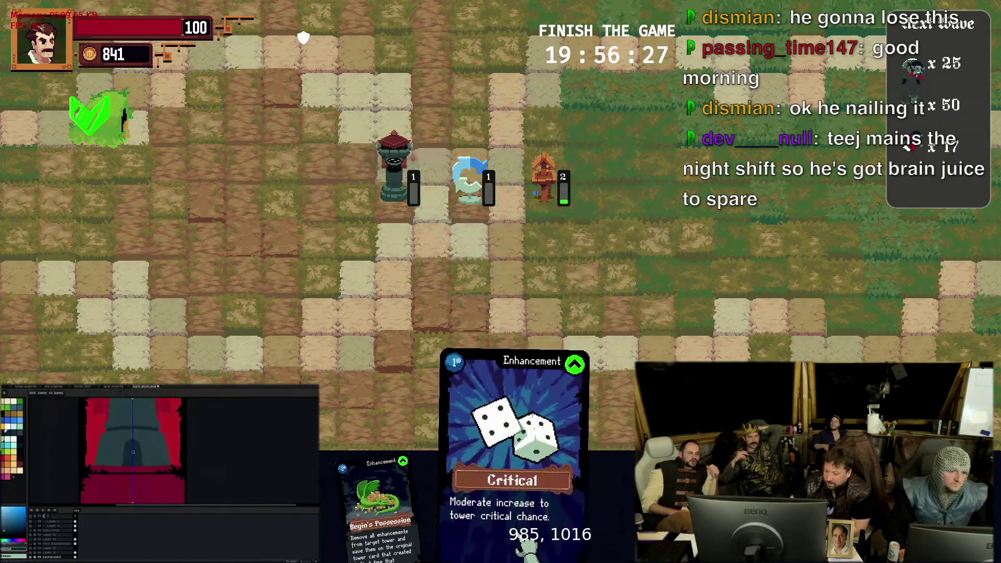
{"action": "mouse_move", "coordinate": [496, 469]}
{"action": "left_mouse_down"}
{"action": "mouse_move", "coordinate": [569, 182]}
{"action": "mouse_move", "coordinate": [548, 194]}
{"action": "left_mouse_up"}
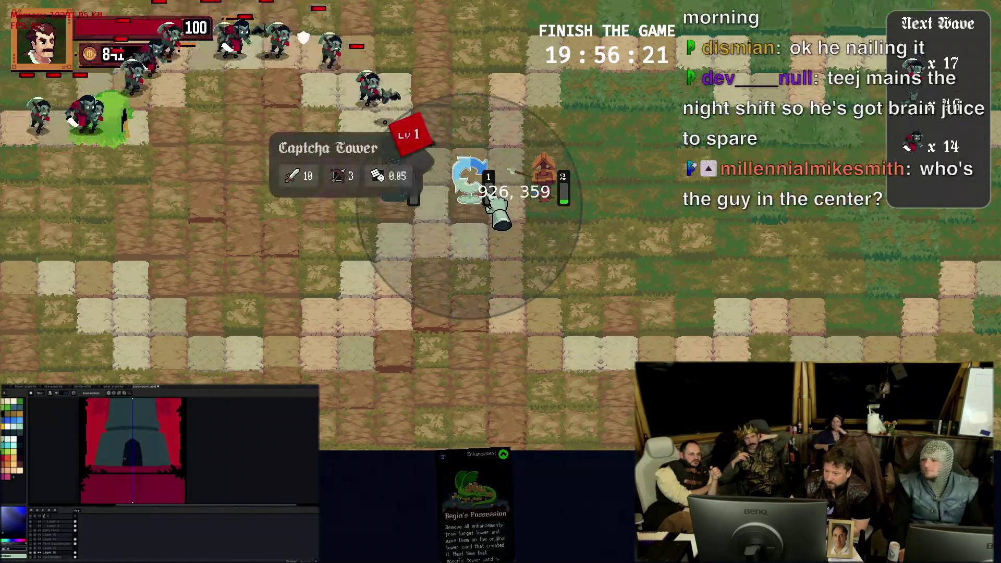
{"action": "mouse_move", "coordinate": [470, 180]}
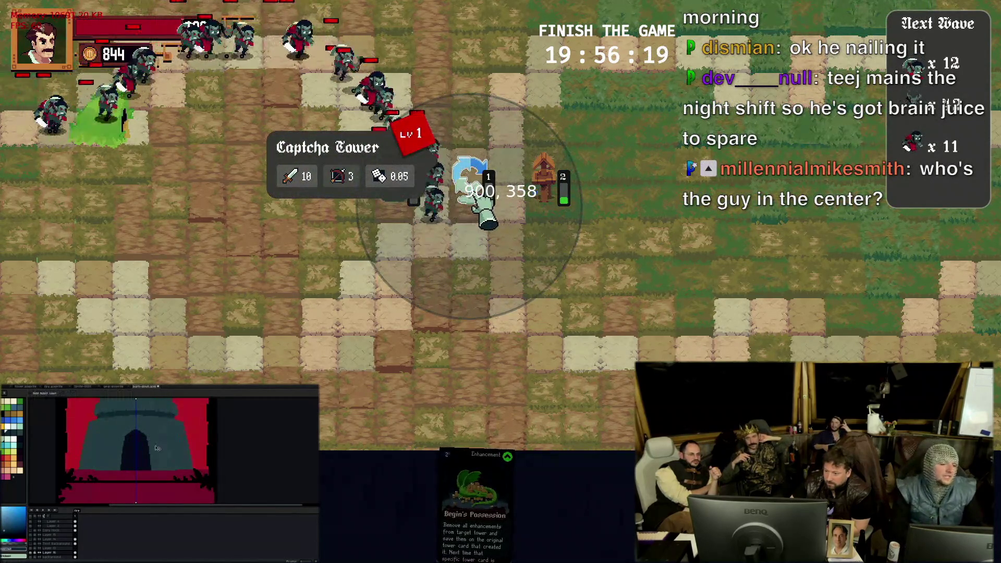
Power the Captcha Tower up to level 4 and check the Tar Tower's detailed stats
{"action": "left_click", "coordinate": [472, 208]}
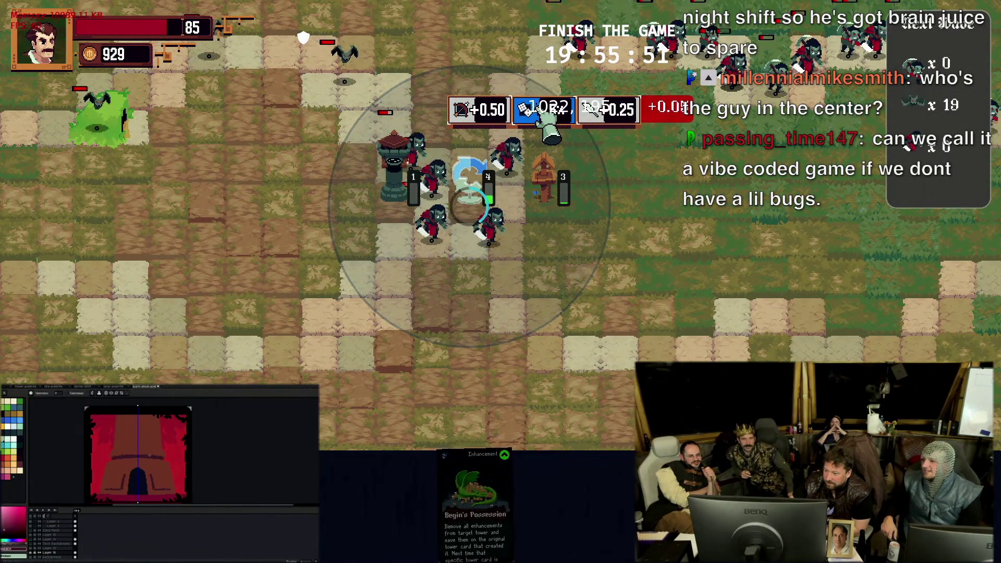
{"action": "left_click", "coordinate": [473, 215]}
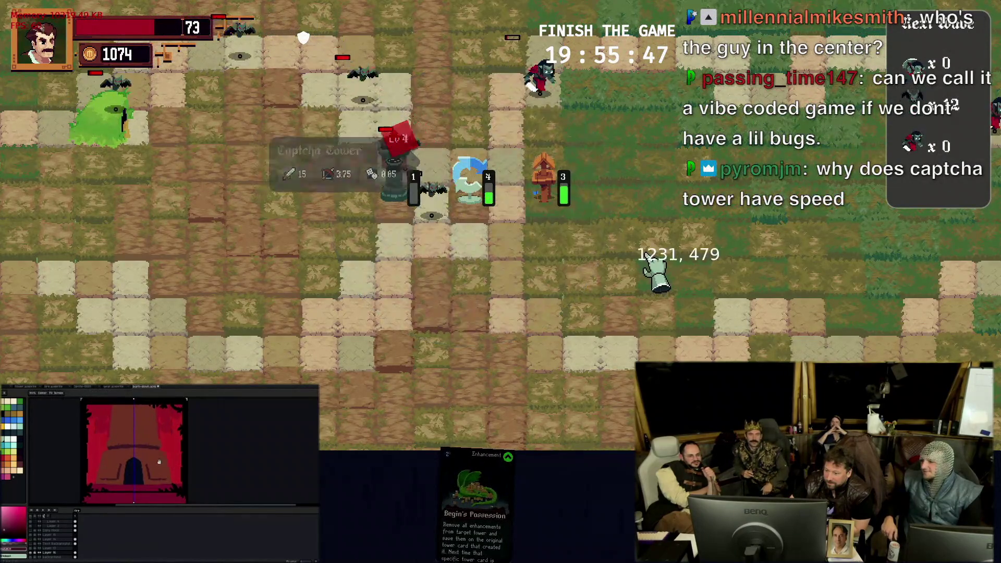
{"action": "key", "text": "1"}
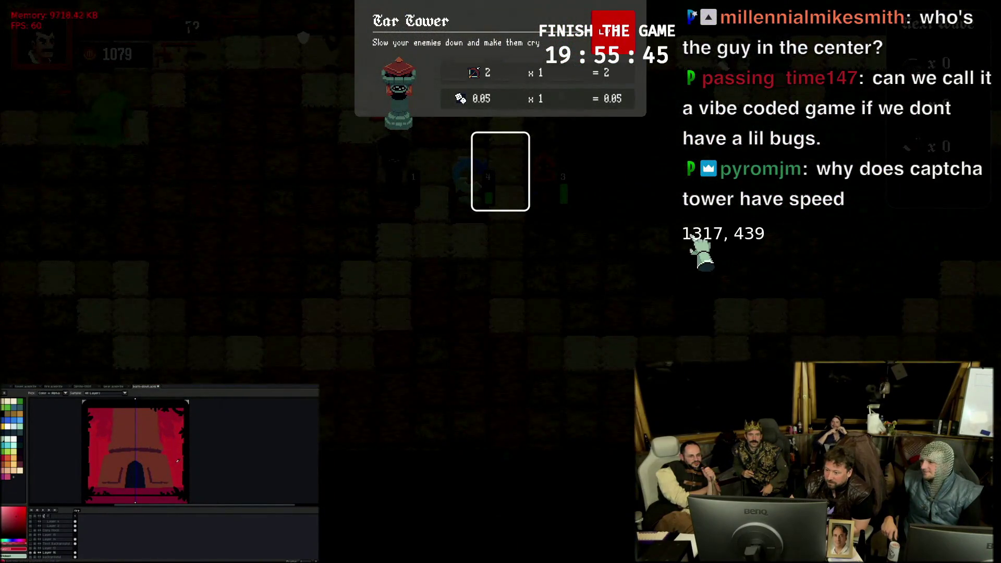
{"action": "key", "text": "Escape"}
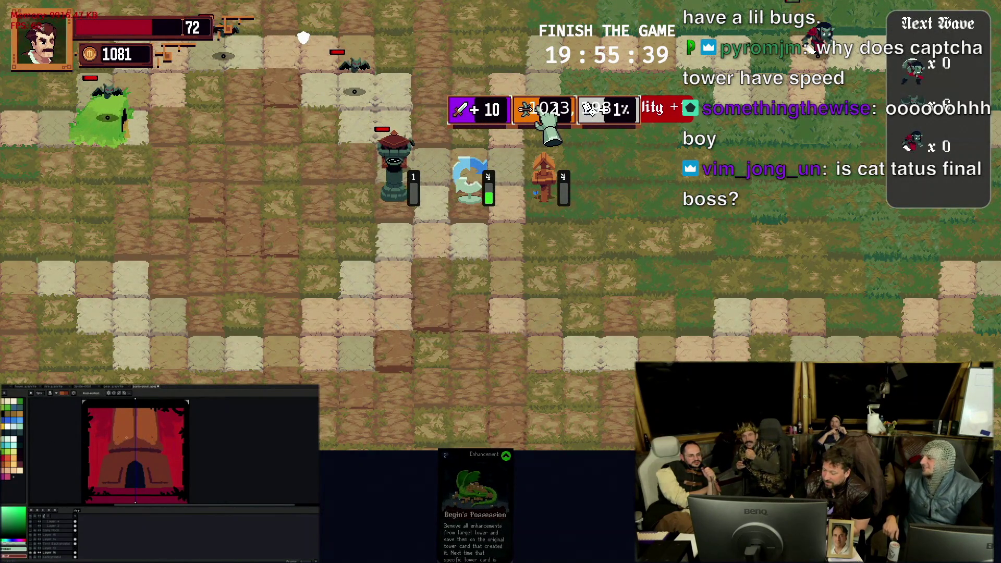
Review the Captcha Tower's range and detailed stats, then close the view
{"action": "key", "text": "v"}
{"action": "left_click", "coordinate": [480, 190]}
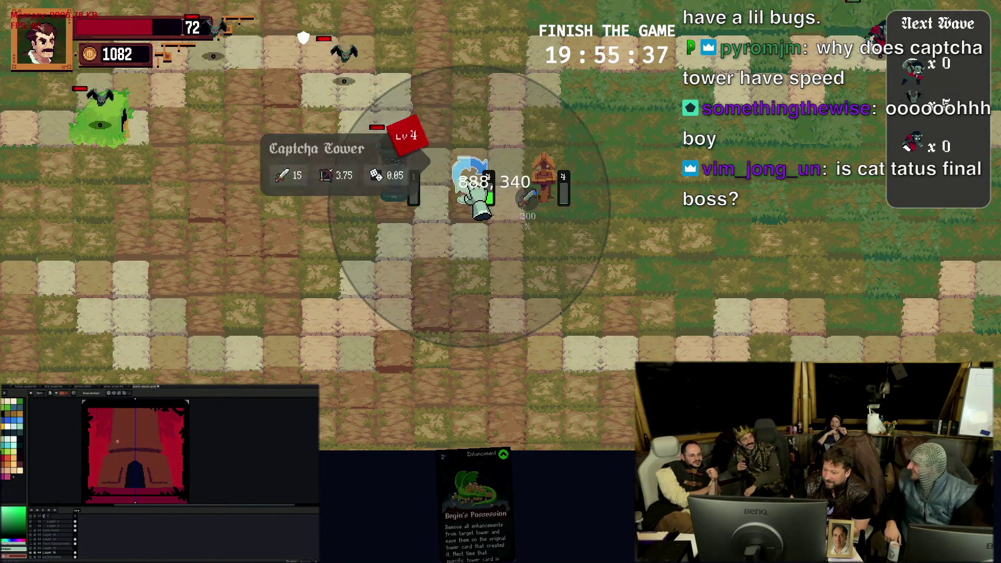
{"action": "left_click", "coordinate": [481, 199]}
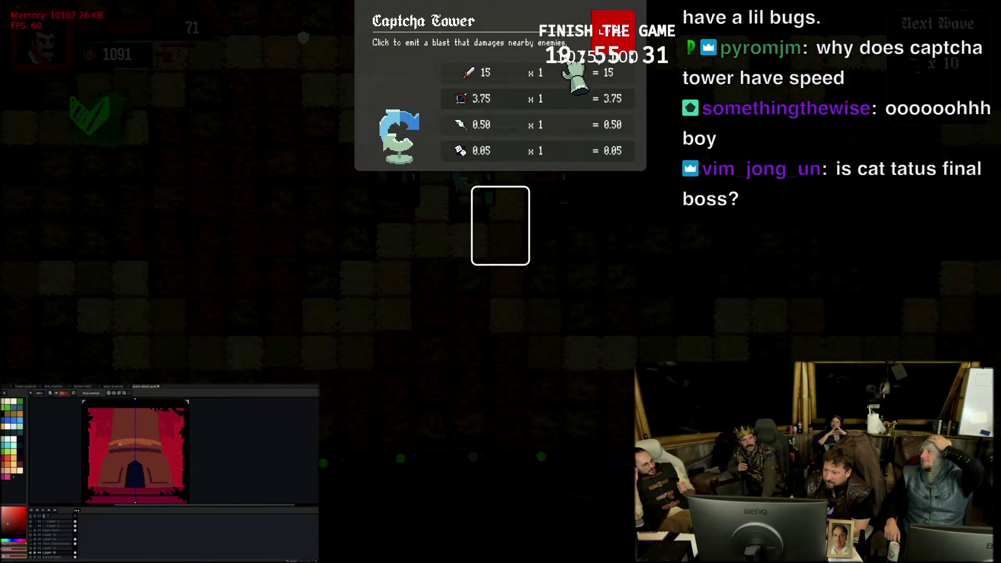
{"action": "left_click", "coordinate": [635, 321]}
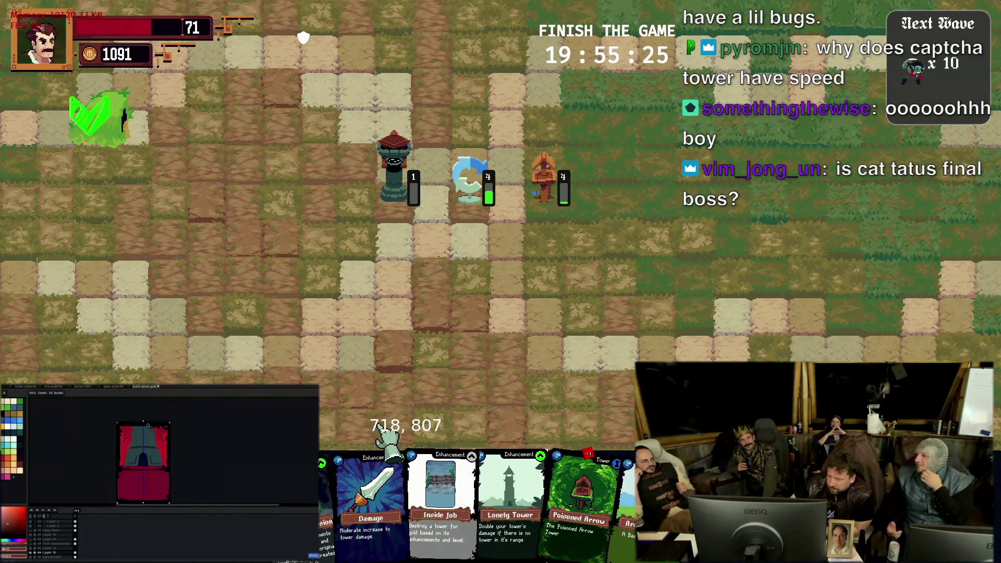
{"action": "mouse_move", "coordinate": [393, 160]}
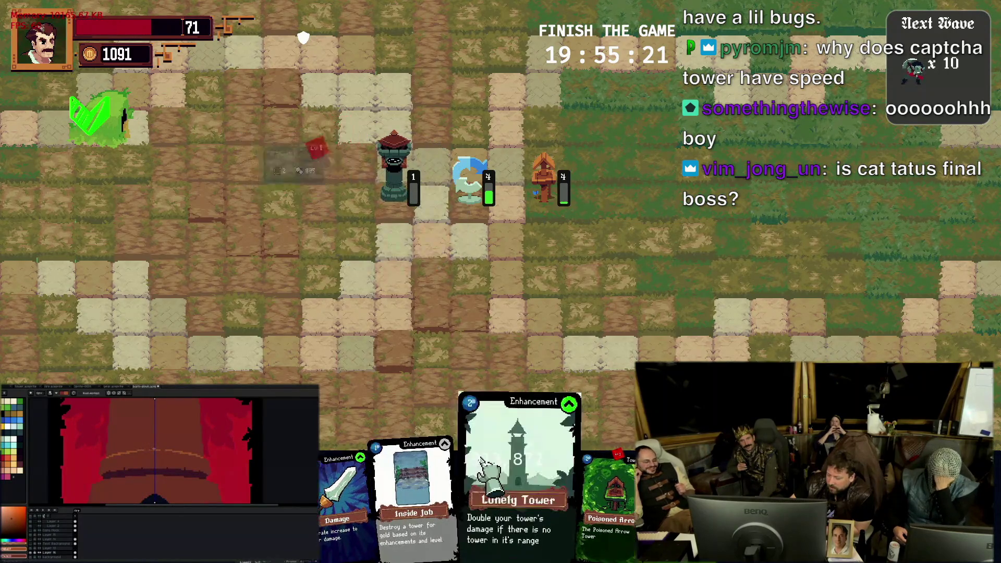
Place a Poisoned Arrow tower beside the path, apply a Damage card, and check the Captcha Tower's stats
{"action": "mouse_move", "coordinate": [618, 469]}
{"action": "left_mouse_down"}
{"action": "mouse_move", "coordinate": [582, 289]}
{"action": "mouse_move", "coordinate": [566, 315]}
{"action": "mouse_move", "coordinate": [575, 139]}
{"action": "mouse_move", "coordinate": [514, 130]}
{"action": "mouse_move", "coordinate": [476, 144]}
{"action": "mouse_move", "coordinate": [711, 176]}
{"action": "mouse_move", "coordinate": [871, 250]}
{"action": "mouse_move", "coordinate": [882, 215]}
{"action": "mouse_move", "coordinate": [666, 278]}
{"action": "mouse_move", "coordinate": [655, 295]}
{"action": "mouse_move", "coordinate": [724, 223]}
{"action": "mouse_move", "coordinate": [56, 227]}
{"action": "mouse_move", "coordinate": [127, 212]}
{"action": "mouse_move", "coordinate": [224, 219]}
{"action": "mouse_move", "coordinate": [226, 197]}
{"action": "mouse_move", "coordinate": [211, 184]}
{"action": "left_mouse_up"}
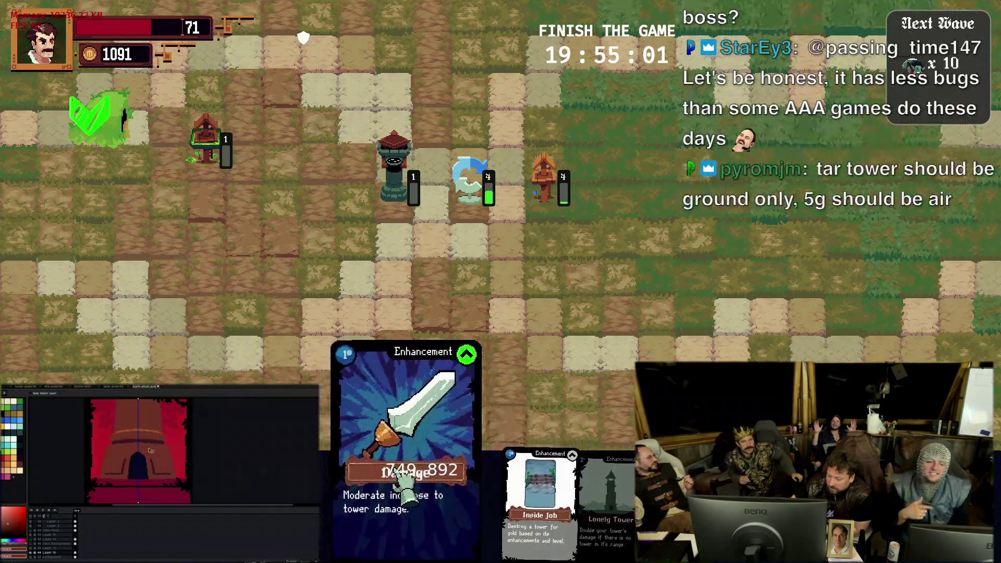
{"action": "mouse_move", "coordinate": [420, 489]}
{"action": "left_mouse_down"}
{"action": "mouse_move", "coordinate": [176, 195]}
{"action": "mouse_move", "coordinate": [203, 162]}
{"action": "mouse_move", "coordinate": [504, 178]}
{"action": "mouse_move", "coordinate": [582, 211]}
{"action": "mouse_move", "coordinate": [570, 210]}
{"action": "left_mouse_up"}
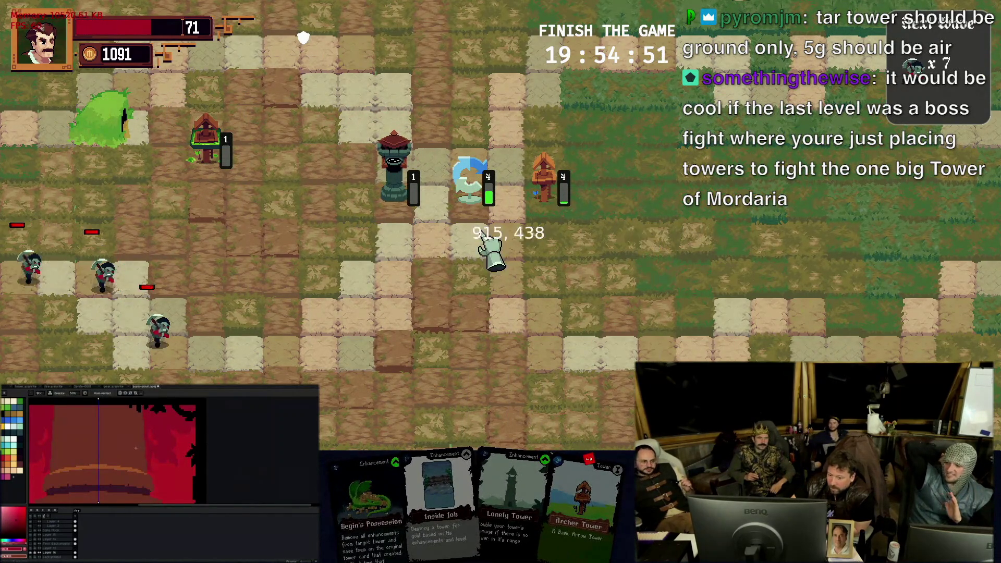
{"action": "mouse_move", "coordinate": [470, 181]}
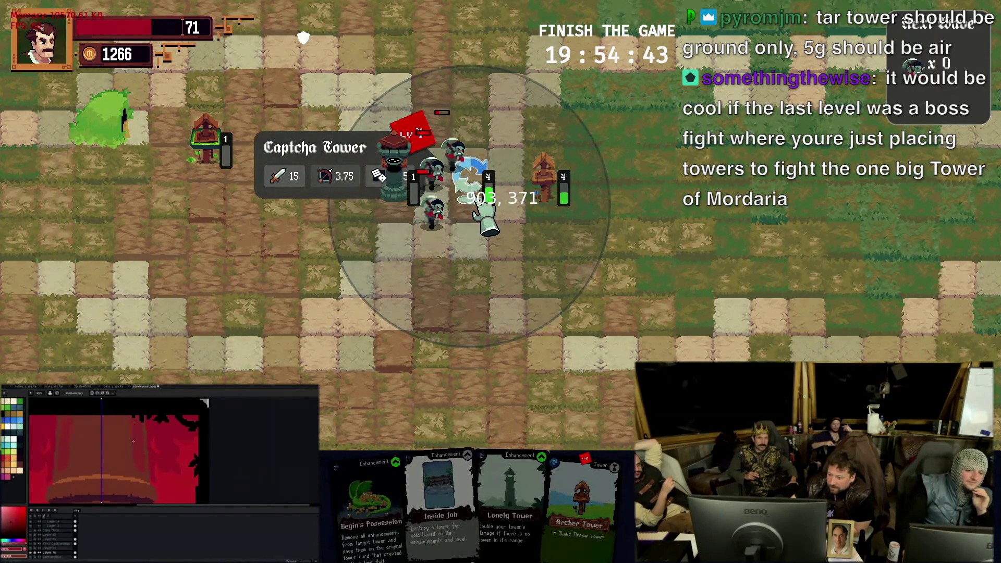
{"action": "right_click", "coordinate": [485, 219]}
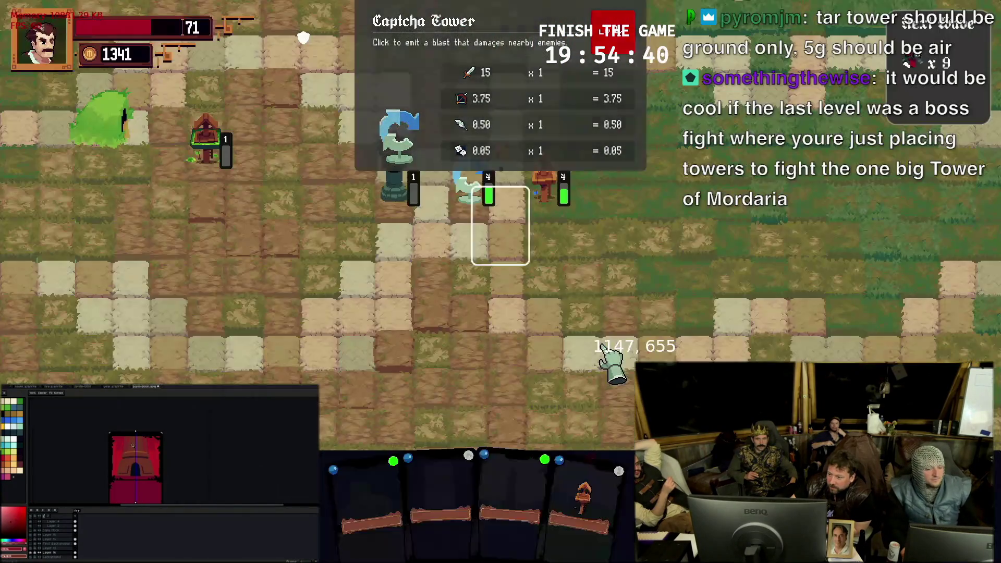
{"action": "left_click", "coordinate": [602, 356]}
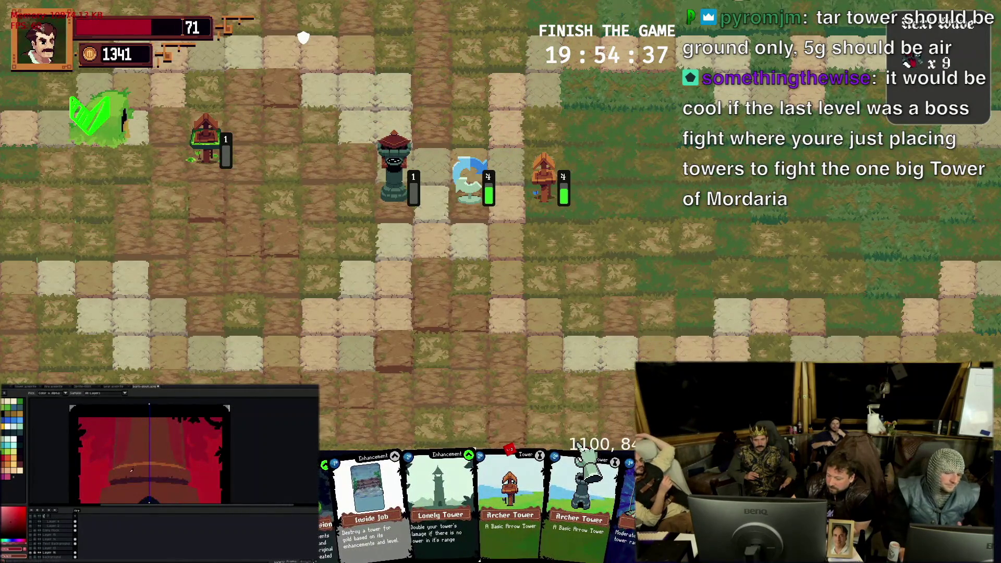
Place another Archer Tower on the map's right side, bringing up its upgrade choices
{"action": "mouse_move", "coordinate": [583, 468]}
{"action": "left_mouse_down"}
{"action": "mouse_move", "coordinate": [454, 349]}
{"action": "mouse_move", "coordinate": [674, 231]}
{"action": "mouse_move", "coordinate": [699, 235]}
{"action": "mouse_move", "coordinate": [622, 237]}
{"action": "left_mouse_up"}
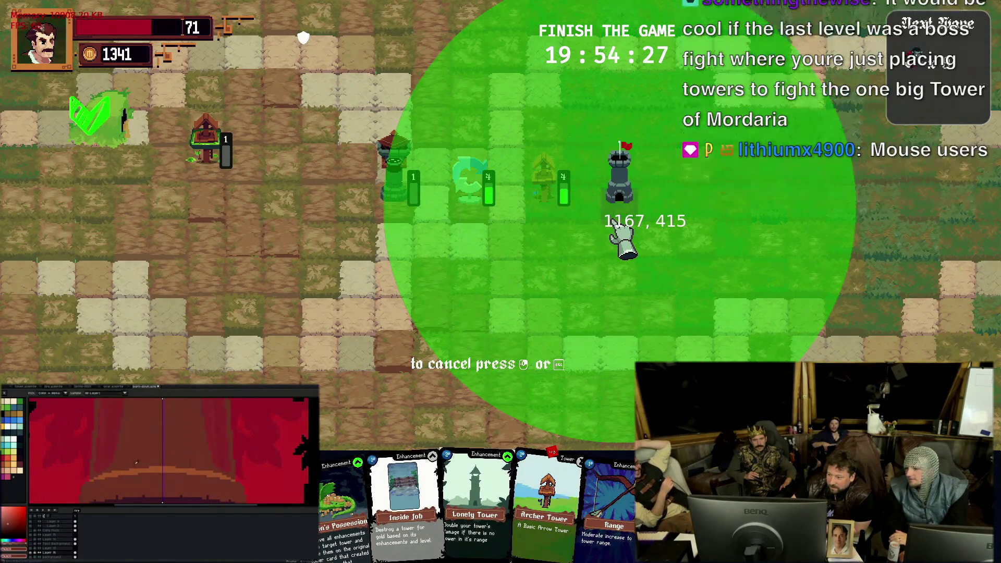
{"action": "mouse_move", "coordinate": [614, 233]}
{"action": "left_mouse_down"}
{"action": "mouse_move", "coordinate": [576, 244]}
{"action": "mouse_move", "coordinate": [205, 245]}
{"action": "mouse_move", "coordinate": [267, 258]}
{"action": "left_mouse_up"}
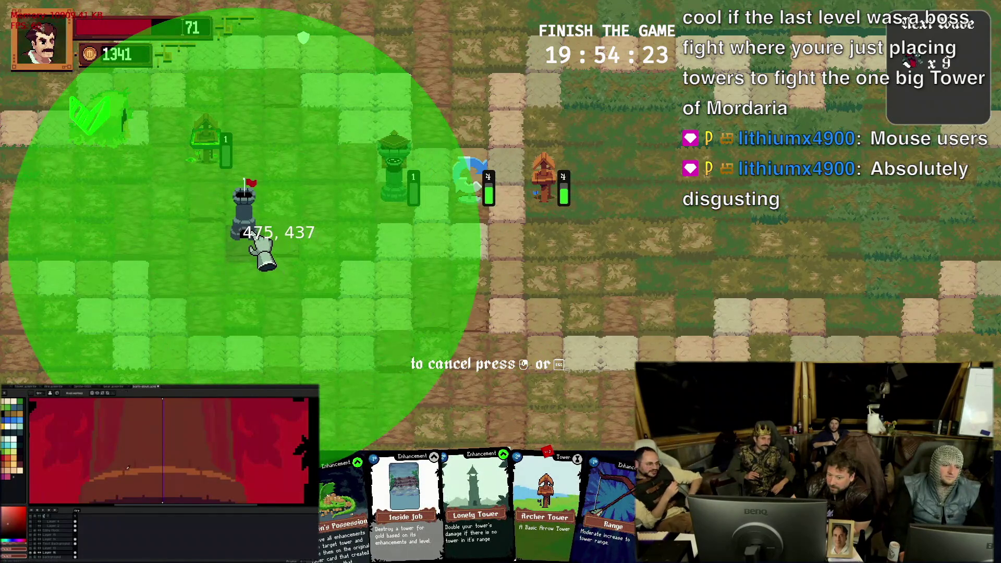
{"action": "left_click_drag", "start_coordinate": [264, 253], "coordinate": [819, 225]}
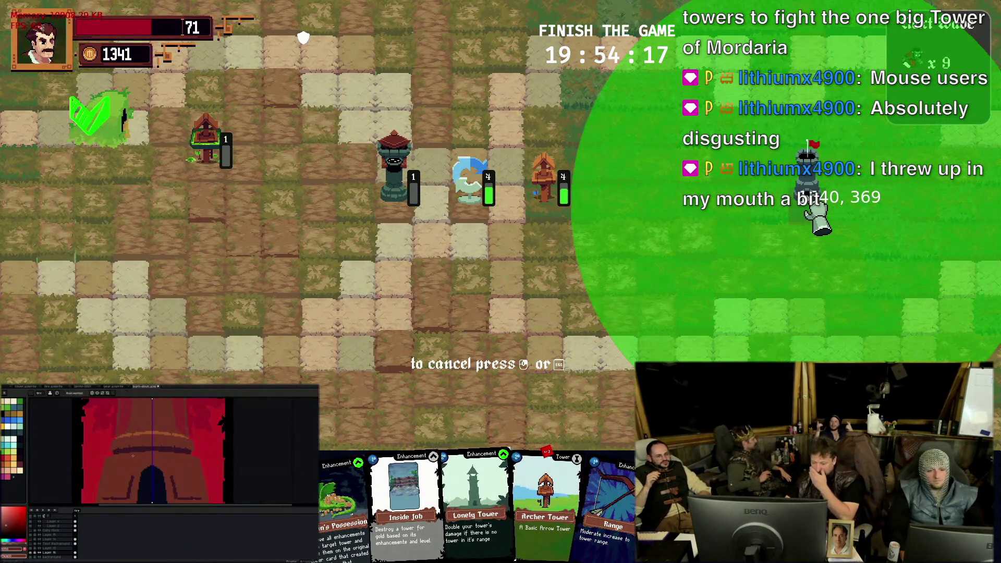
{"action": "mouse_move", "coordinate": [819, 224]}
{"action": "left_mouse_down"}
{"action": "mouse_move", "coordinate": [853, 225]}
{"action": "mouse_move", "coordinate": [821, 226]}
{"action": "mouse_move", "coordinate": [700, 364]}
{"action": "mouse_move", "coordinate": [540, 192]}
{"action": "mouse_move", "coordinate": [704, 176]}
{"action": "mouse_move", "coordinate": [828, 187]}
{"action": "mouse_move", "coordinate": [813, 182]}
{"action": "left_mouse_up"}
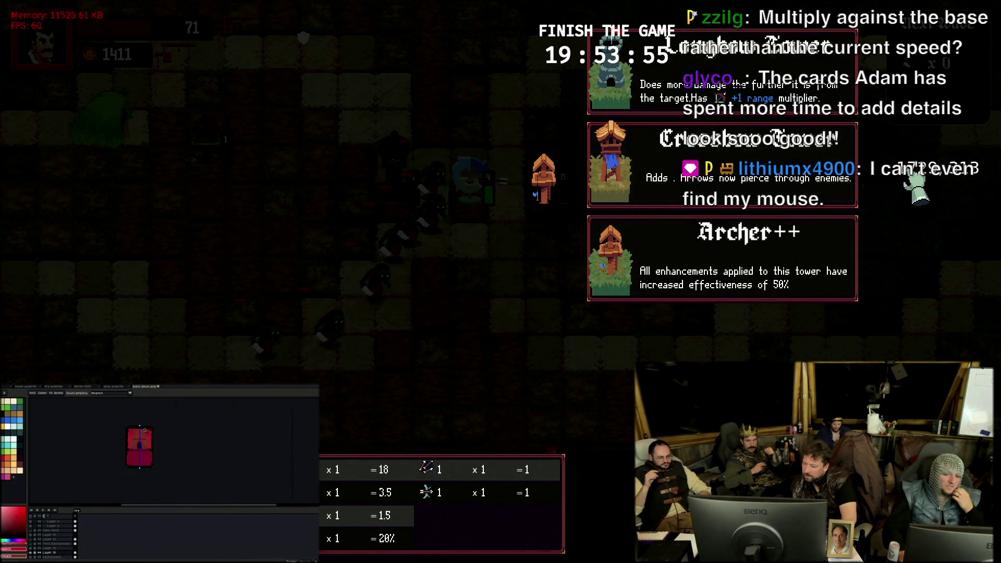
Choose a tower upgrade, claim the Attack Speed trophy, and start the bonus waves
{"action": "left_click", "coordinate": [813, 179]}
{"action": "mouse_move", "coordinate": [544, 176]}
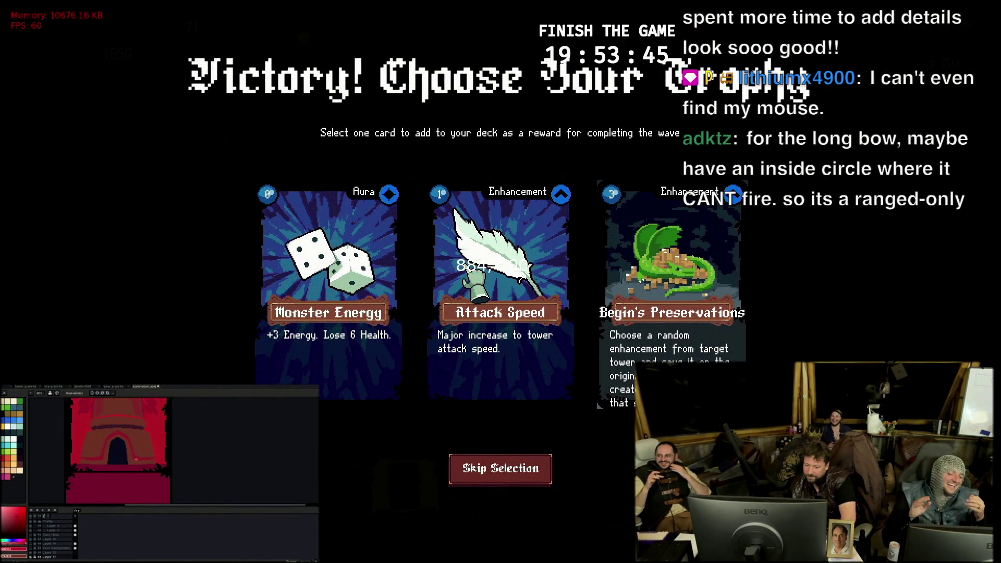
{"action": "left_click", "coordinate": [473, 282]}
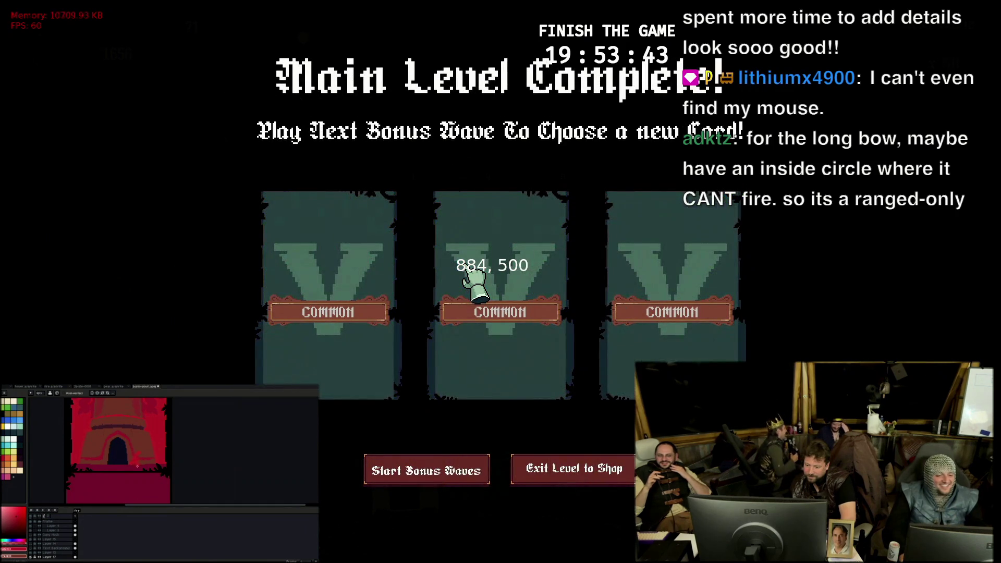
{"action": "left_click", "coordinate": [426, 470]}
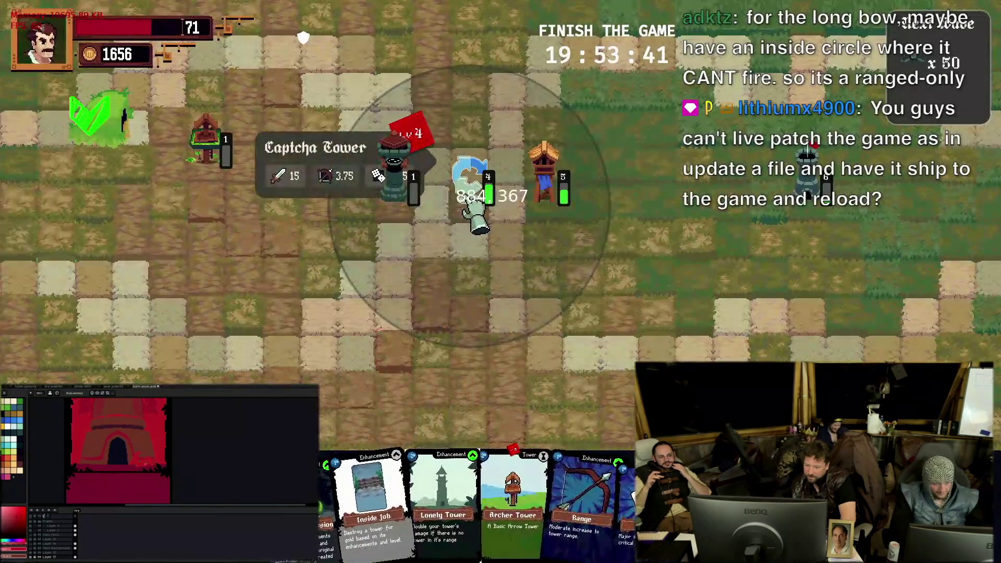
Place an Archer Tower left of the centre towers and let Bonus Wave 1 play out
{"action": "mouse_move", "coordinate": [539, 488]}
{"action": "left_mouse_down"}
{"action": "mouse_move", "coordinate": [237, 309]}
{"action": "mouse_move", "coordinate": [202, 304]}
{"action": "left_mouse_up"}
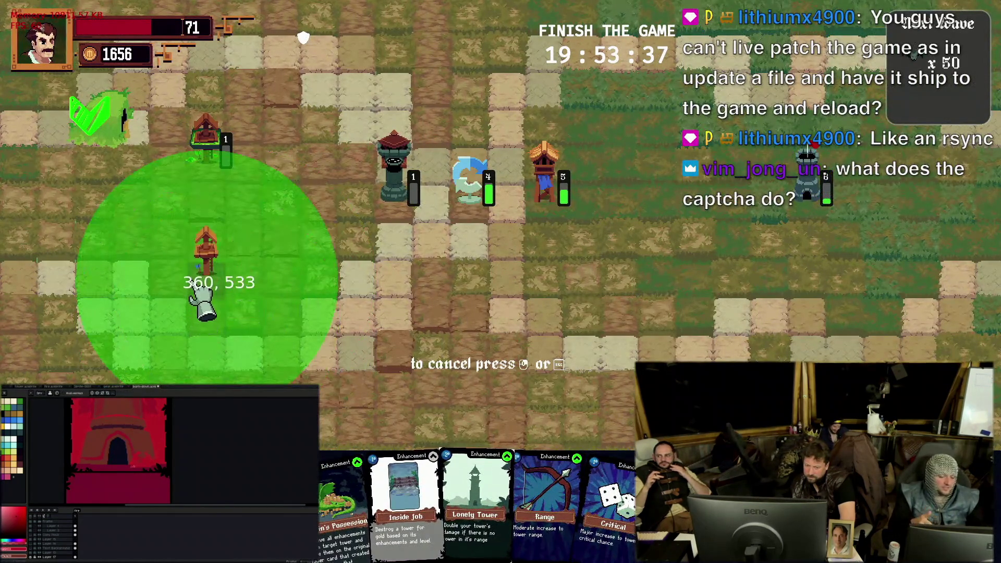
{"action": "mouse_move", "coordinate": [202, 304]}
{"action": "left_mouse_down"}
{"action": "mouse_move", "coordinate": [319, 225]}
{"action": "mouse_move", "coordinate": [360, 264]}
{"action": "left_mouse_up"}
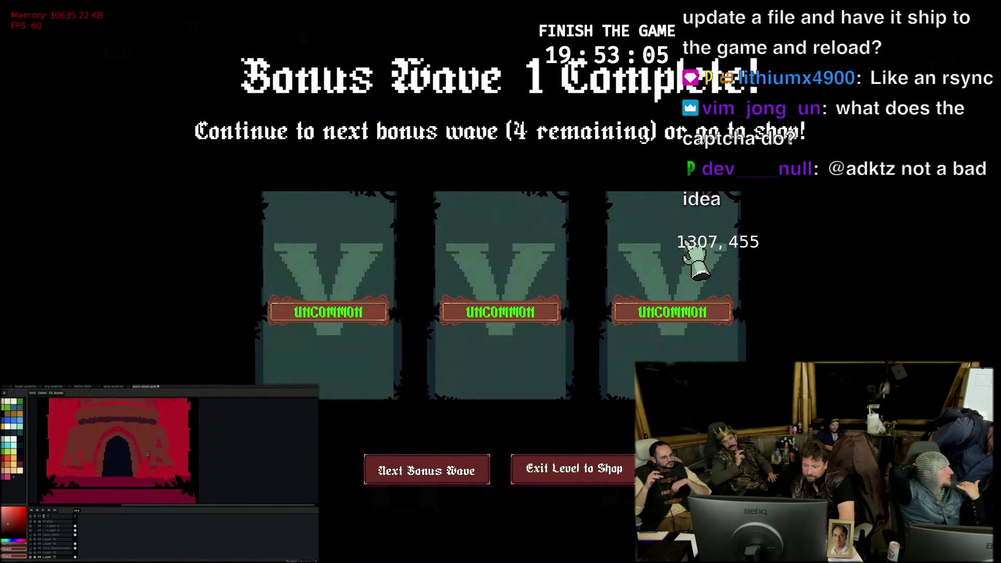
Start the next bonus wave and play the Attack Speed and Critical cards onto towers
{"action": "left_click", "coordinate": [430, 472]}
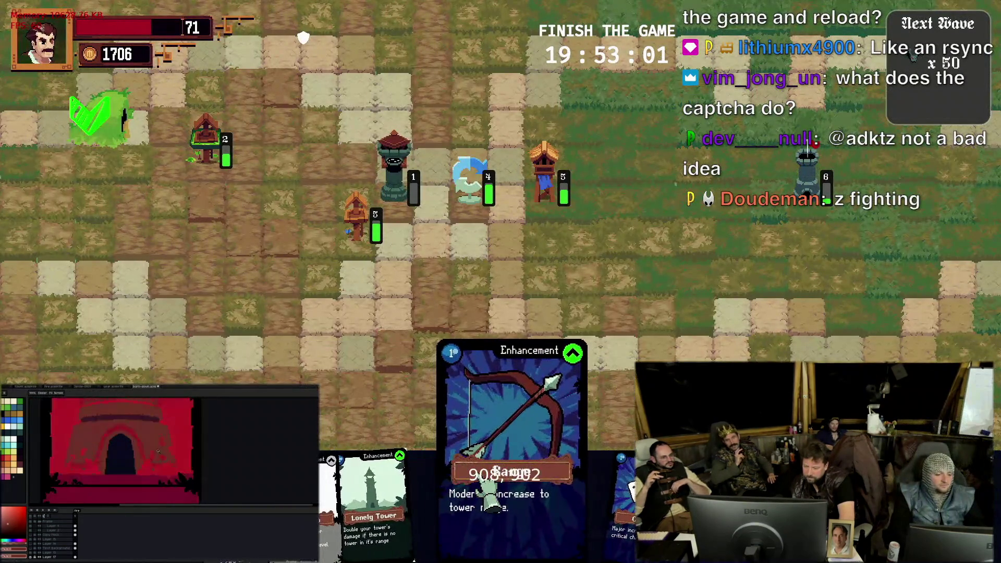
{"action": "mouse_move", "coordinate": [618, 438]}
{"action": "left_mouse_down"}
{"action": "mouse_move", "coordinate": [521, 281]}
{"action": "mouse_move", "coordinate": [503, 330]}
{"action": "left_mouse_up"}
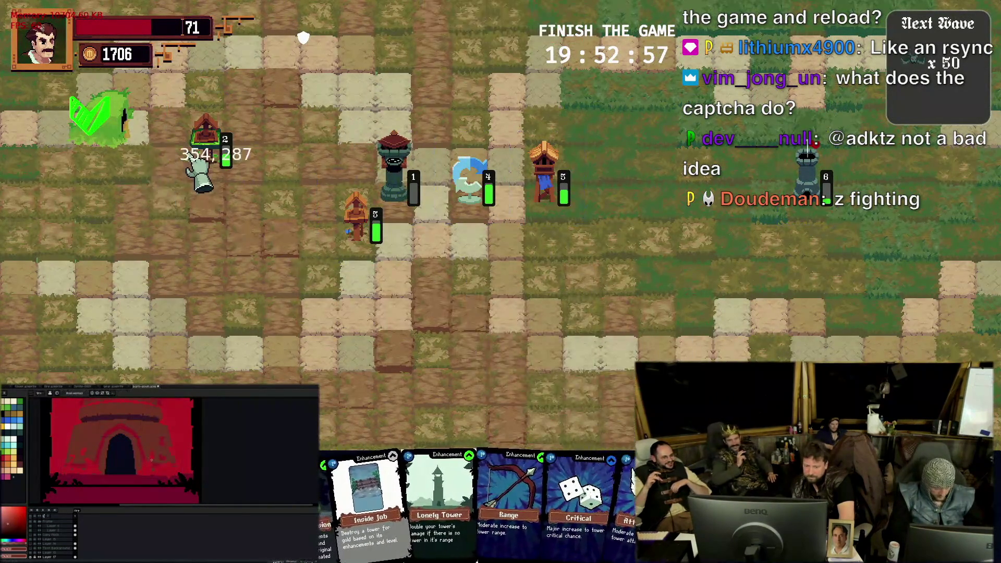
{"action": "mouse_move", "coordinate": [617, 423]}
{"action": "left_mouse_down"}
{"action": "mouse_move", "coordinate": [378, 241]}
{"action": "mouse_move", "coordinate": [763, 188]}
{"action": "mouse_move", "coordinate": [814, 196]}
{"action": "mouse_move", "coordinate": [411, 238]}
{"action": "mouse_move", "coordinate": [579, 442]}
{"action": "left_mouse_up"}
{"action": "mouse_move", "coordinate": [622, 489]}
{"action": "left_mouse_down"}
{"action": "mouse_move", "coordinate": [431, 184]}
{"action": "mouse_move", "coordinate": [547, 196]}
{"action": "mouse_move", "coordinate": [302, 205]}
{"action": "mouse_move", "coordinate": [239, 180]}
{"action": "mouse_move", "coordinate": [223, 156]}
{"action": "left_mouse_up"}
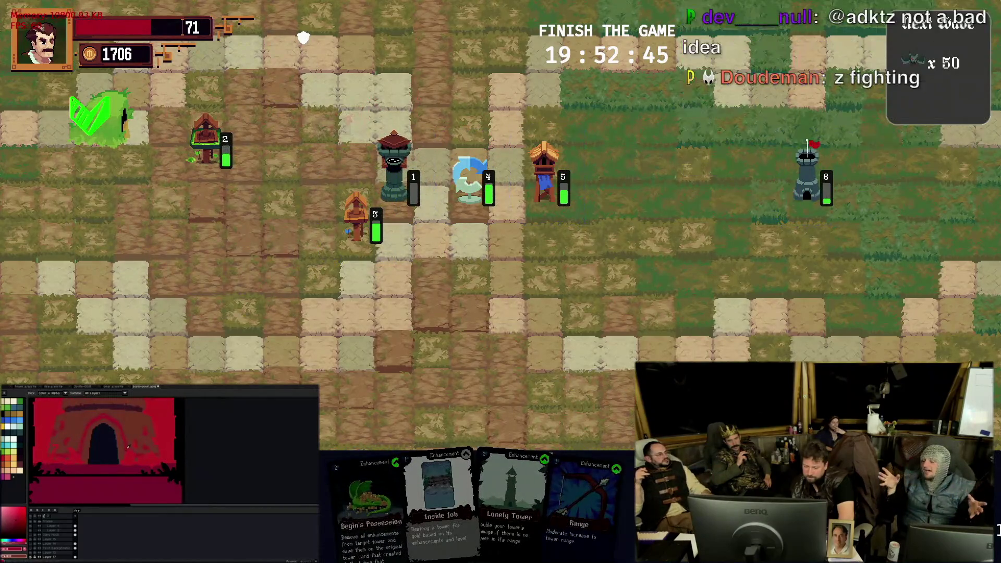
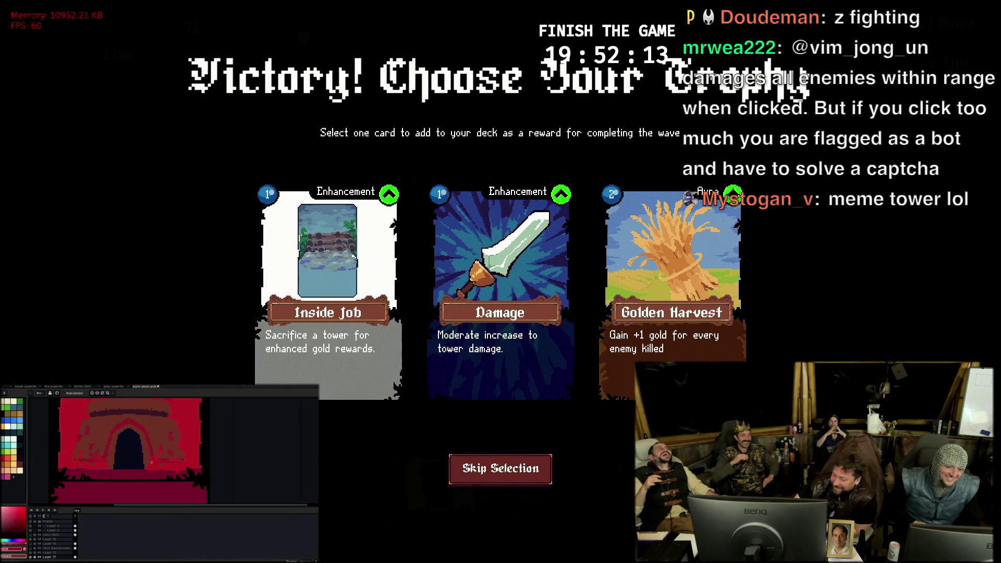
Take a trophy card for the deck and start the next bonus wave
{"action": "left_click", "coordinate": [485, 367]}
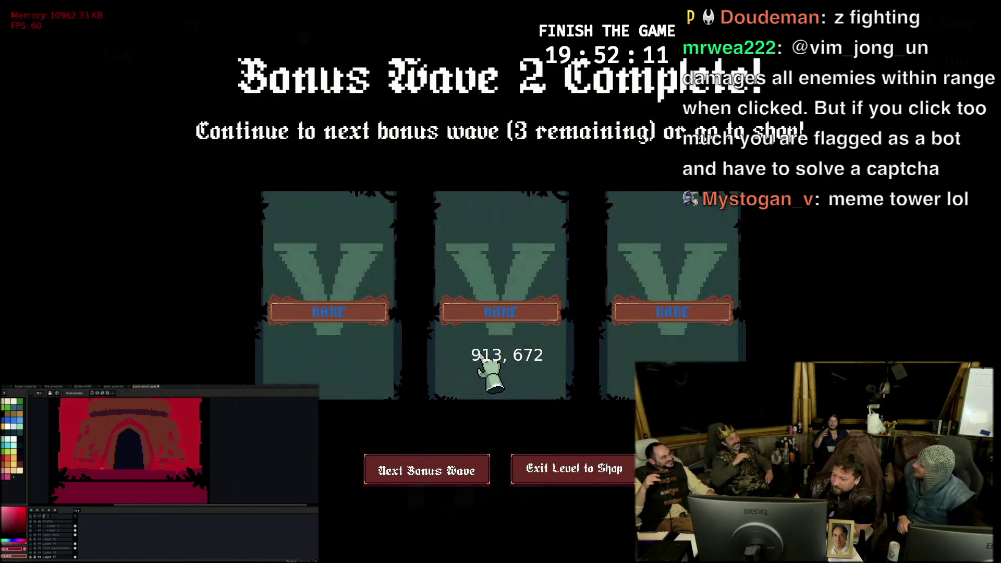
{"action": "left_click", "coordinate": [446, 473]}
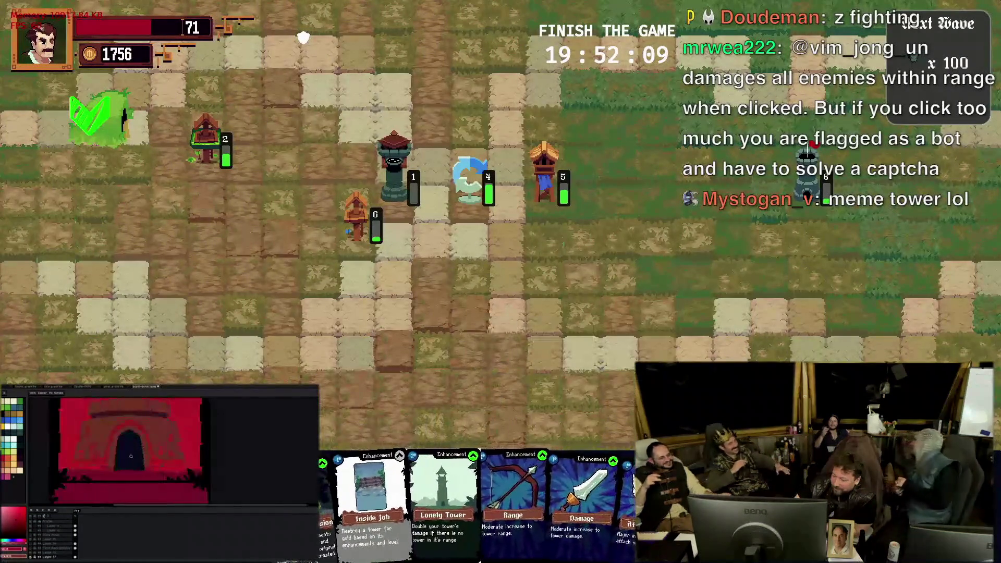
Apply the Attack Speed and Damage enhancement cards to towers, then head to the gear armory
{"action": "left_click_drag", "start_coordinate": [610, 493], "coordinate": [516, 298]}
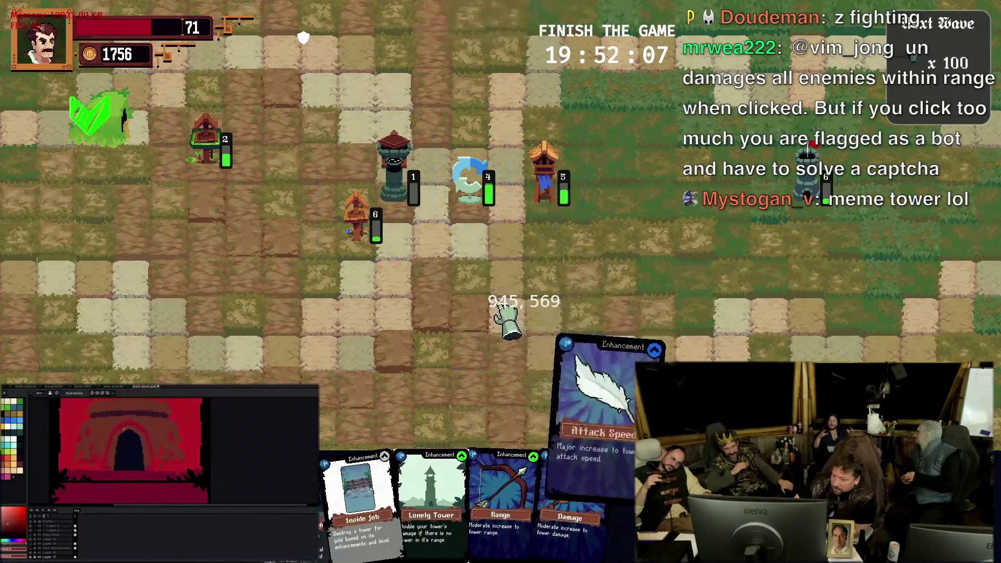
{"action": "left_click_drag", "start_coordinate": [618, 500], "coordinate": [339, 230]}
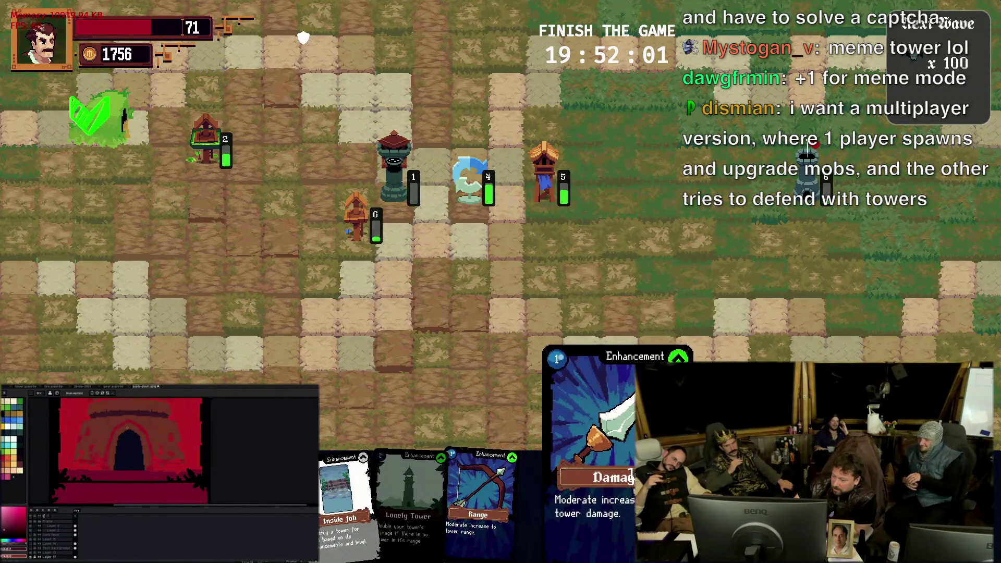
{"action": "left_click_drag", "start_coordinate": [594, 469], "coordinate": [559, 206]}
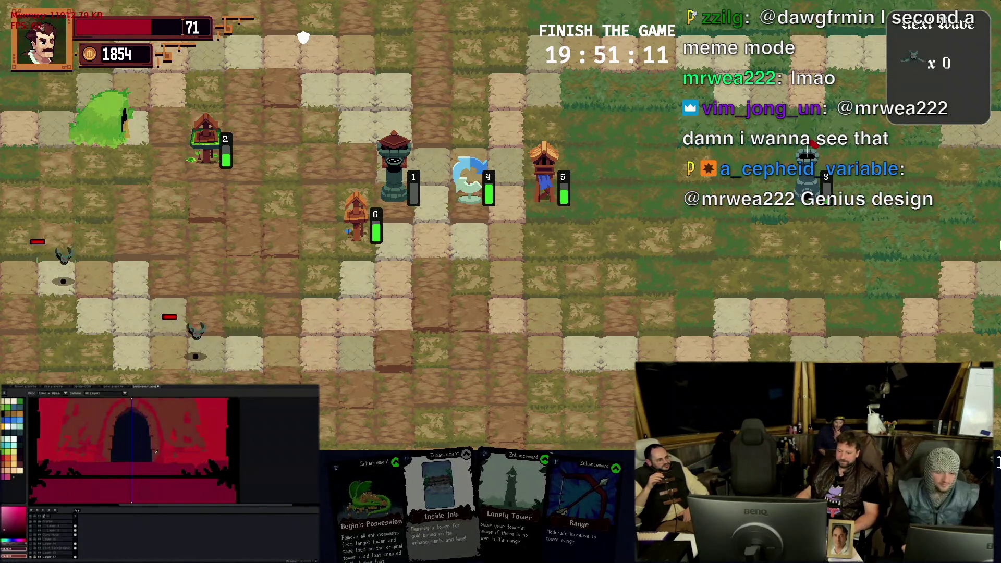
{"action": "key", "text": "i"}
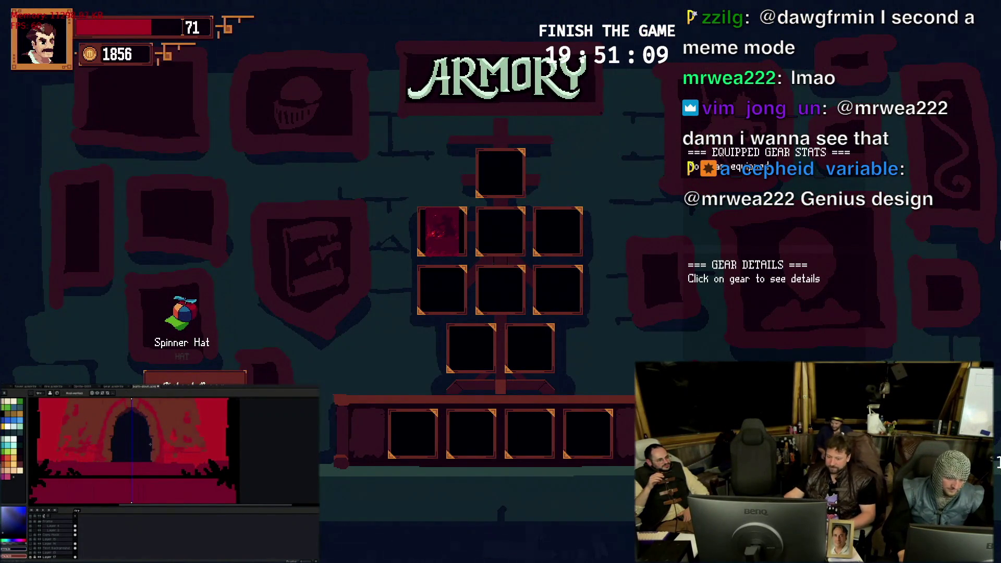
Equip the Spinner Hat in the top gear slot and return to the map
{"action": "left_click_drag", "start_coordinate": [182, 321], "coordinate": [536, 196]}
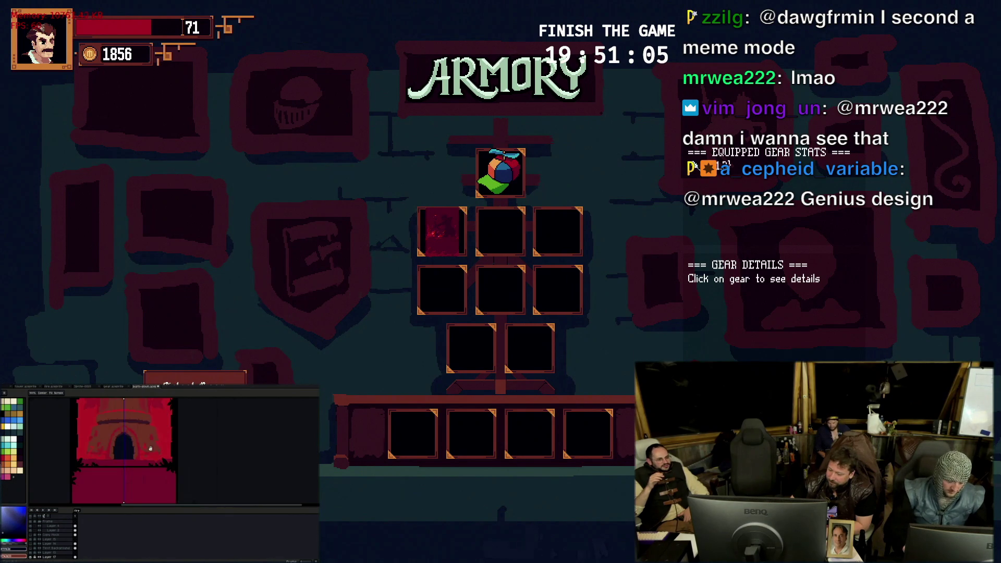
{"action": "key", "text": "i"}
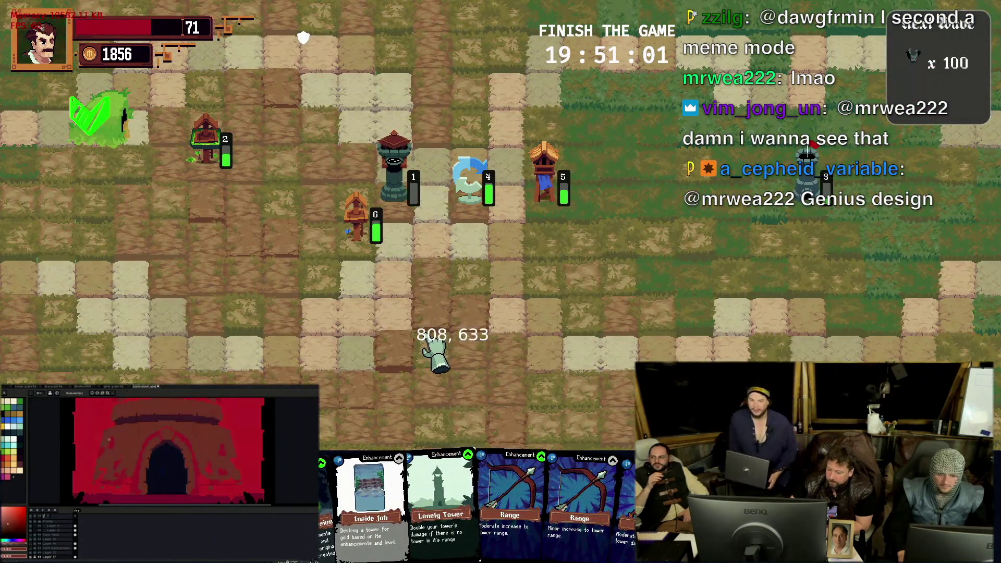
{"action": "mouse_move", "coordinate": [441, 492]}
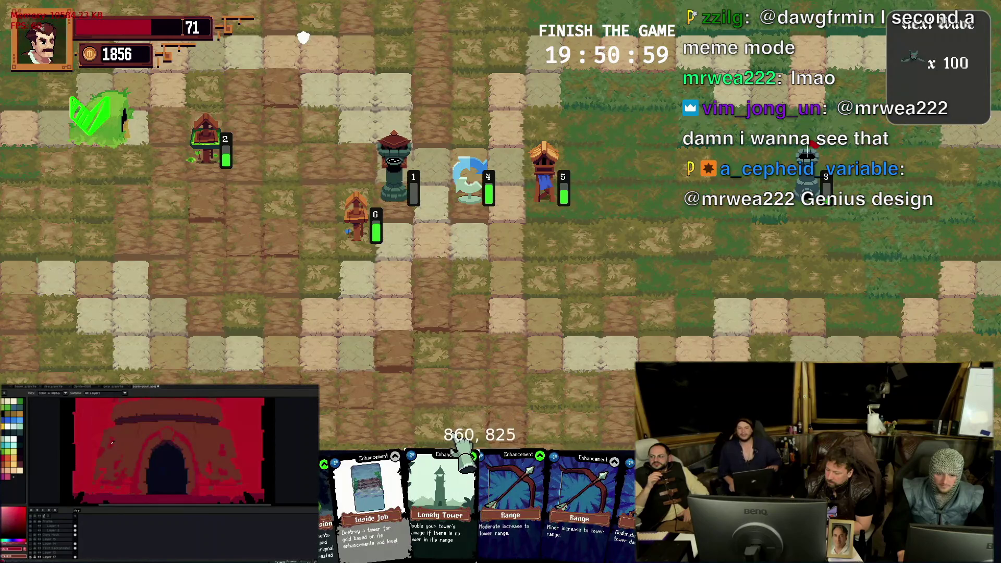
Try playing the Lonely Tower card, then choose the Poison Pool upgrade for the poison tower
{"action": "mouse_move", "coordinate": [465, 470]}
{"action": "left_mouse_down"}
{"action": "mouse_move", "coordinate": [461, 422]}
{"action": "mouse_move", "coordinate": [836, 212]}
{"action": "left_mouse_up"}
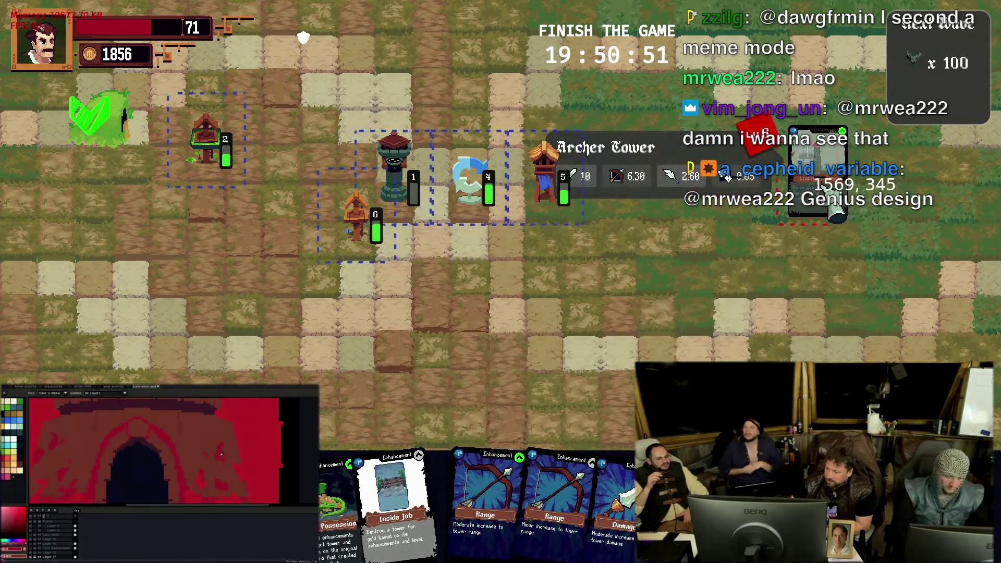
{"action": "mouse_move", "coordinate": [835, 212]}
{"action": "left_mouse_down"}
{"action": "mouse_move", "coordinate": [863, 209]}
{"action": "mouse_move", "coordinate": [836, 210]}
{"action": "left_mouse_up"}
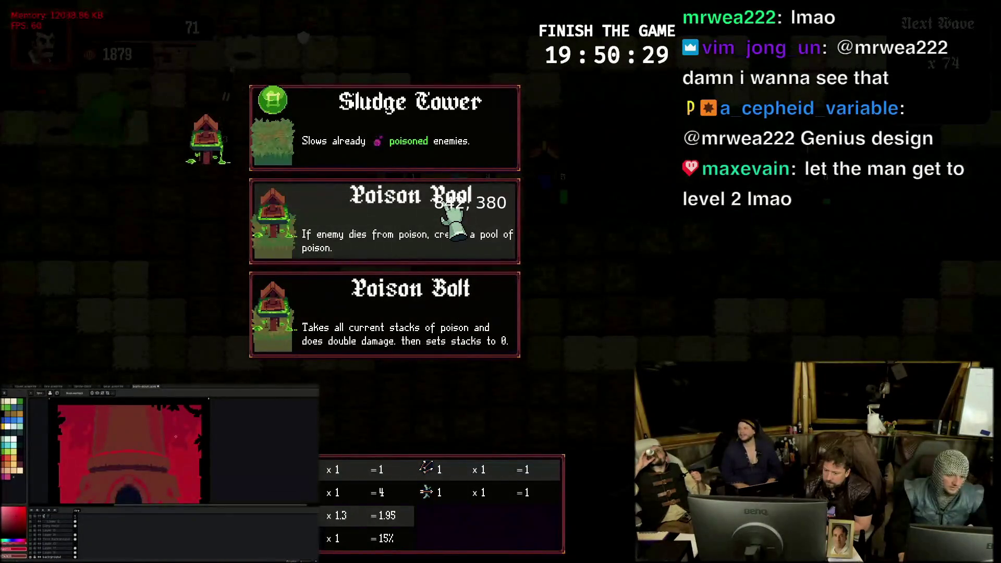
{"action": "left_click", "coordinate": [452, 222]}
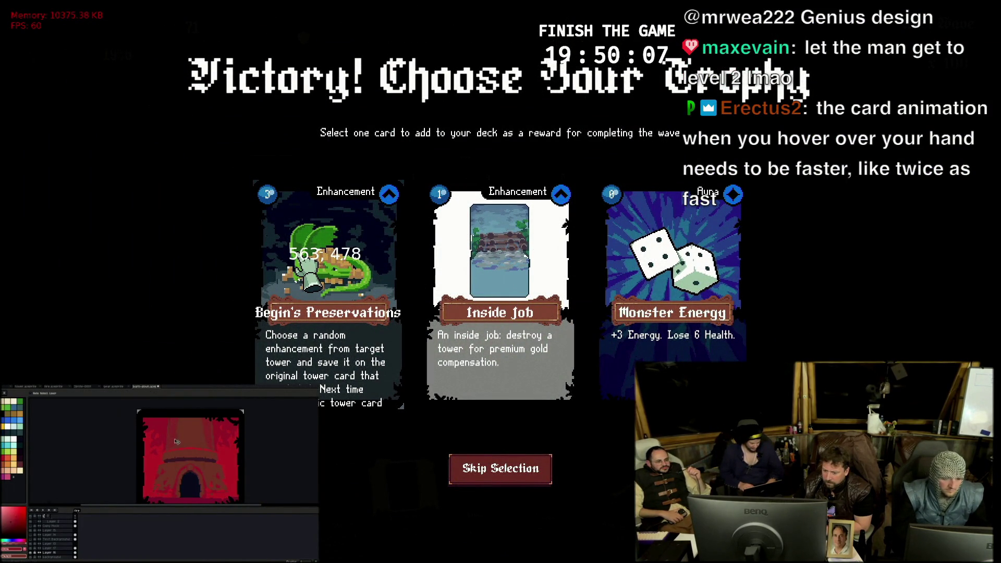
Claim Begin's Preservations, start the next bonus wave, and apply Range to the Archer Tower
{"action": "left_click", "coordinate": [307, 266]}
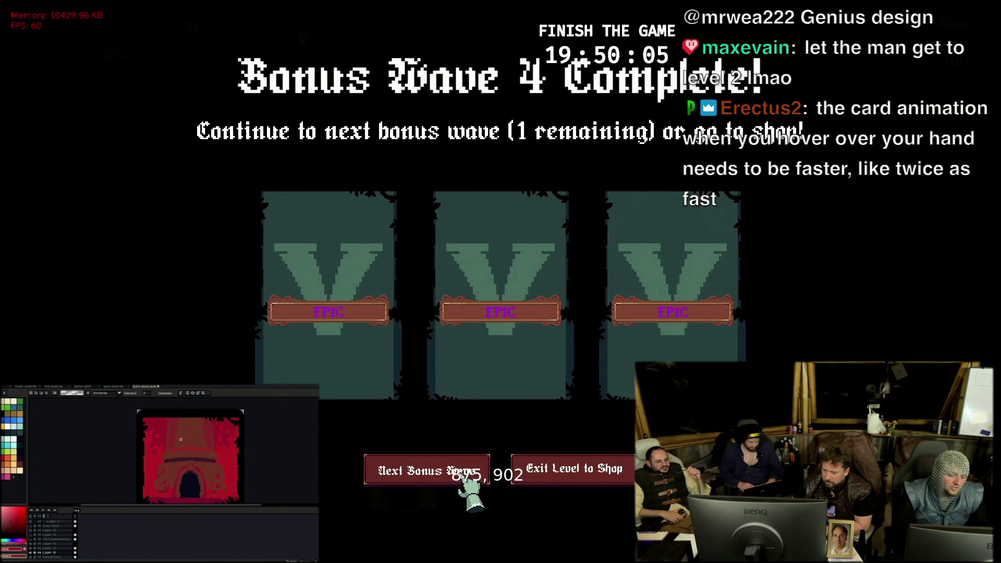
{"action": "left_click", "coordinate": [470, 483]}
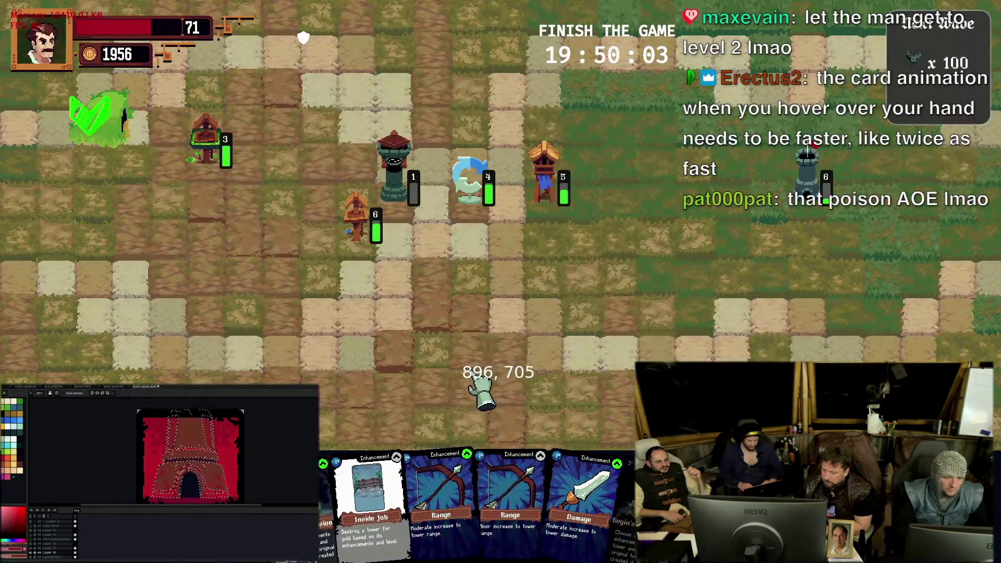
{"action": "left_click_drag", "start_coordinate": [457, 427], "coordinate": [215, 160]}
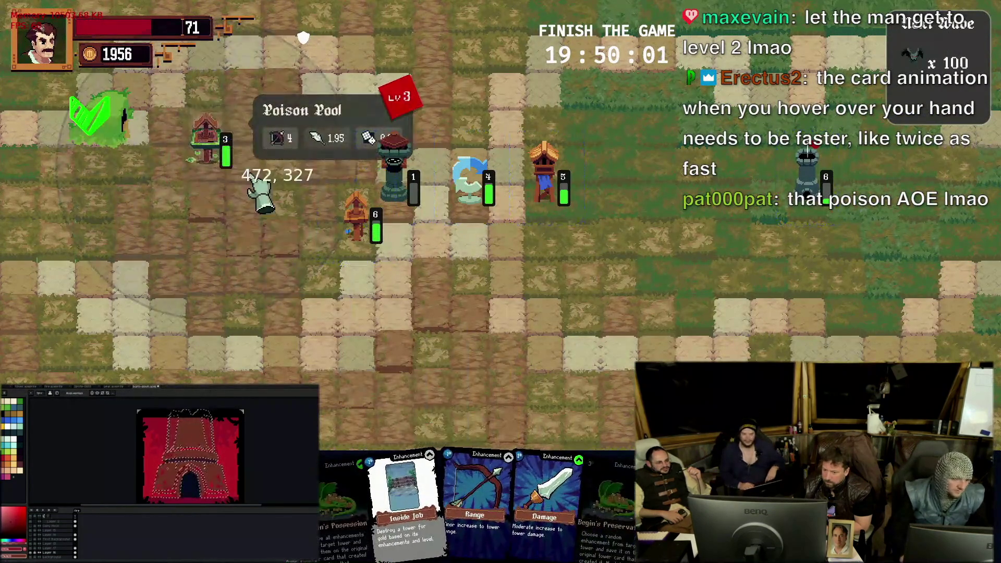
{"action": "left_click_drag", "start_coordinate": [509, 488], "coordinate": [367, 254]}
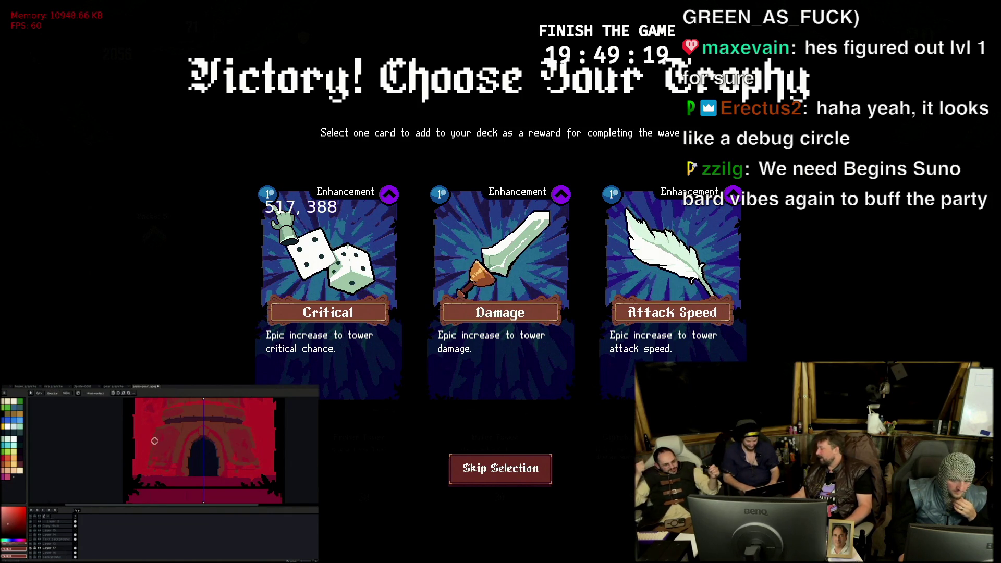
{"action": "scroll", "coordinate": [154, 442], "scroll_direction": "down", "scroll_amount": 3}
{"action": "scroll", "coordinate": [167, 438], "scroll_direction": "up", "scroll_amount": 1}
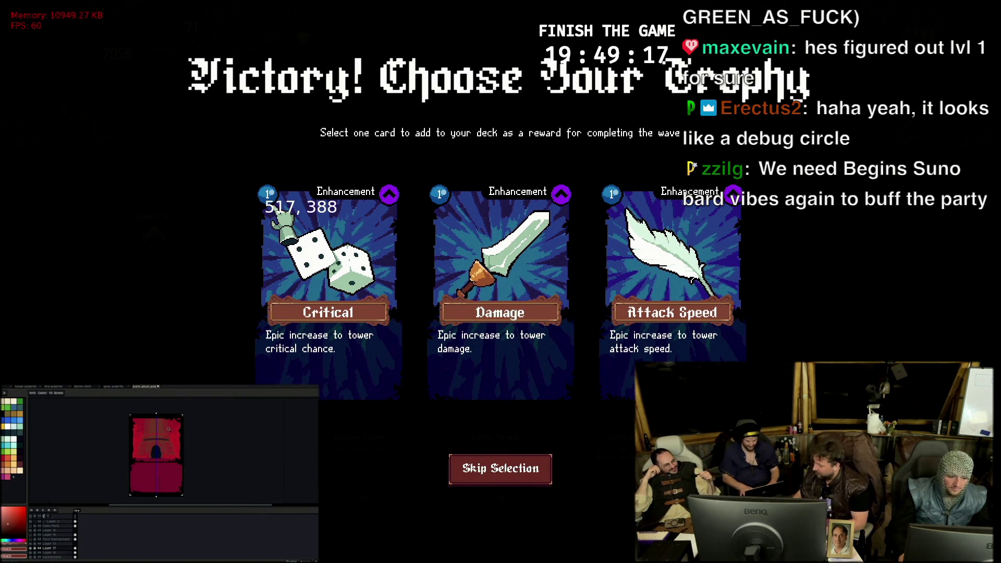
{"action": "scroll", "coordinate": [167, 440], "scroll_direction": "up", "scroll_amount": 3}
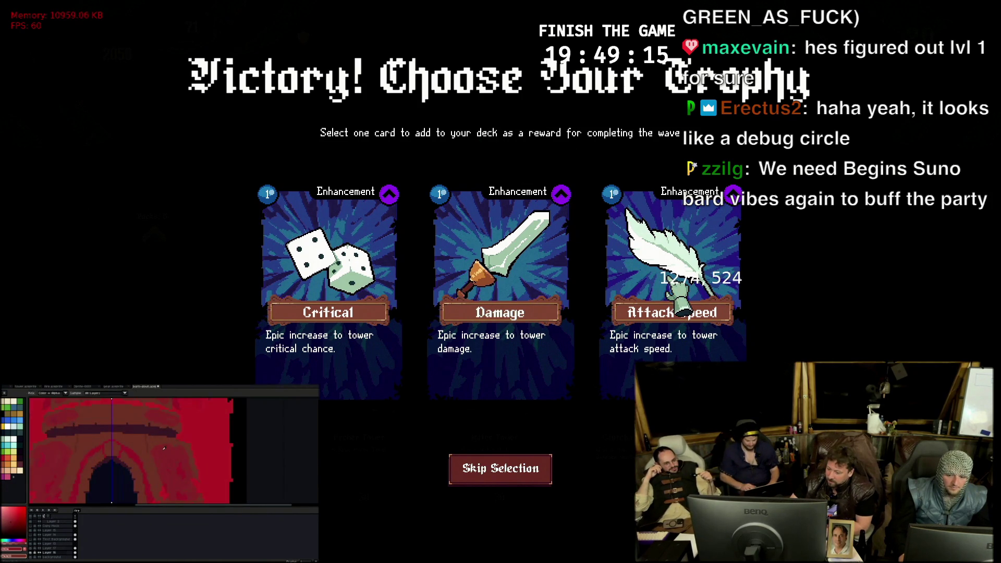
{"action": "scroll", "coordinate": [164, 447], "scroll_direction": "down", "scroll_amount": 2}
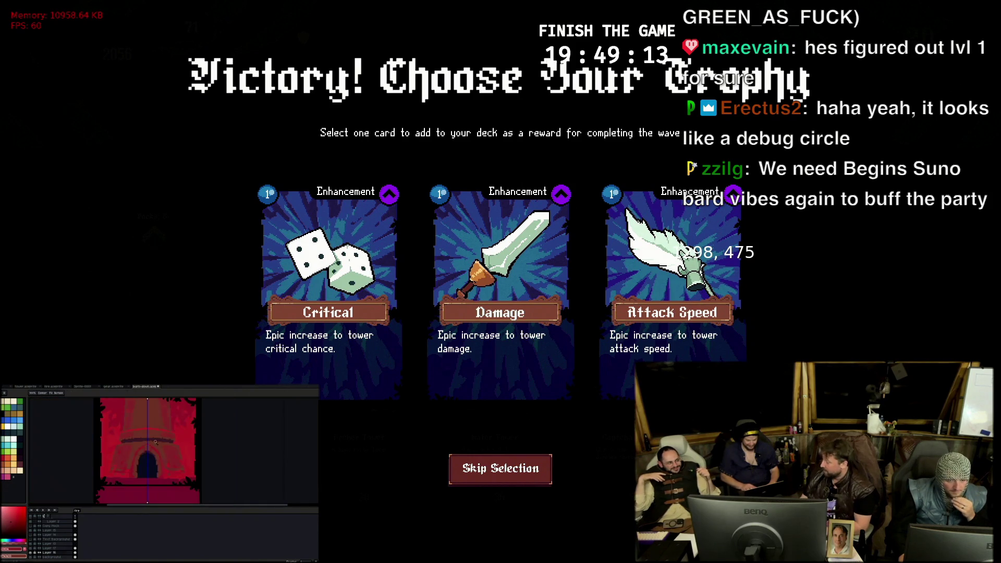
{"action": "scroll", "coordinate": [167, 436], "scroll_direction": "down", "scroll_amount": 1}
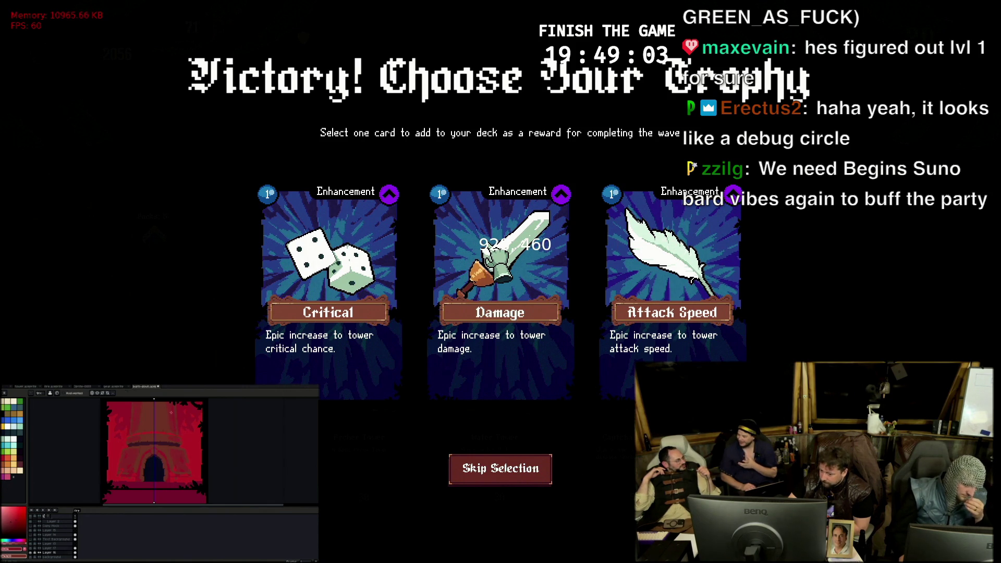
Take the Damage trophy, buy the Archer, Water and Captcha tower cards, and leave for the level map
{"action": "left_click", "coordinate": [486, 249]}
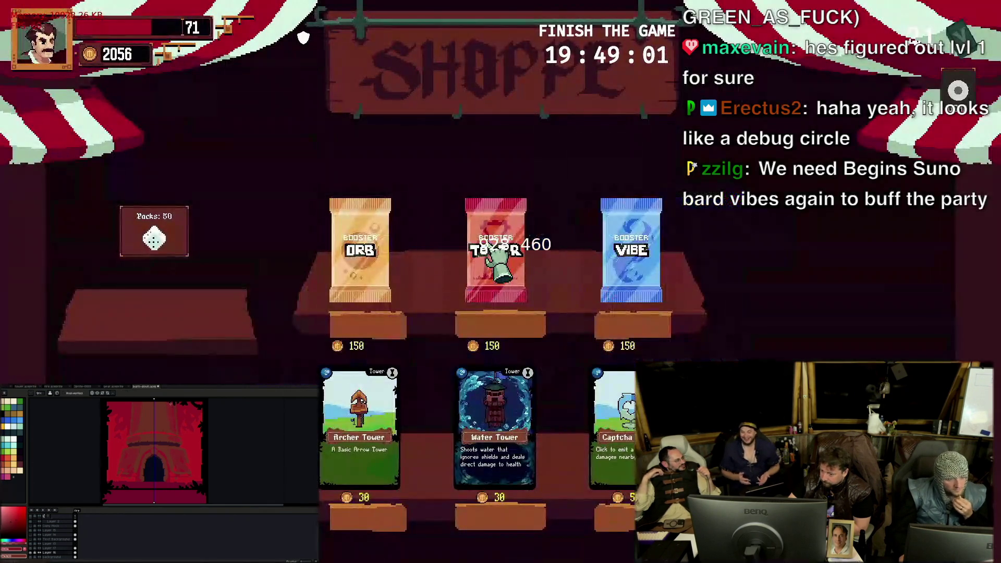
{"action": "left_click", "coordinate": [359, 414]}
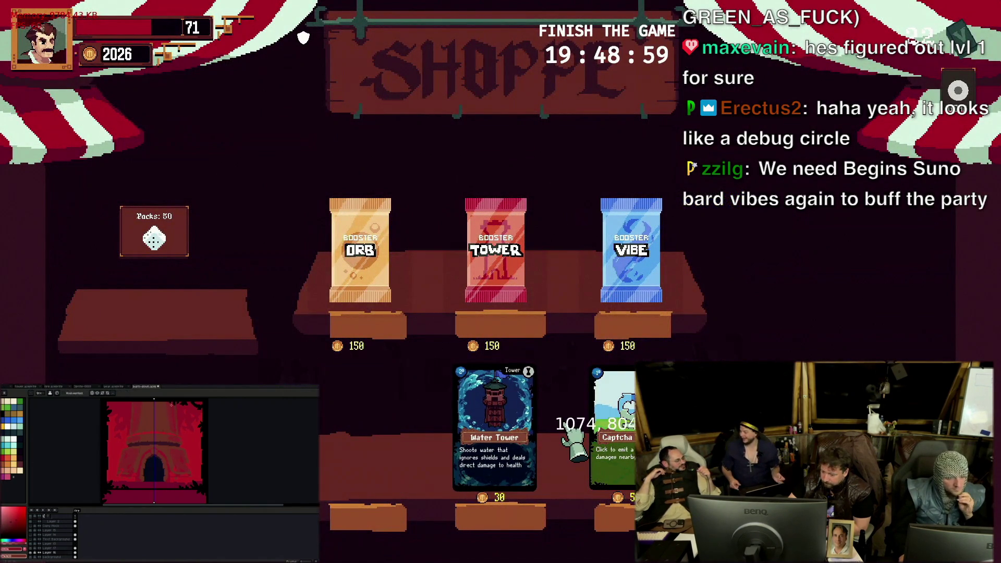
{"action": "left_click", "coordinate": [510, 418]}
{"action": "left_click", "coordinate": [608, 414]}
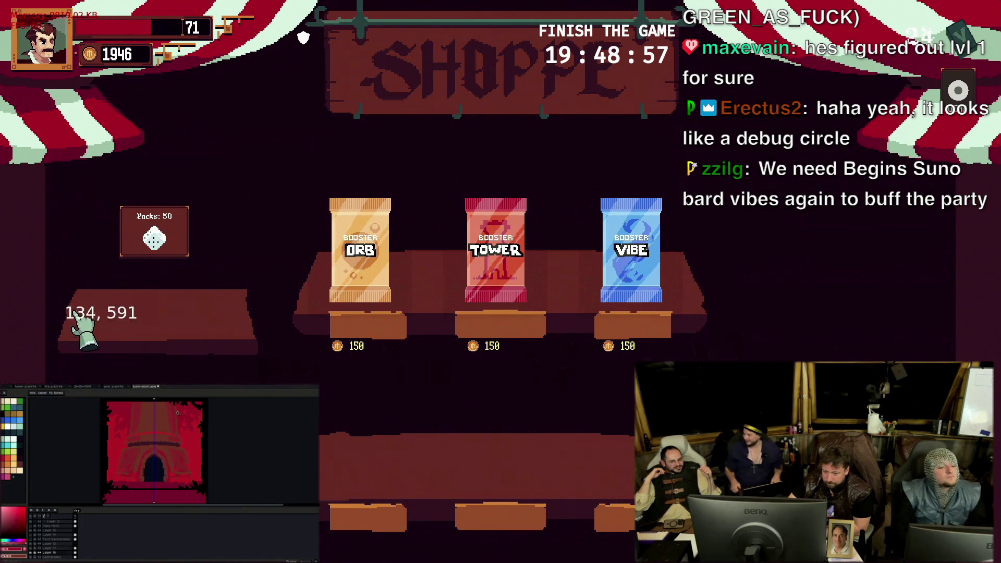
{"action": "key", "text": "Escape"}
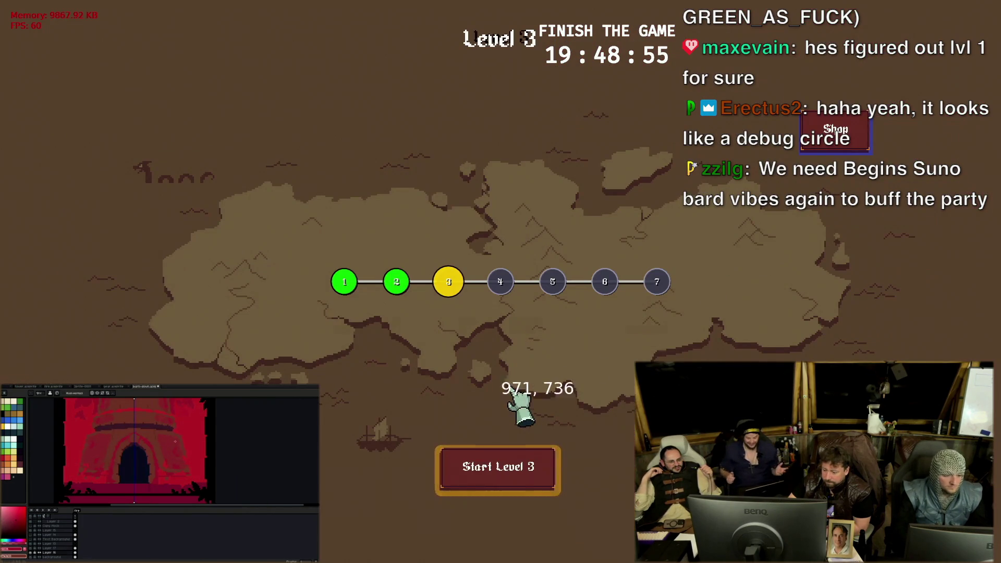
Start Level 3 and place Archer Towers beside the path on the left of the board
{"action": "left_click", "coordinate": [479, 473]}
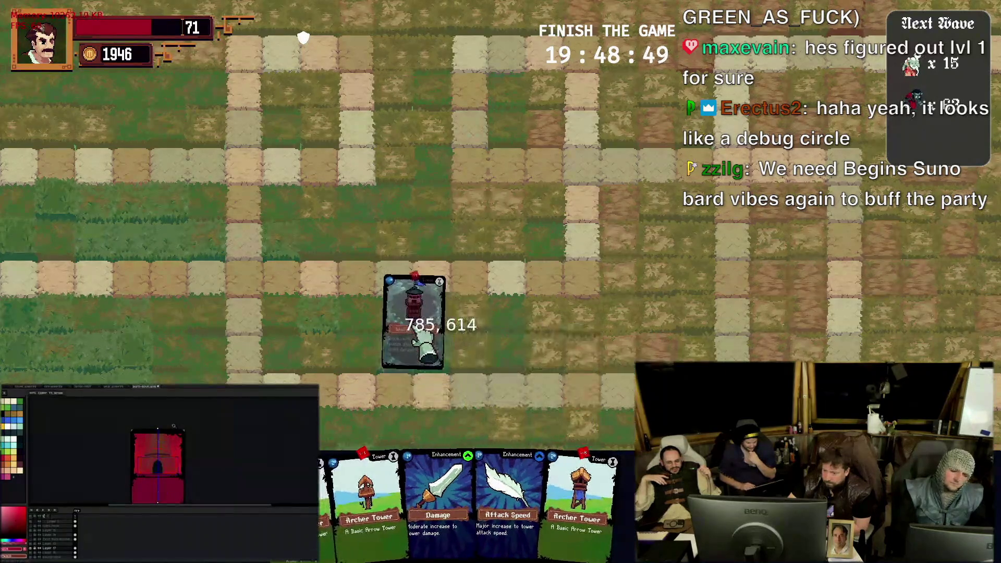
{"action": "left_click_drag", "start_coordinate": [388, 489], "coordinate": [296, 266]}
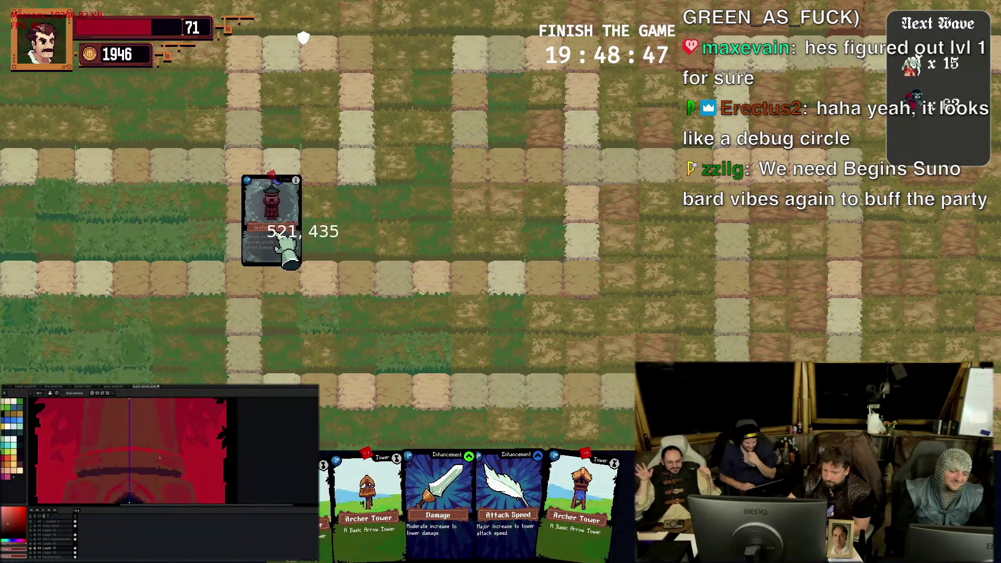
{"action": "left_click", "coordinate": [295, 267]}
{"action": "mouse_move", "coordinate": [441, 501]}
{"action": "left_mouse_down"}
{"action": "mouse_move", "coordinate": [463, 167]}
{"action": "mouse_move", "coordinate": [430, 219]}
{"action": "mouse_move", "coordinate": [287, 120]}
{"action": "mouse_move", "coordinate": [325, 145]}
{"action": "mouse_move", "coordinate": [304, 375]}
{"action": "mouse_move", "coordinate": [282, 338]}
{"action": "left_mouse_up"}
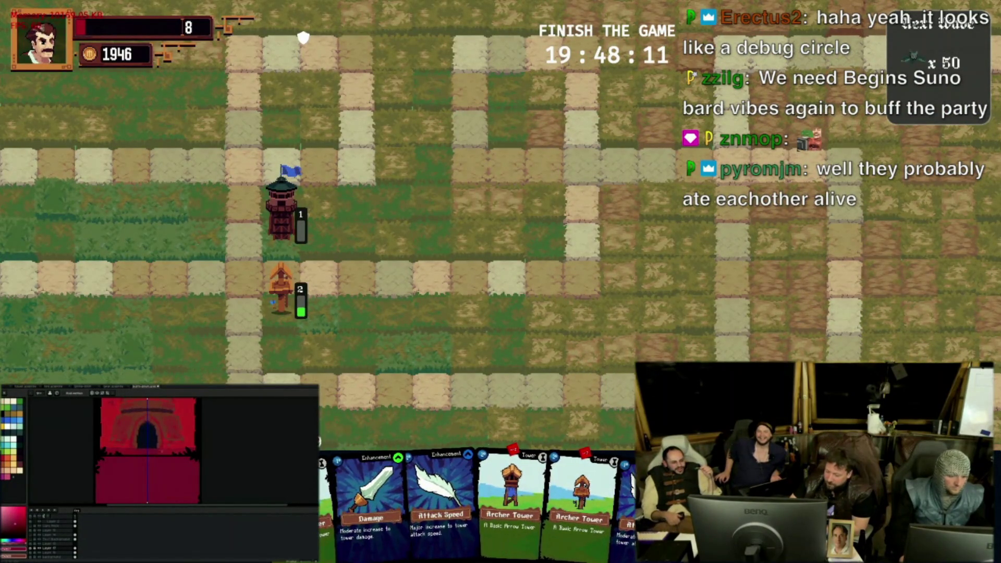
Pull out Archer Towers and position one by the upper path before placing it
{"action": "mouse_move", "coordinate": [333, 481]}
{"action": "left_mouse_down"}
{"action": "mouse_move", "coordinate": [469, 234]}
{"action": "mouse_move", "coordinate": [553, 253]}
{"action": "left_mouse_up"}
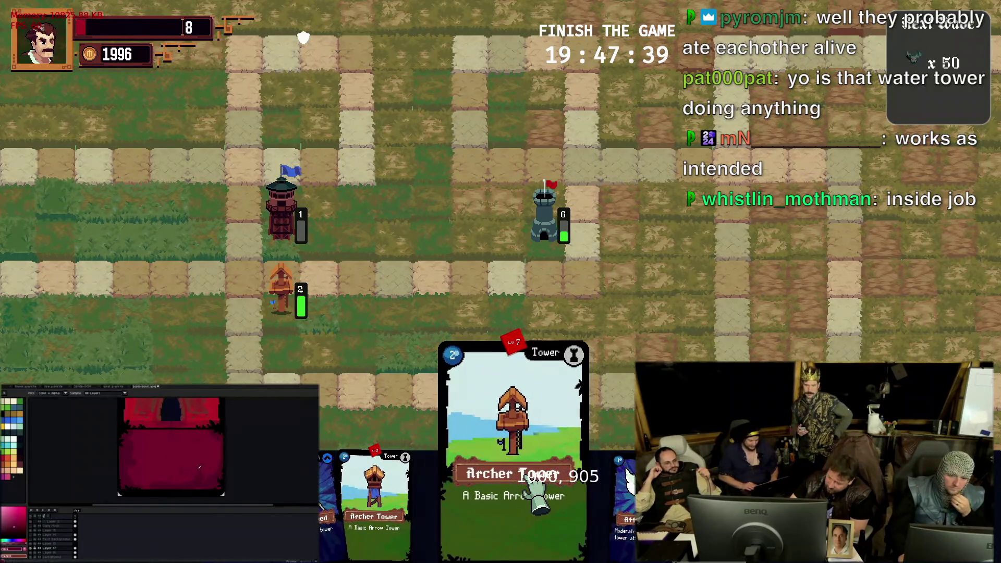
{"action": "left_click_drag", "start_coordinate": [534, 491], "coordinate": [440, 372]}
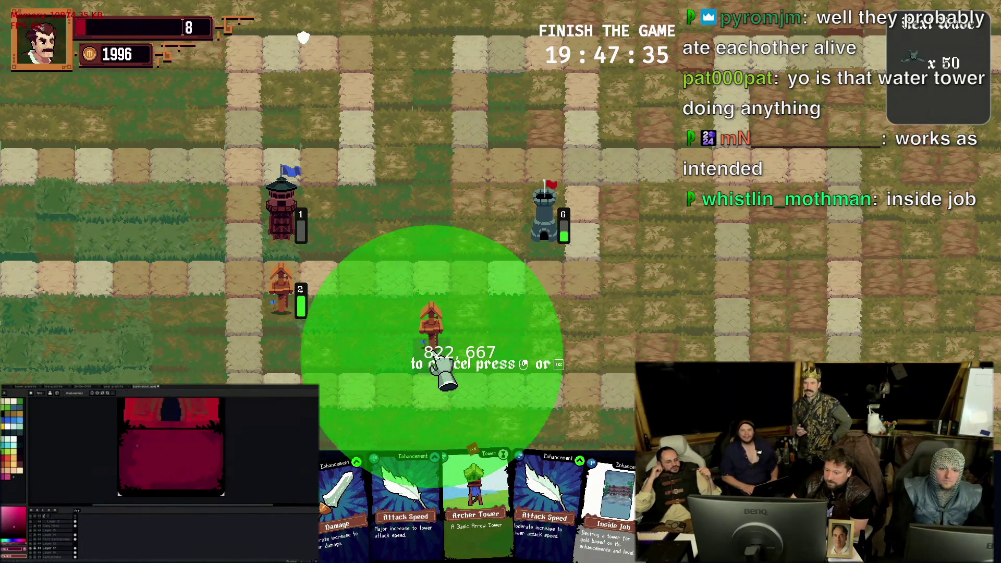
{"action": "left_click_drag", "start_coordinate": [444, 376], "coordinate": [430, 231]}
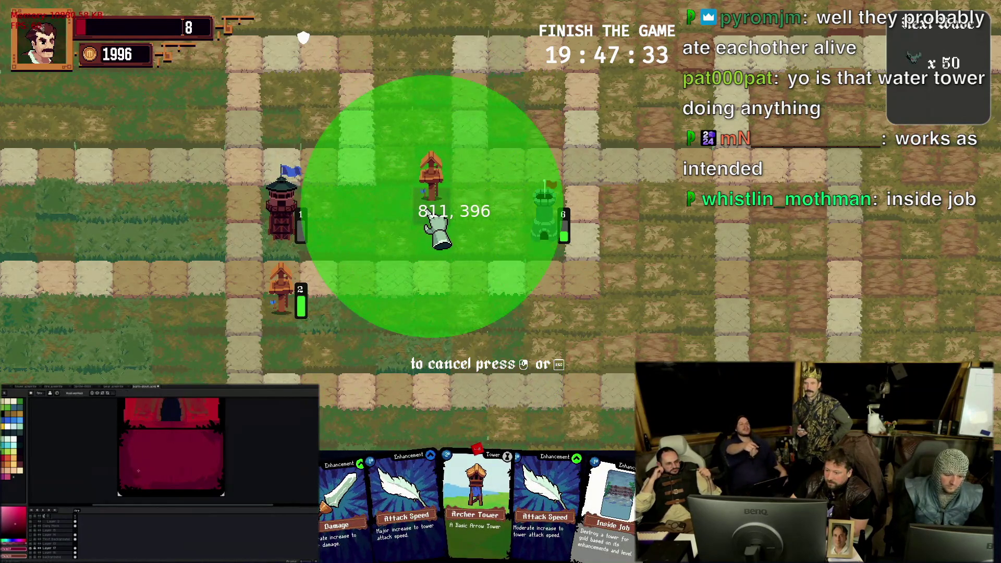
{"action": "key", "text": "z"}
{"action": "scroll", "coordinate": [143, 426], "scroll_direction": "down", "scroll_amount": 3}
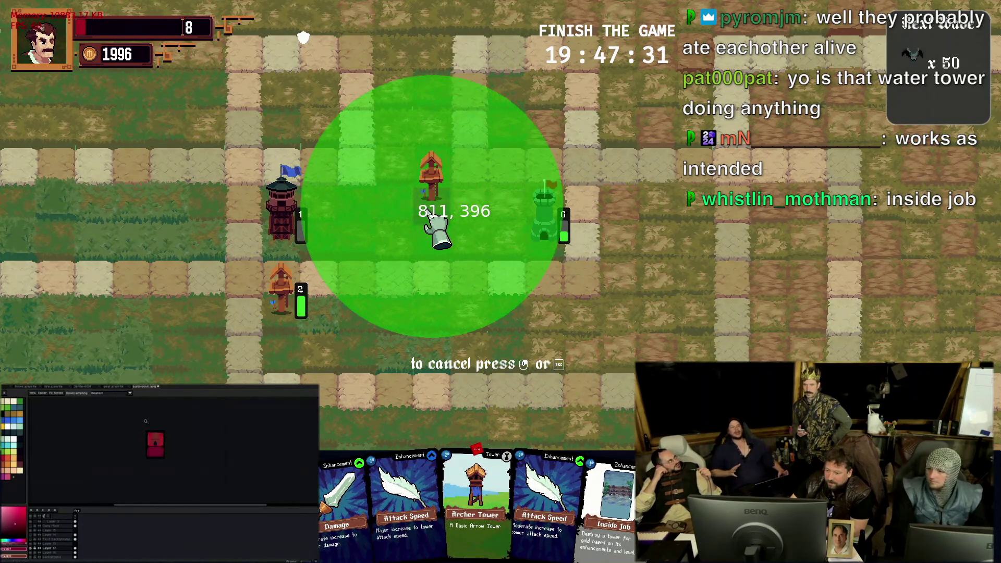
{"action": "mouse_move", "coordinate": [437, 229]}
{"action": "left_mouse_down"}
{"action": "mouse_move", "coordinate": [491, 362]}
{"action": "mouse_move", "coordinate": [559, 364]}
{"action": "mouse_move", "coordinate": [402, 364]}
{"action": "mouse_move", "coordinate": [430, 362]}
{"action": "mouse_move", "coordinate": [420, 375]}
{"action": "mouse_move", "coordinate": [431, 373]}
{"action": "left_mouse_up"}
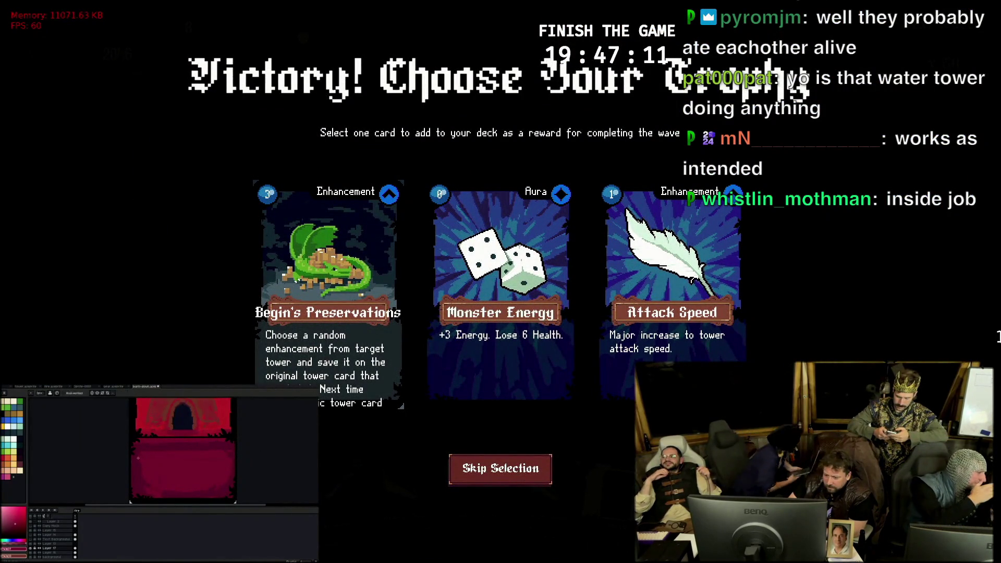
Take Attack Speed as the reward, start the bonus waves, and place a water tower right of the stone tower
{"action": "left_click", "coordinate": [647, 273]}
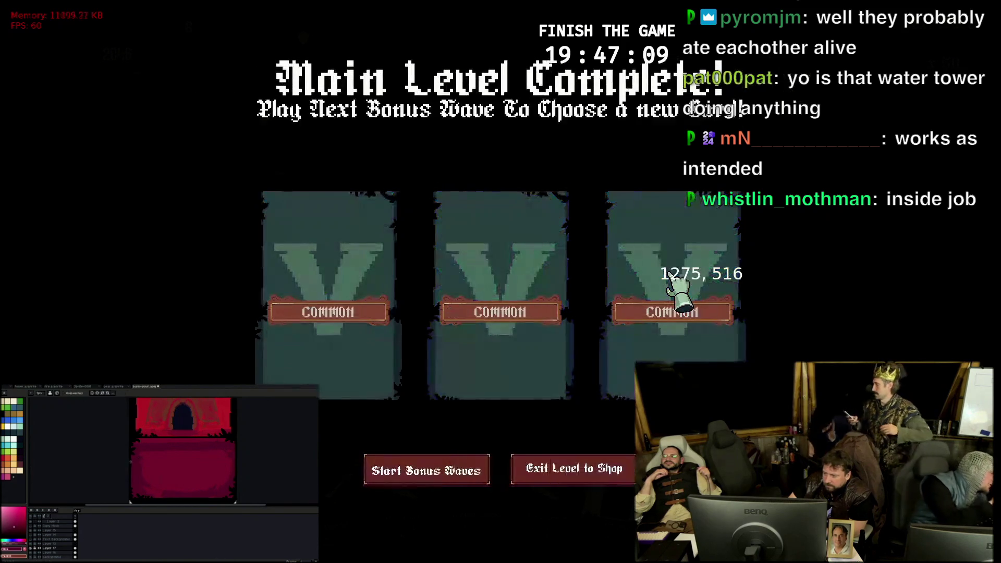
{"action": "left_click", "coordinate": [399, 470]}
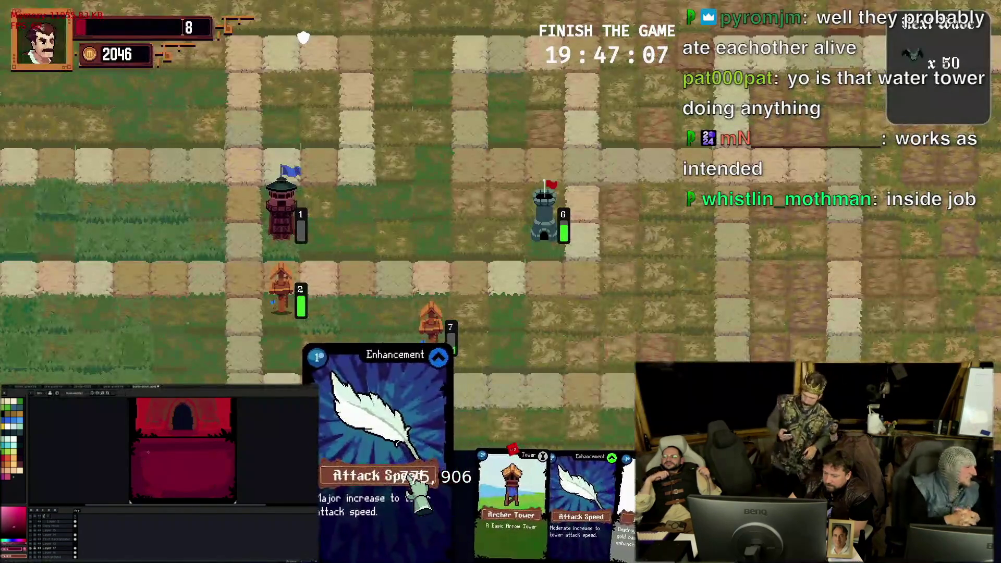
{"action": "mouse_move", "coordinate": [618, 469]}
{"action": "left_mouse_down"}
{"action": "mouse_move", "coordinate": [594, 341]}
{"action": "mouse_move", "coordinate": [431, 259]}
{"action": "mouse_move", "coordinate": [420, 147]}
{"action": "mouse_move", "coordinate": [669, 243]}
{"action": "left_mouse_up"}
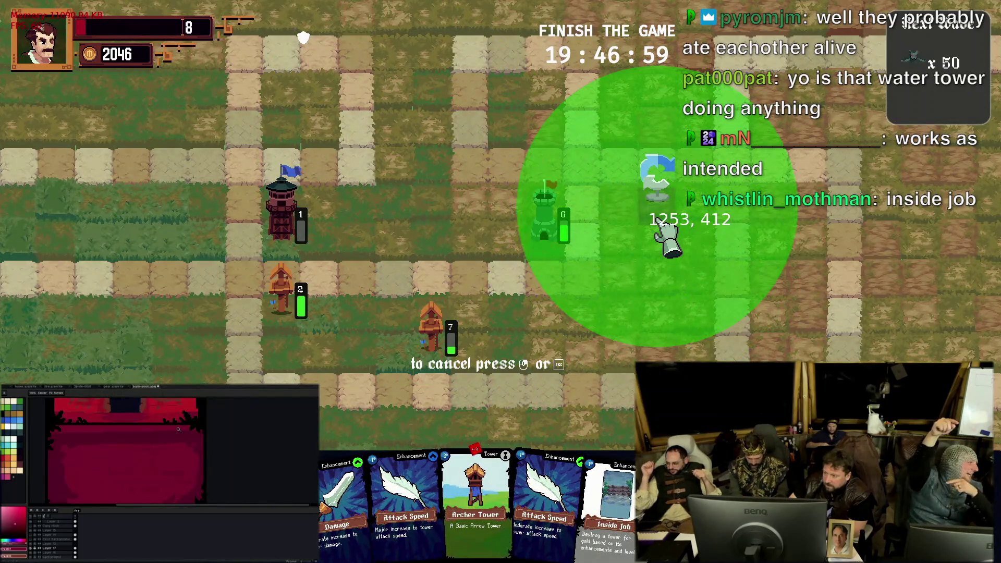
{"action": "left_click_drag", "start_coordinate": [669, 243], "coordinate": [669, 242]}
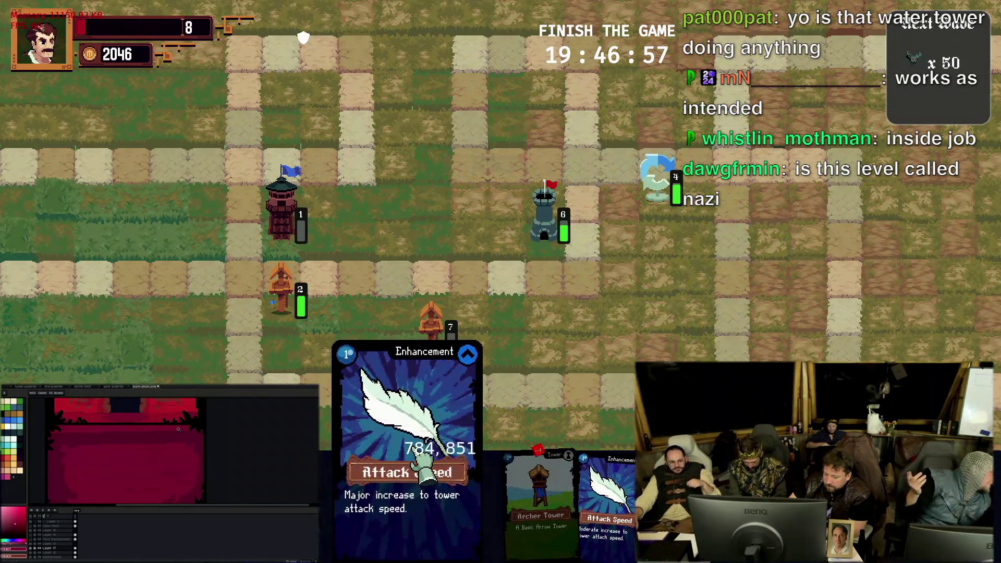
Try applying Attack Speed to a tower and dismiss the tower stat and upgrade readouts
{"action": "mouse_move", "coordinate": [427, 457]}
{"action": "left_mouse_down"}
{"action": "mouse_move", "coordinate": [449, 501]}
{"action": "mouse_move", "coordinate": [485, 517]}
{"action": "left_mouse_up"}
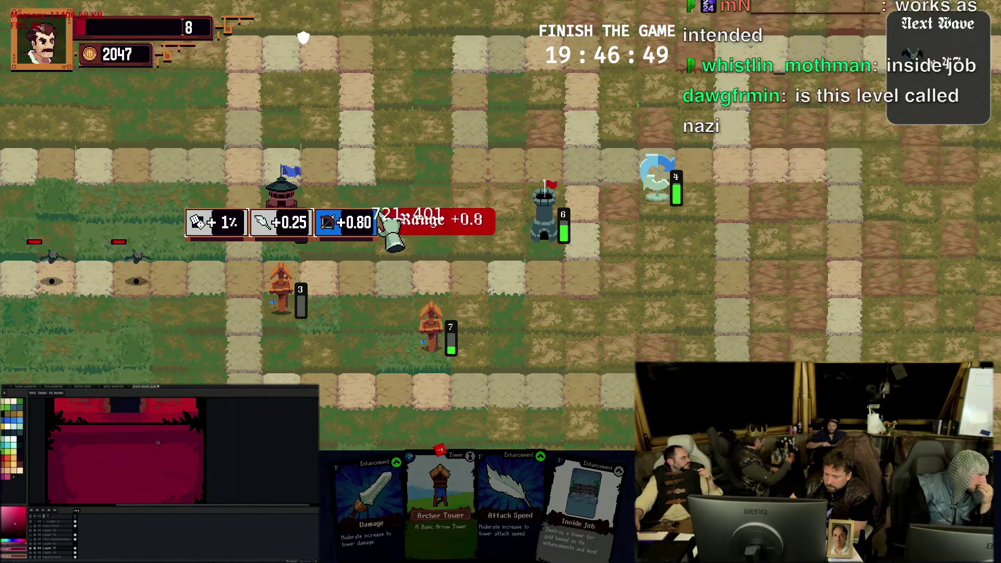
{"action": "left_click", "coordinate": [344, 227]}
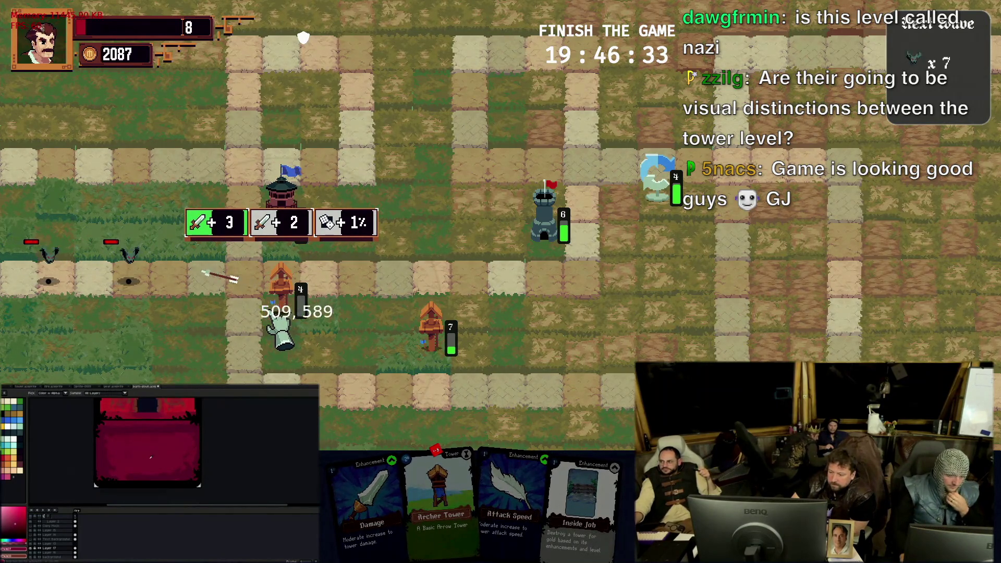
{"action": "left_click", "coordinate": [236, 231]}
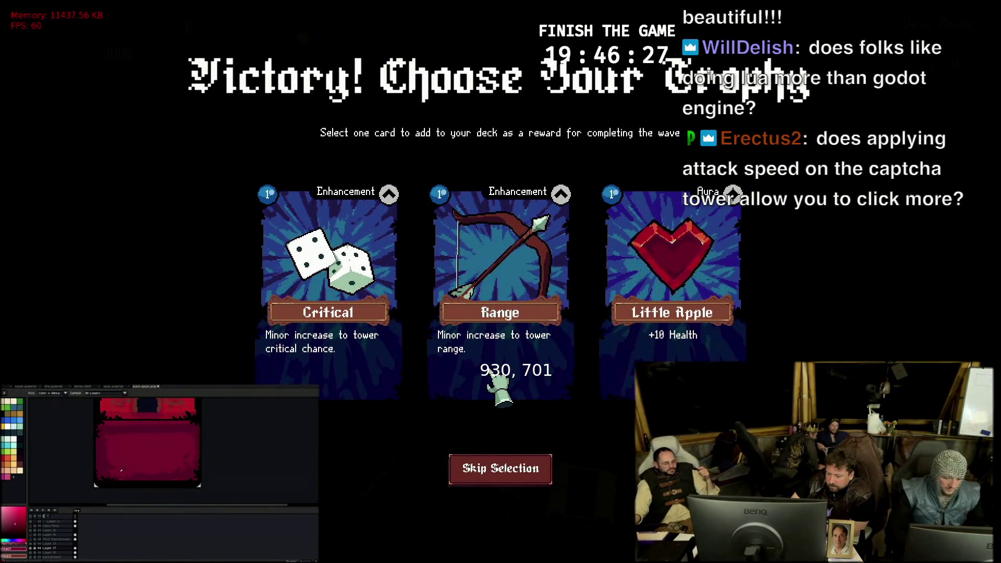
Take the Critical card as the reward and start the next bonus wave
{"action": "left_click", "coordinate": [364, 362]}
{"action": "left_click", "coordinate": [468, 468]}
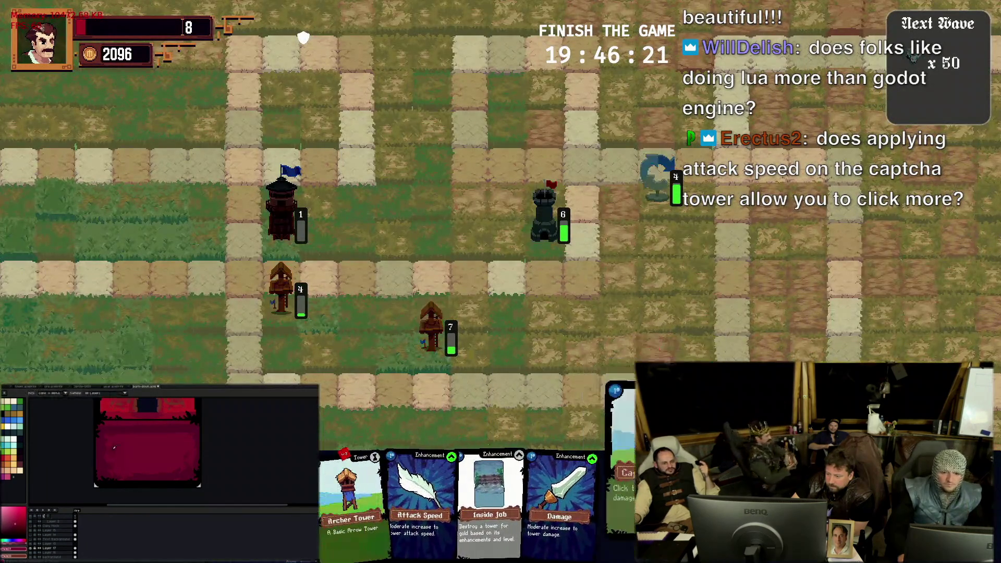
Cancel placing the Captcha tower and carry the Archer Tower card onto the map instead
{"action": "left_click_drag", "start_coordinate": [622, 493], "coordinate": [658, 325]}
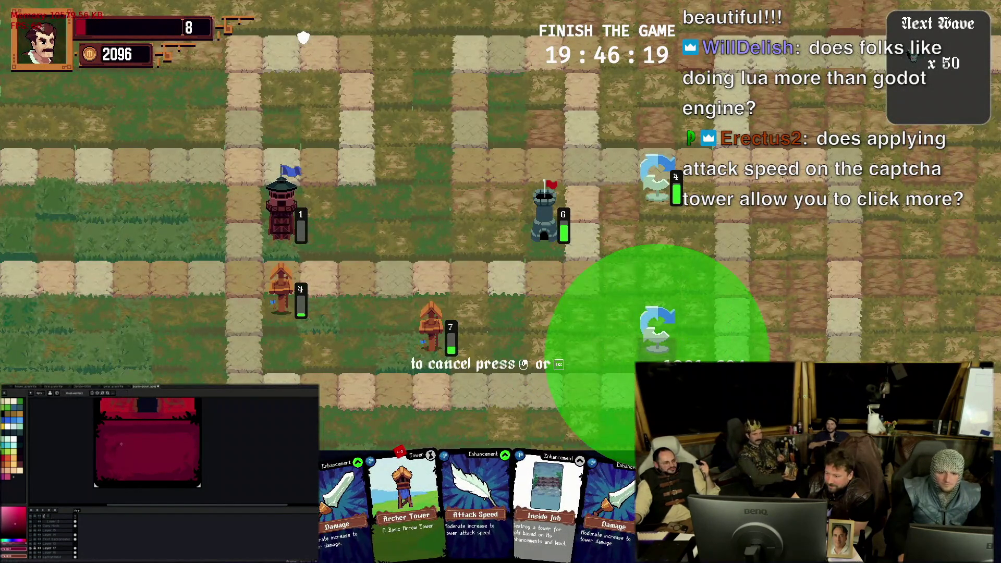
{"action": "right_click", "coordinate": [657, 325]}
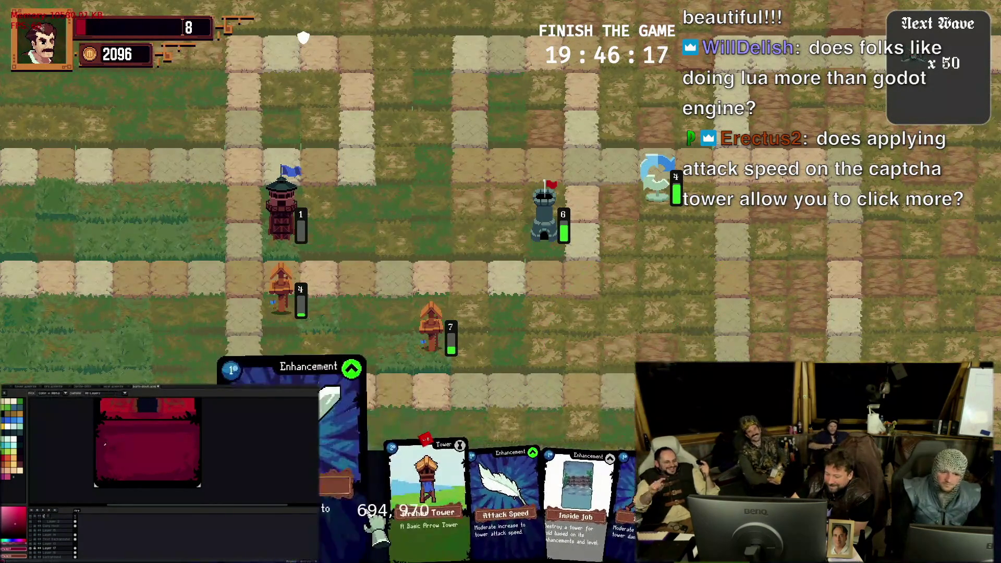
{"action": "mouse_move", "coordinate": [351, 491]}
{"action": "left_mouse_down"}
{"action": "mouse_move", "coordinate": [404, 191]}
{"action": "mouse_move", "coordinate": [443, 243]}
{"action": "mouse_move", "coordinate": [399, 267]}
{"action": "mouse_move", "coordinate": [597, 313]}
{"action": "mouse_move", "coordinate": [644, 302]}
{"action": "mouse_move", "coordinate": [655, 265]}
{"action": "mouse_move", "coordinate": [403, 268]}
{"action": "mouse_move", "coordinate": [414, 227]}
{"action": "mouse_move", "coordinate": [428, 236]}
{"action": "mouse_move", "coordinate": [434, 203]}
{"action": "mouse_move", "coordinate": [438, 229]}
{"action": "left_mouse_up"}
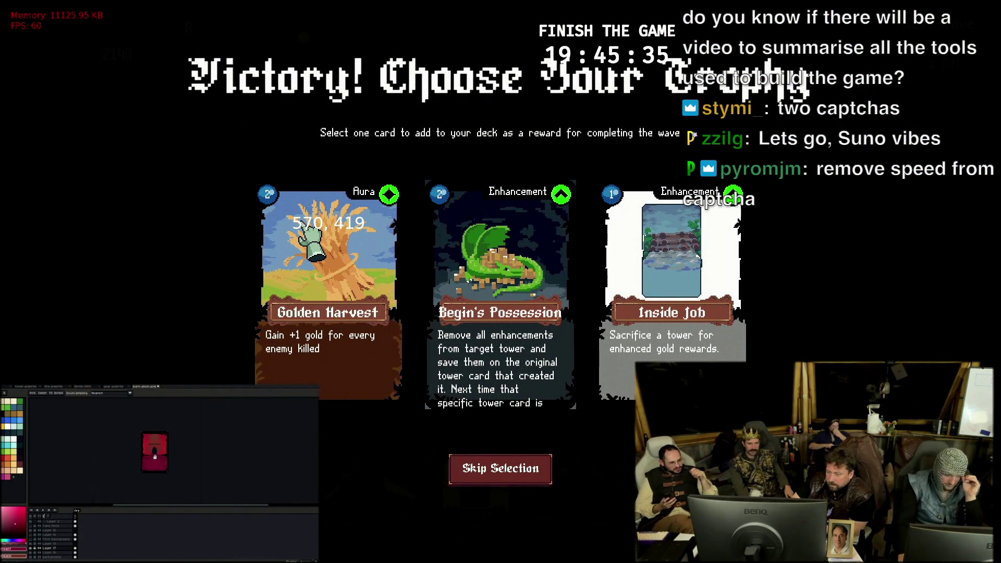
Take Inside Job as the trophy and exit the level to the shop
{"action": "left_click", "coordinate": [647, 274]}
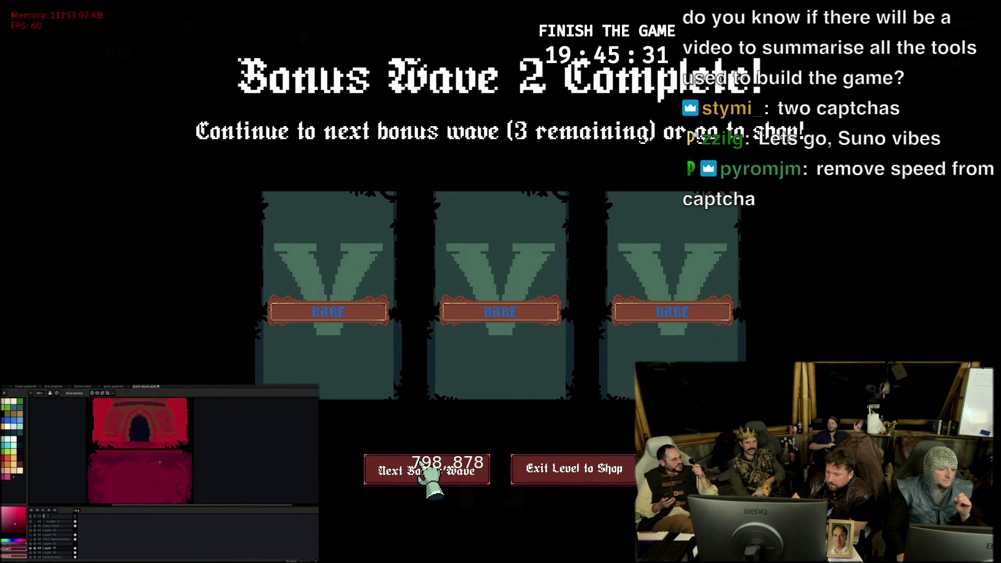
{"action": "left_click", "coordinate": [606, 473]}
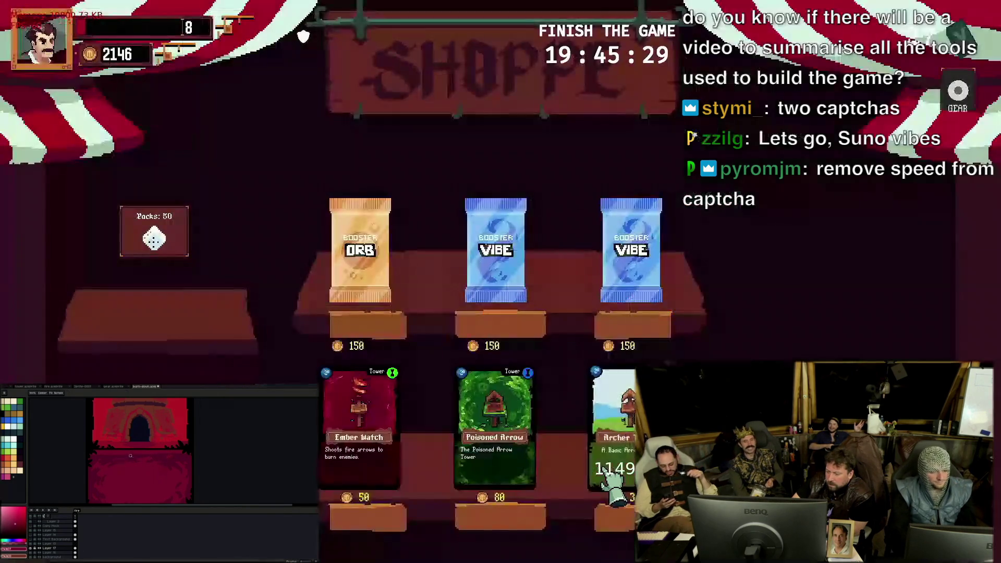
Buy the Ember Watch, Poisoned Arrow and Archer tower cards, then start Level 4
{"action": "left_click", "coordinate": [387, 453]}
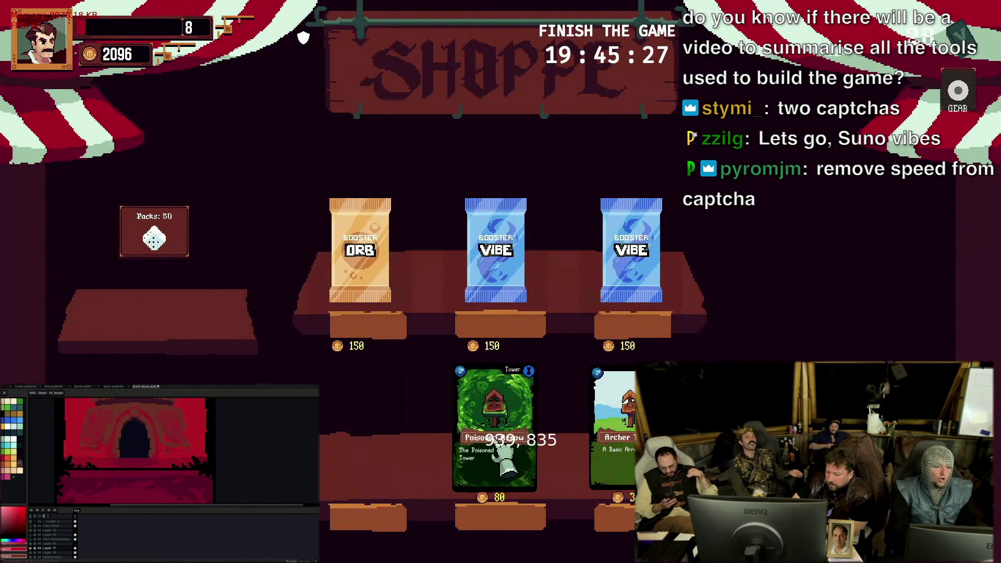
{"action": "left_click", "coordinate": [499, 447]}
{"action": "left_click", "coordinate": [618, 447]}
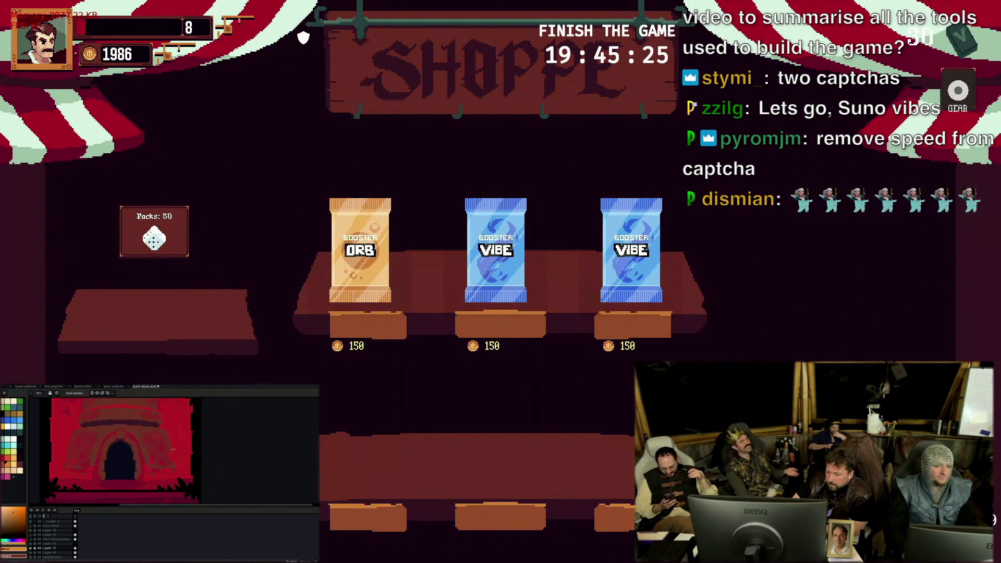
{"action": "key", "text": "Escape"}
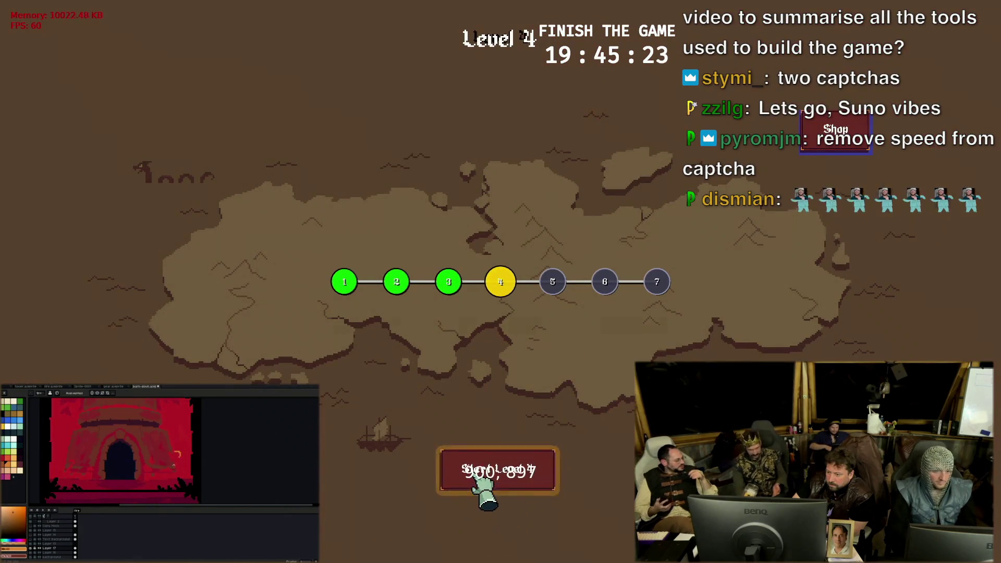
{"action": "left_click", "coordinate": [491, 471]}
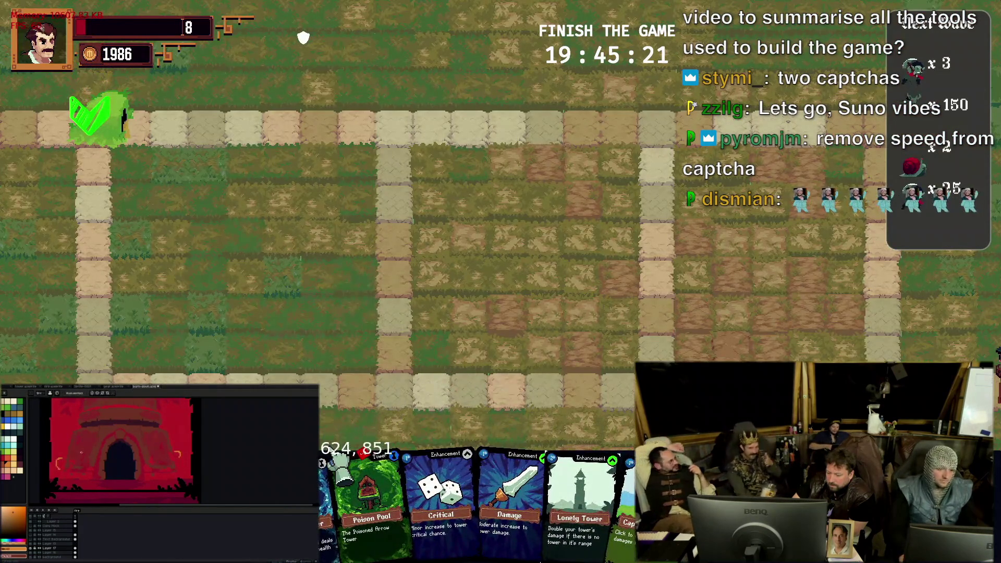
Place the Poison Pool tower beside the path entrance at the top left
{"action": "left_click_drag", "start_coordinate": [336, 450], "coordinate": [278, 206]}
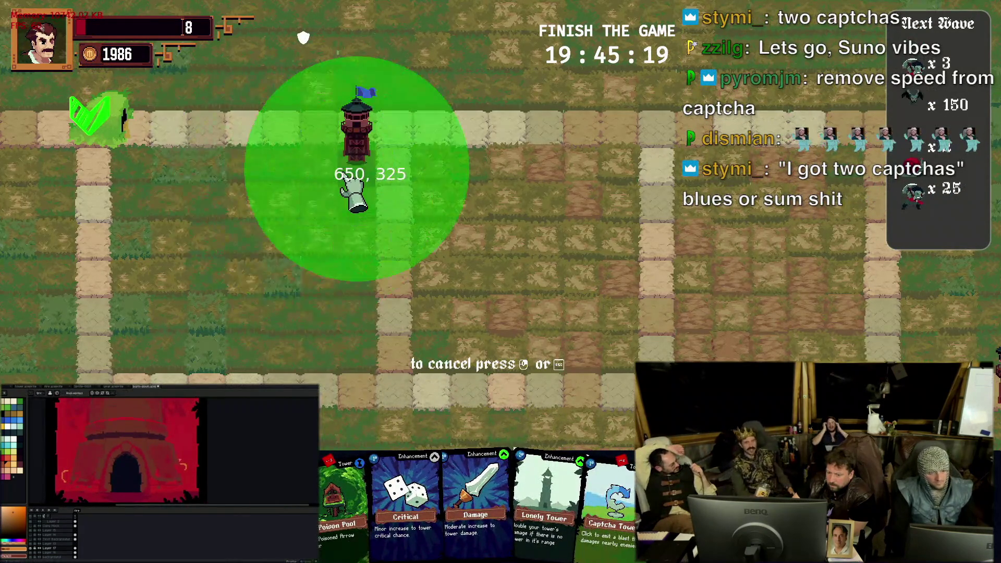
{"action": "mouse_move", "coordinate": [274, 203]}
{"action": "left_mouse_down"}
{"action": "mouse_move", "coordinate": [276, 277]}
{"action": "mouse_move", "coordinate": [199, 172]}
{"action": "mouse_move", "coordinate": [182, 200]}
{"action": "left_mouse_up"}
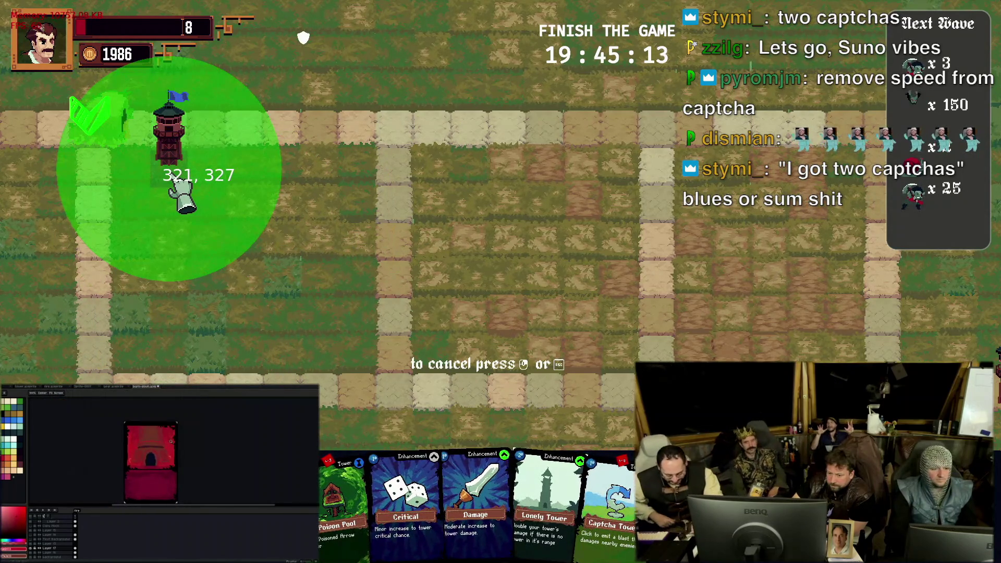
{"action": "left_click", "coordinate": [182, 200]}
Place a second tower near the centre of the field
{"action": "left_click_drag", "start_coordinate": [359, 533], "coordinate": [333, 278]}
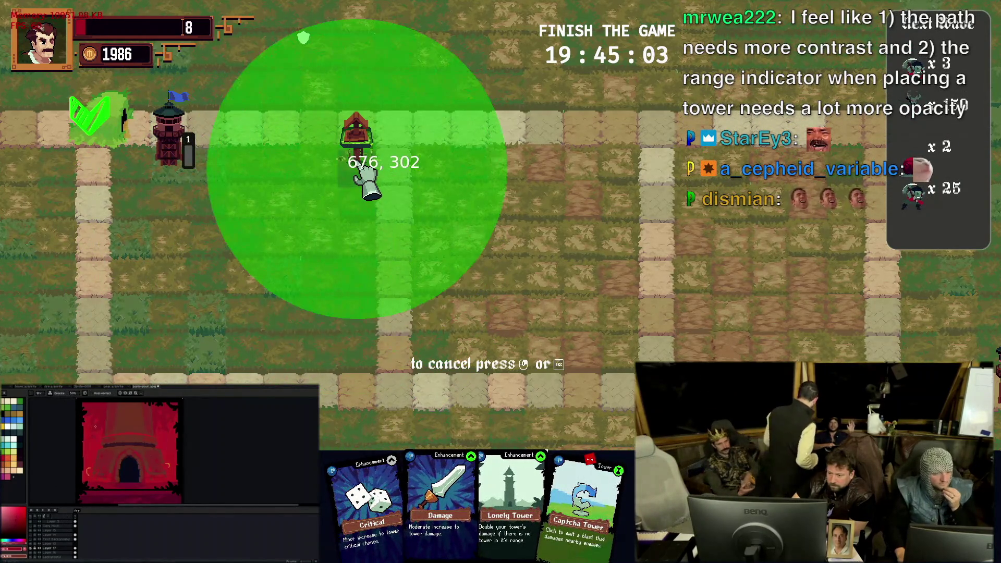
{"action": "left_click", "coordinate": [370, 262]}
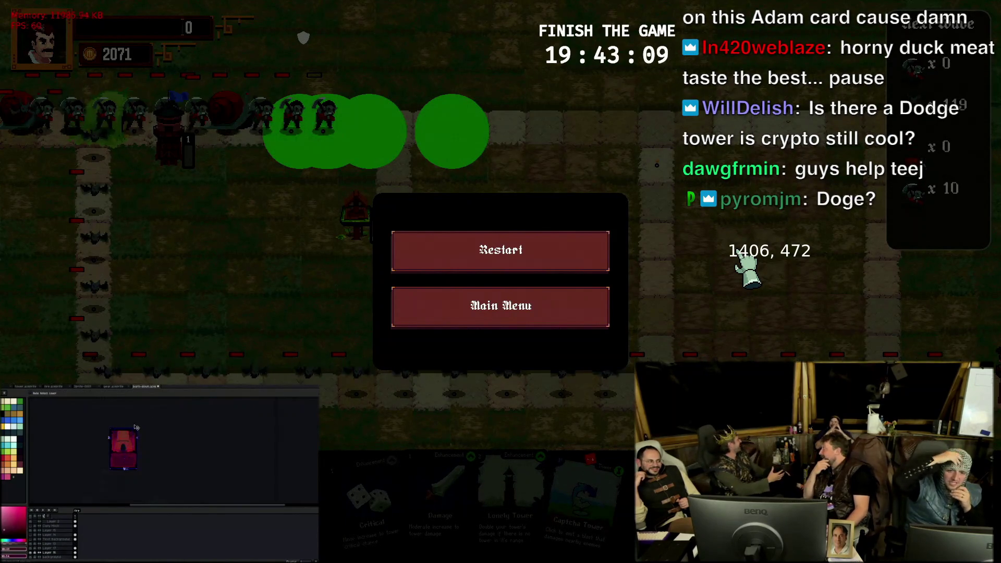
{"action": "key", "text": "z"}
{"action": "left_click", "coordinate": [133, 439]}
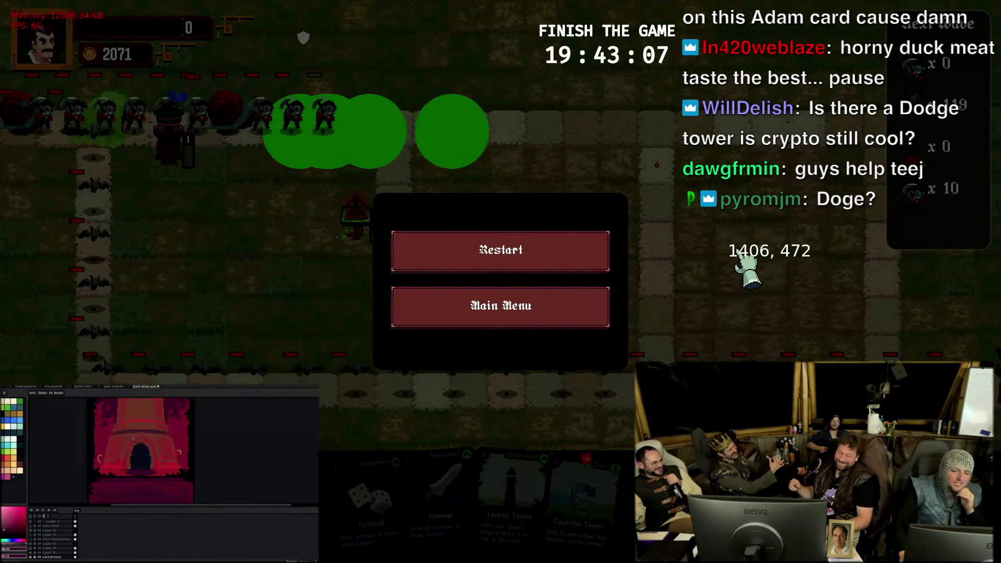
{"action": "left_click", "coordinate": [136, 441]}
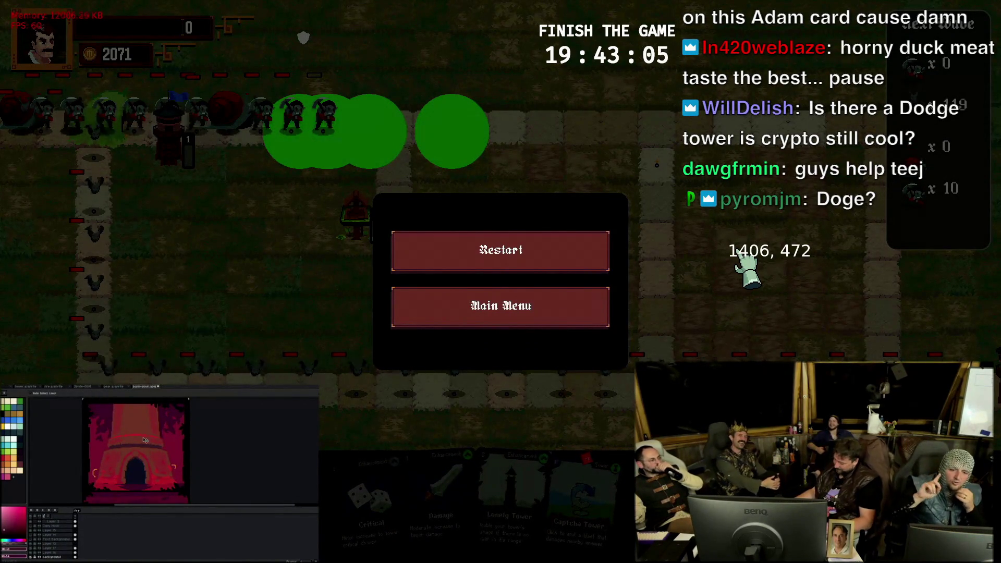
{"action": "key", "text": "i"}
{"action": "left_click", "coordinate": [141, 439]}
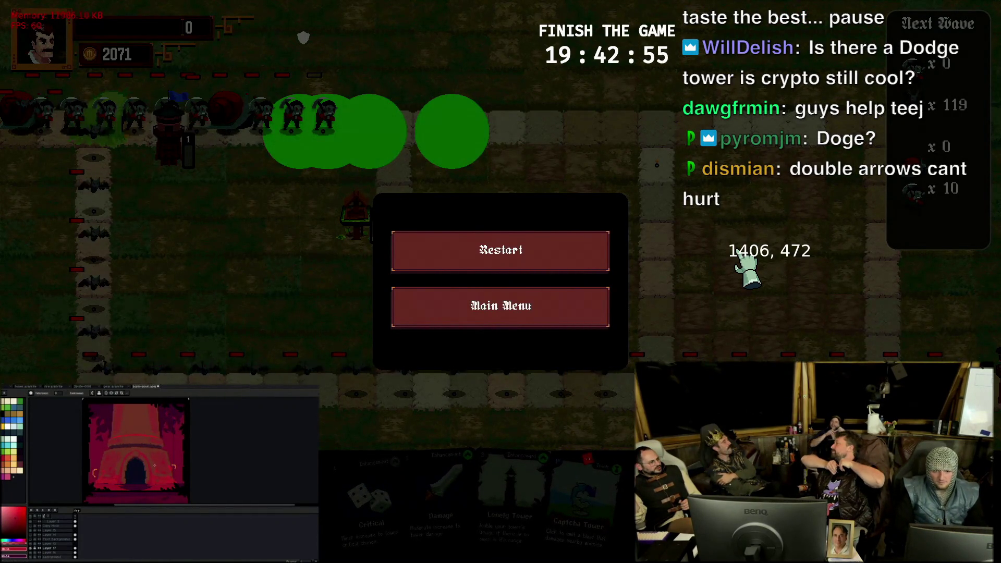
{"action": "key", "text": "z"}
{"action": "scroll", "coordinate": [154, 465], "scroll_direction": "down", "scroll_amount": 1}
{"action": "scroll", "coordinate": [150, 456], "scroll_direction": "up", "scroll_amount": 1}
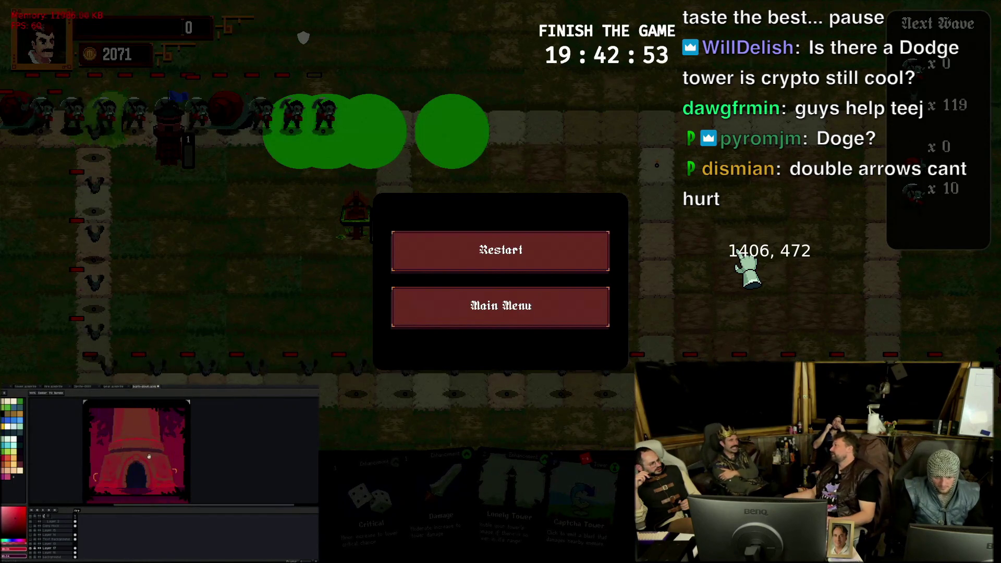
{"action": "left_click_drag", "start_coordinate": [149, 456], "coordinate": [132, 440]}
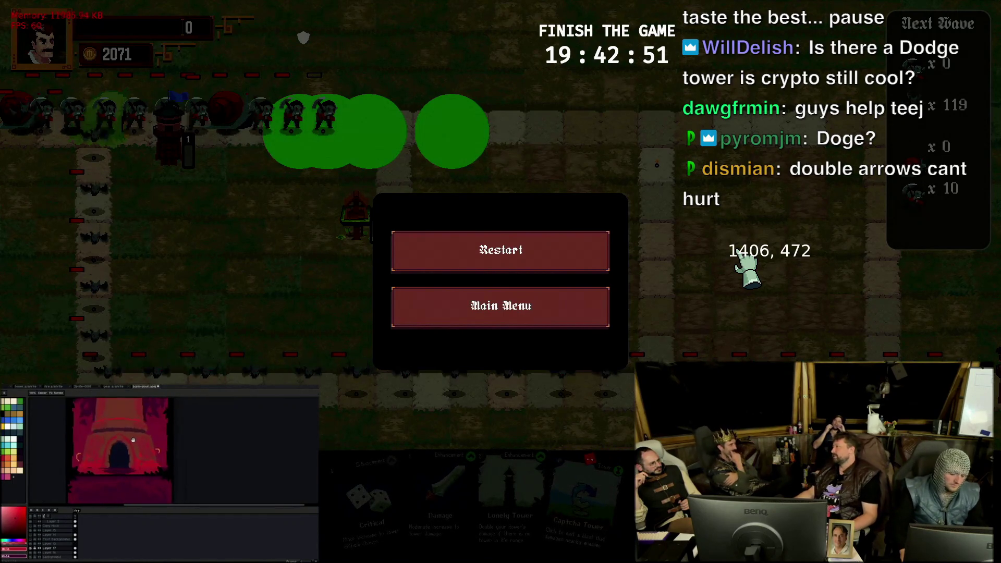
{"action": "scroll", "coordinate": [141, 469], "scroll_direction": "up", "scroll_amount": 1}
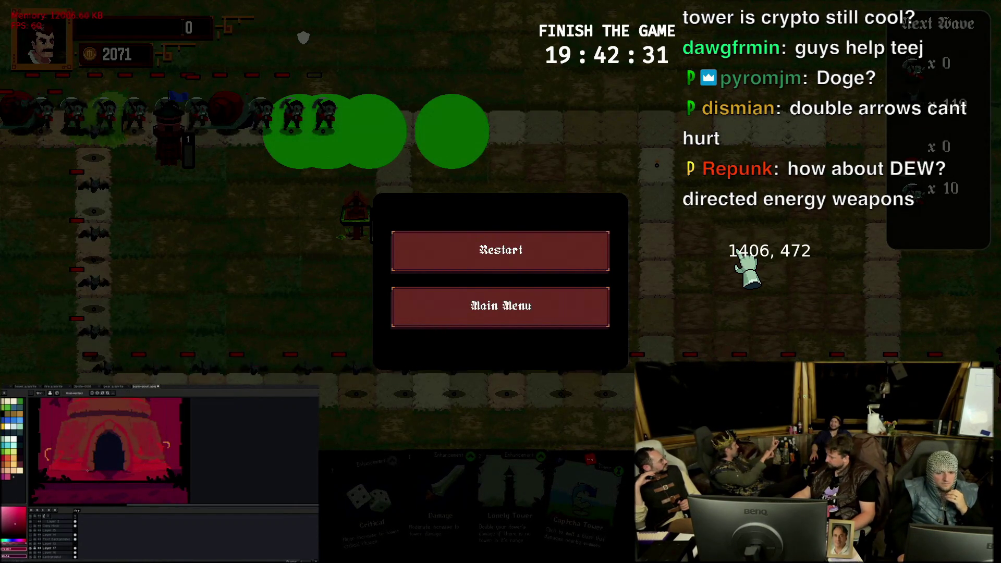
{"action": "key", "text": "v"}
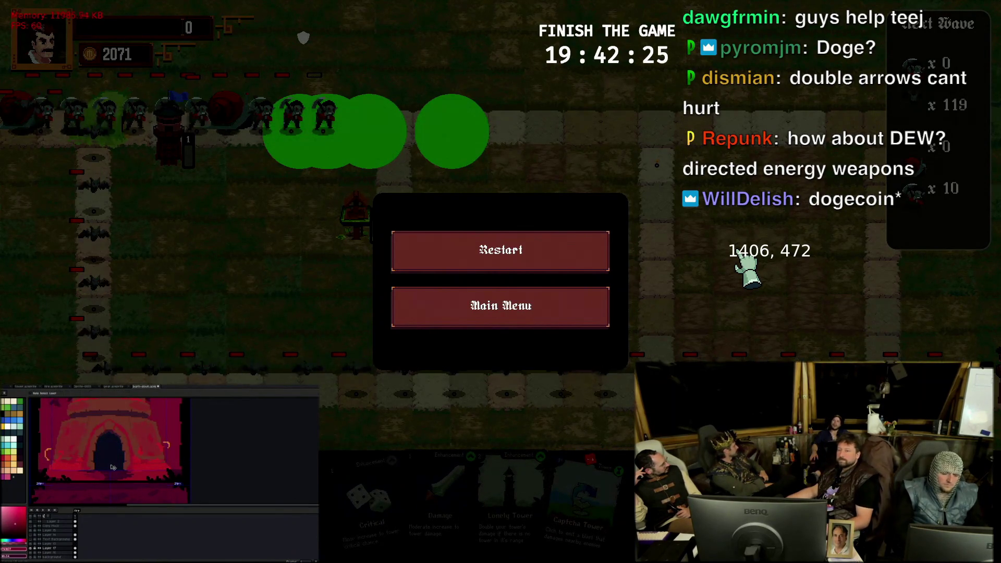
{"action": "left_click", "coordinate": [109, 457]}
{"action": "left_click", "coordinate": [32, 551]}
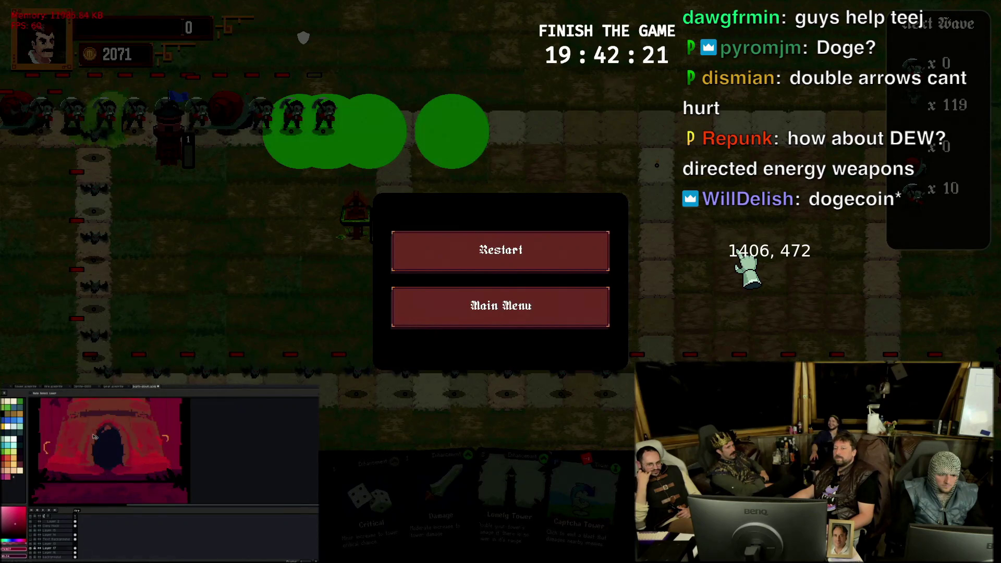
{"action": "key", "text": "z"}
{"action": "scroll", "coordinate": [101, 448], "scroll_direction": "down", "scroll_amount": 1}
{"action": "key", "text": "b"}
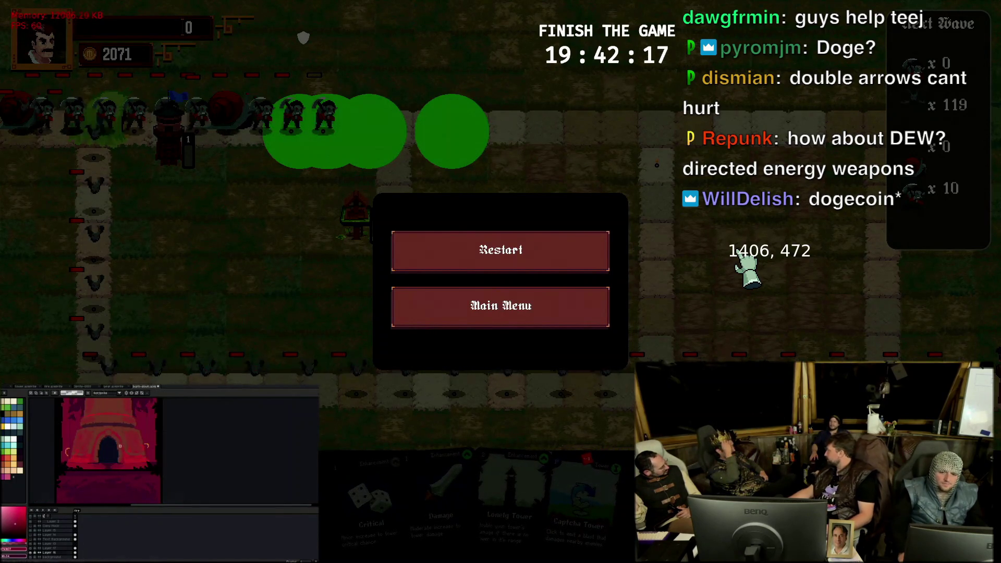
{"action": "left_click_drag", "start_coordinate": [121, 449], "coordinate": [133, 452]}
{"action": "key", "text": "e"}
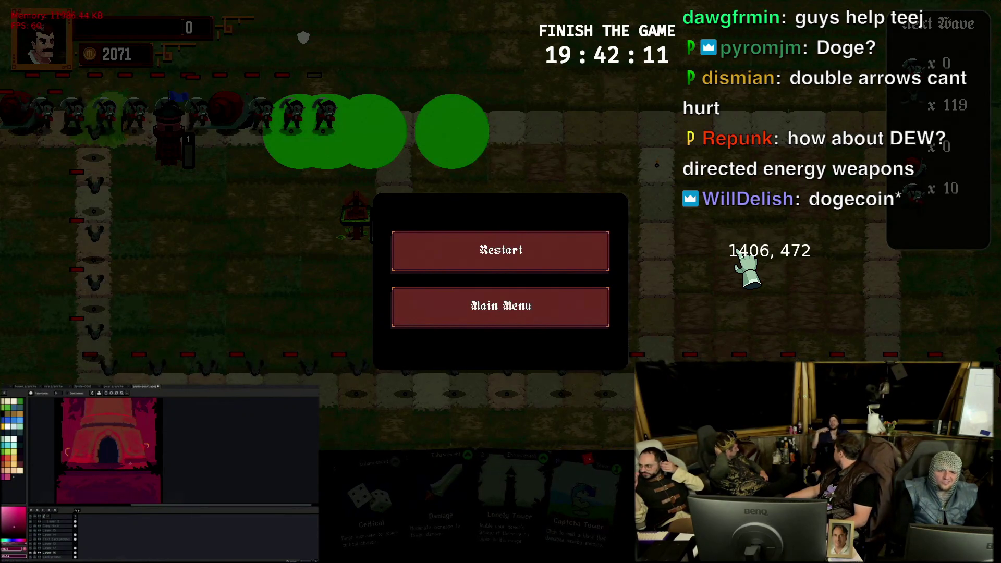
{"action": "scroll", "coordinate": [130, 463], "scroll_direction": "up", "scroll_amount": 1}
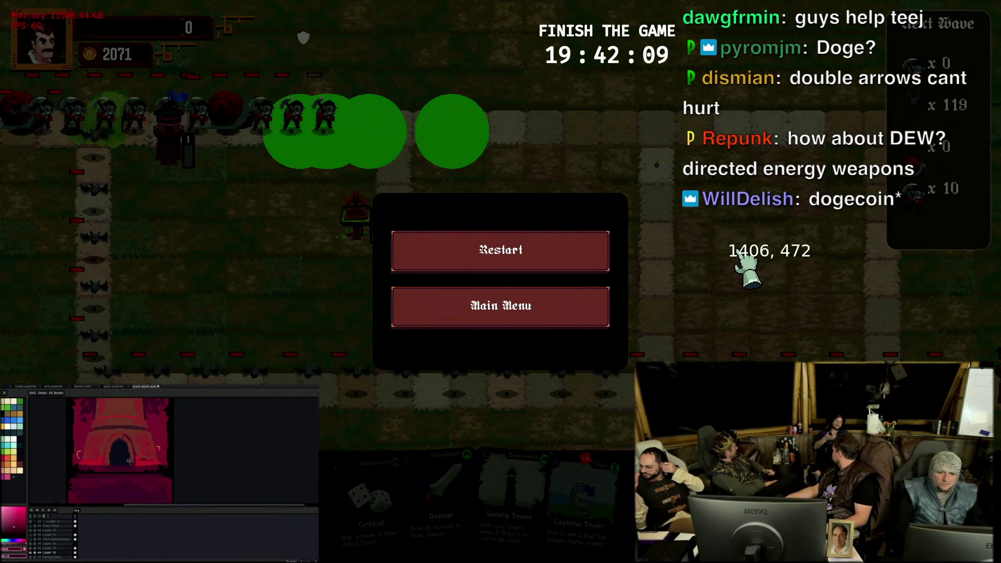
{"action": "scroll", "coordinate": [127, 460], "scroll_direction": "up", "scroll_amount": 1}
{"action": "left_click", "coordinate": [127, 464]}
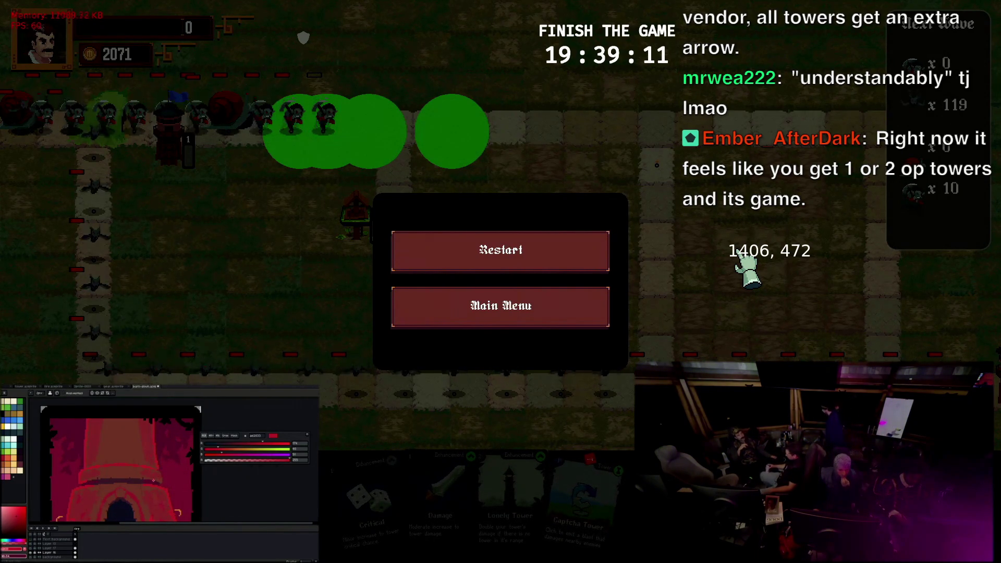
{"action": "scroll", "coordinate": [163, 486], "scroll_direction": "down", "scroll_amount": 3}
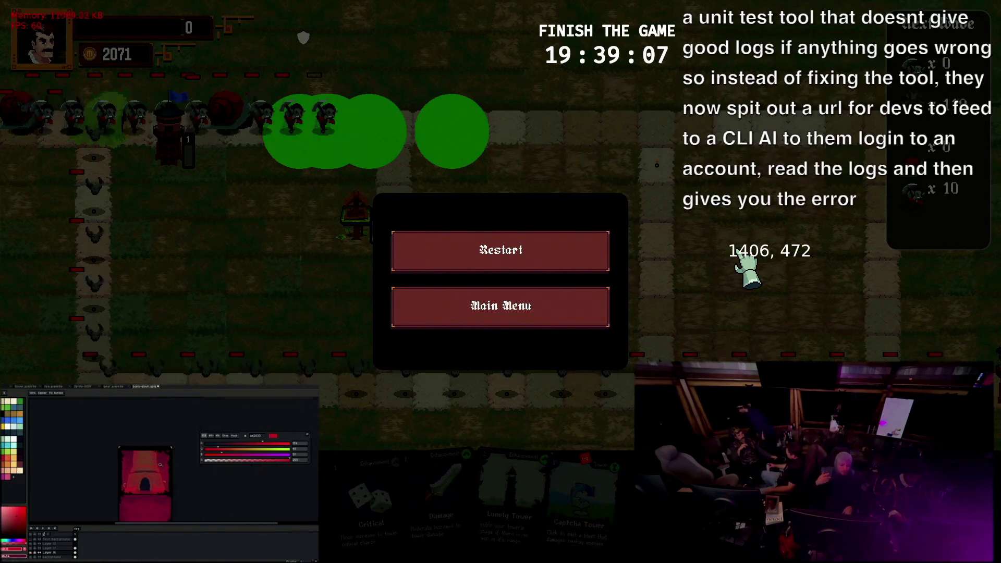
{"action": "scroll", "coordinate": [156, 469], "scroll_direction": "up", "scroll_amount": 2}
Zoom out so the whole burn-down tower card is visible and sample a deep red from it
{"action": "key", "text": "b"}
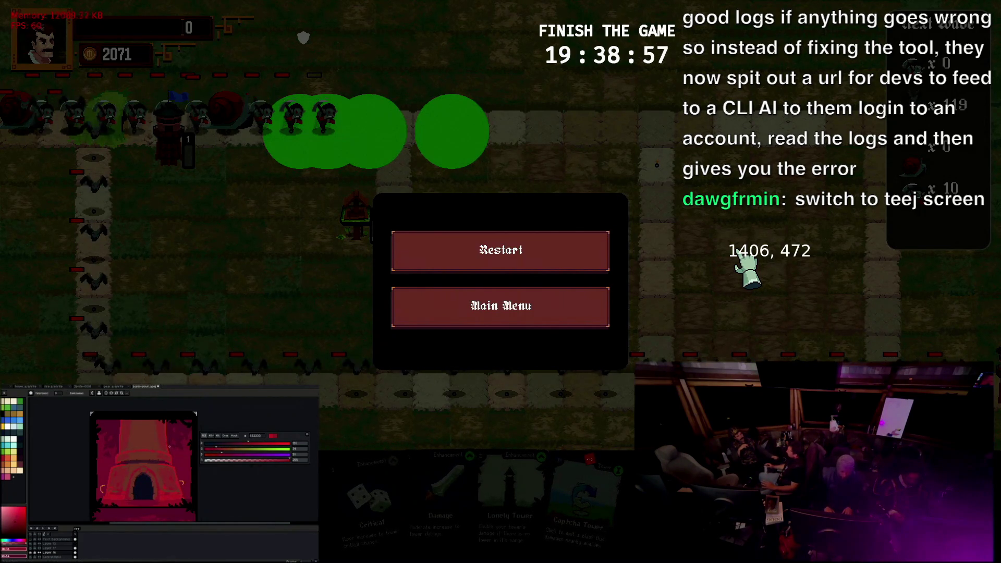
{"action": "key", "text": "z"}
{"action": "scroll", "coordinate": [172, 446], "scroll_direction": "down", "scroll_amount": 2}
{"action": "scroll", "coordinate": [188, 448], "scroll_direction": "up", "scroll_amount": 2}
{"action": "key", "text": "i"}
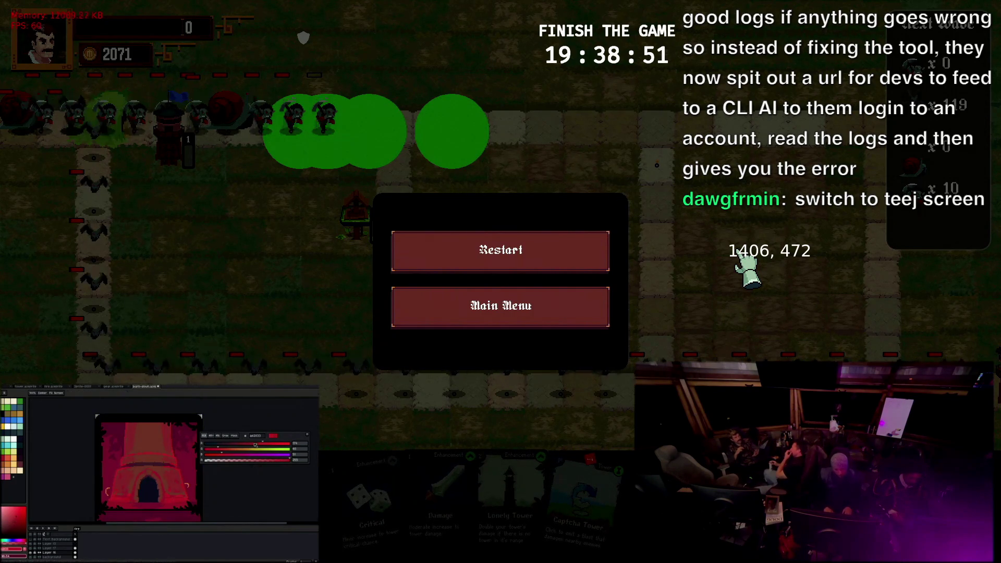
{"action": "key", "text": "b"}
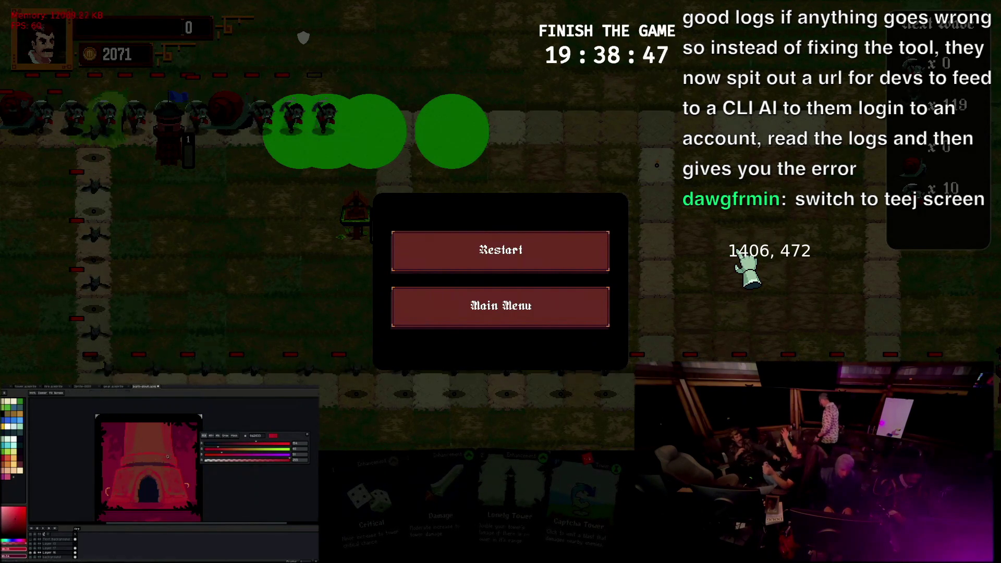
{"action": "scroll", "coordinate": [151, 453], "scroll_direction": "down", "scroll_amount": 1}
{"action": "scroll", "coordinate": [156, 465], "scroll_direction": "up", "scroll_amount": 1}
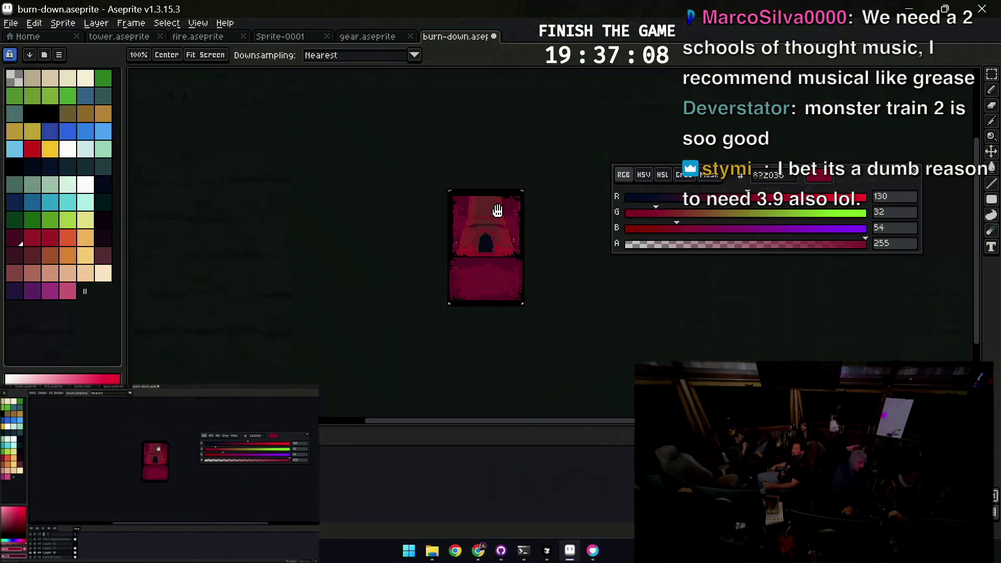
{"action": "left_click_drag", "start_coordinate": [497, 211], "coordinate": [472, 217]}
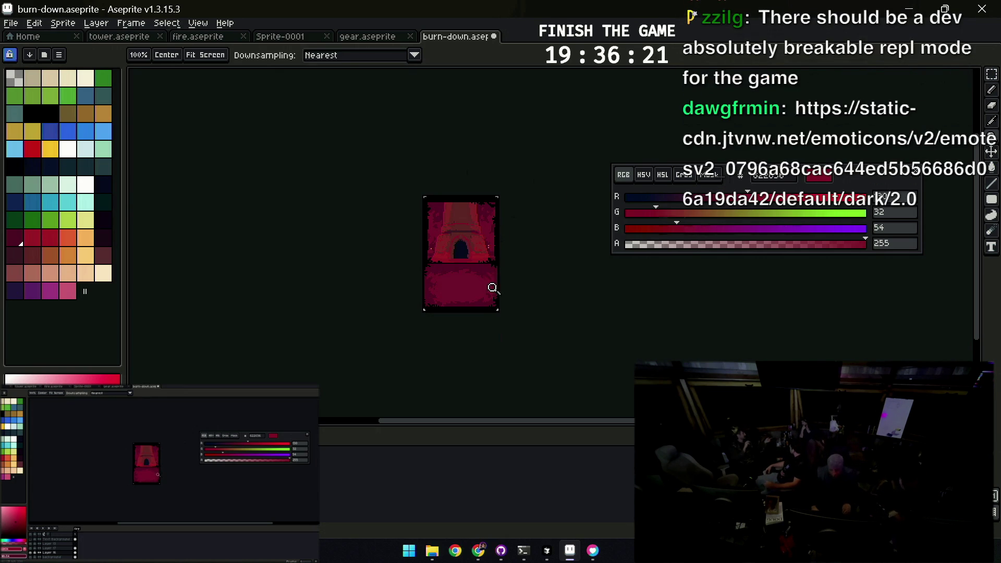
{"action": "scroll", "coordinate": [505, 273], "scroll_direction": "up", "scroll_amount": 7}
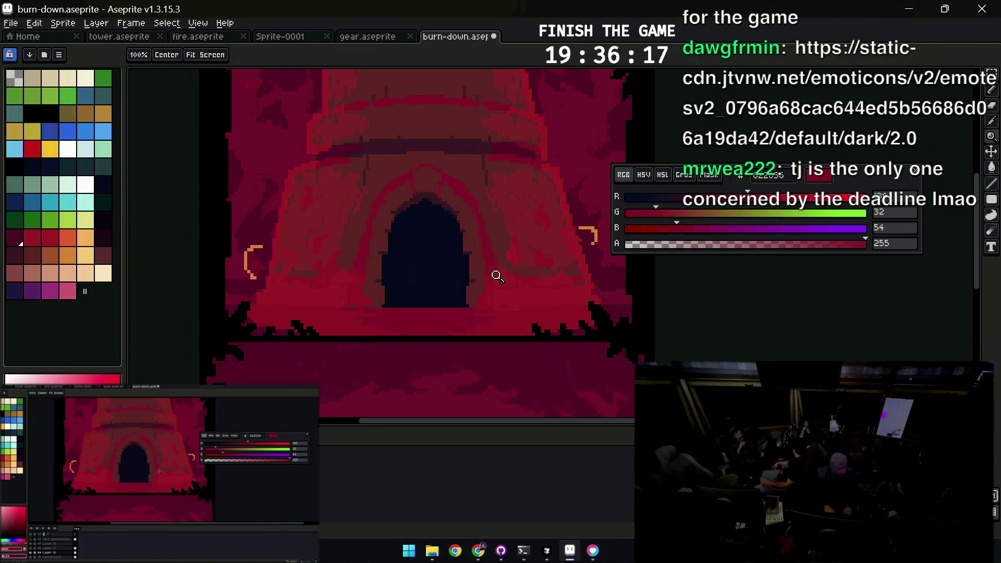
{"action": "scroll", "coordinate": [485, 231], "scroll_direction": "up", "scroll_amount": 2}
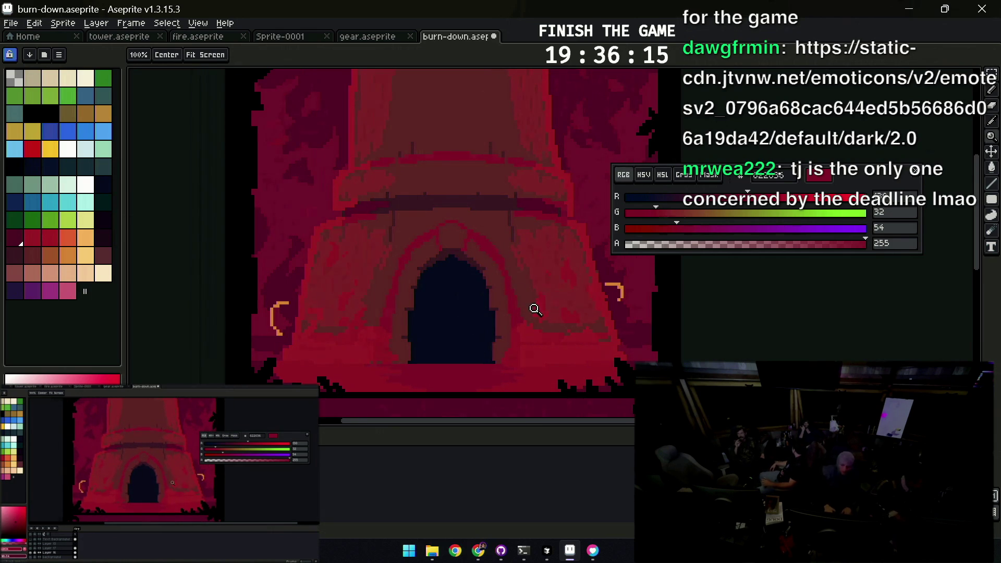
Pick a slightly different red and place one pixel on the tower's doorway arch
{"action": "left_click", "coordinate": [520, 310], "text": "alt"}
{"action": "left_click", "coordinate": [464, 239]}
{"action": "key", "text": "b"}
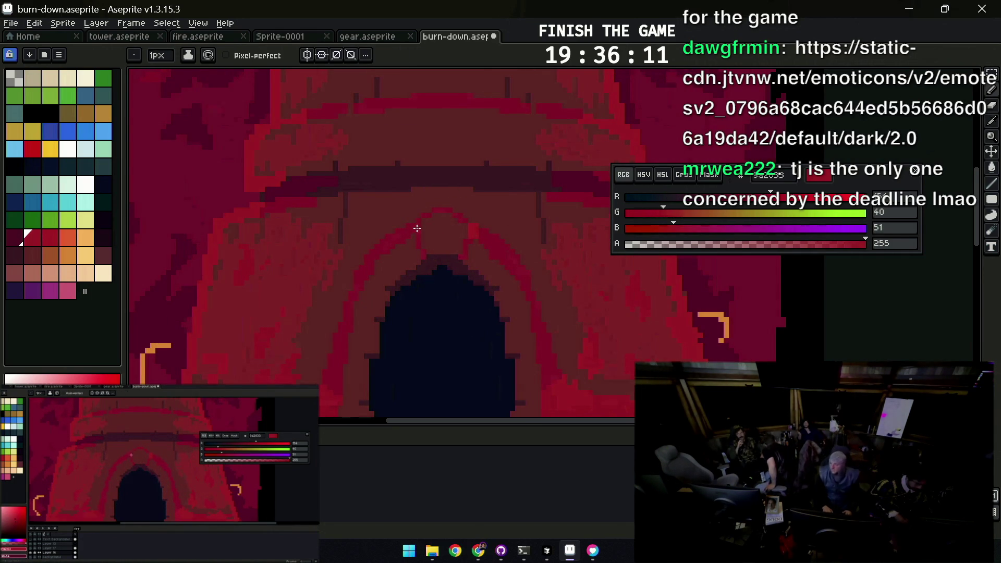
{"action": "left_click", "coordinate": [417, 228]}
{"action": "key", "text": "z"}
{"action": "scroll", "coordinate": [426, 215], "scroll_direction": "down", "scroll_amount": 2}
{"action": "scroll", "coordinate": [453, 206], "scroll_direction": "down", "scroll_amount": 2}
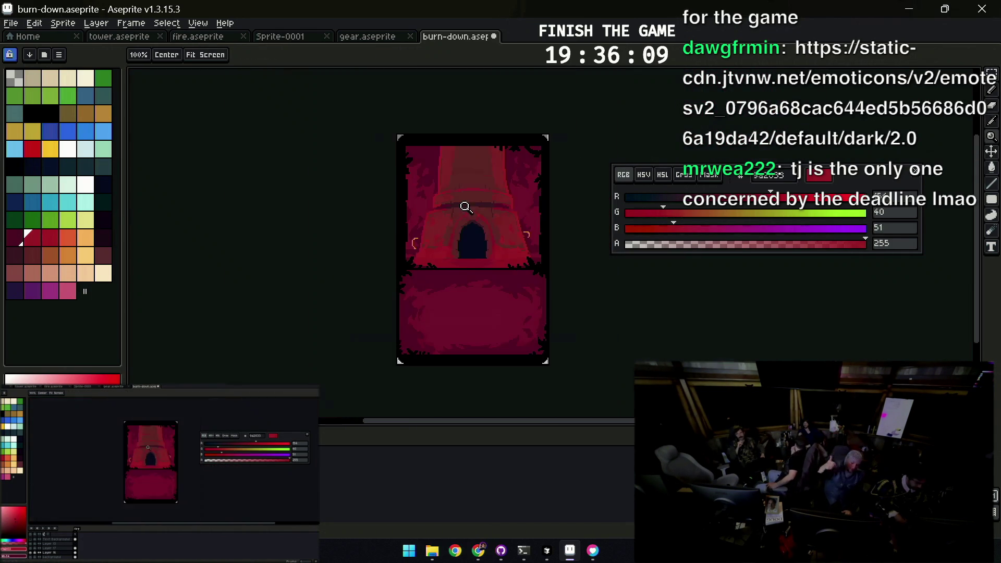
{"action": "scroll", "coordinate": [467, 227], "scroll_direction": "up", "scroll_amount": 4}
{"action": "key", "text": "b"}
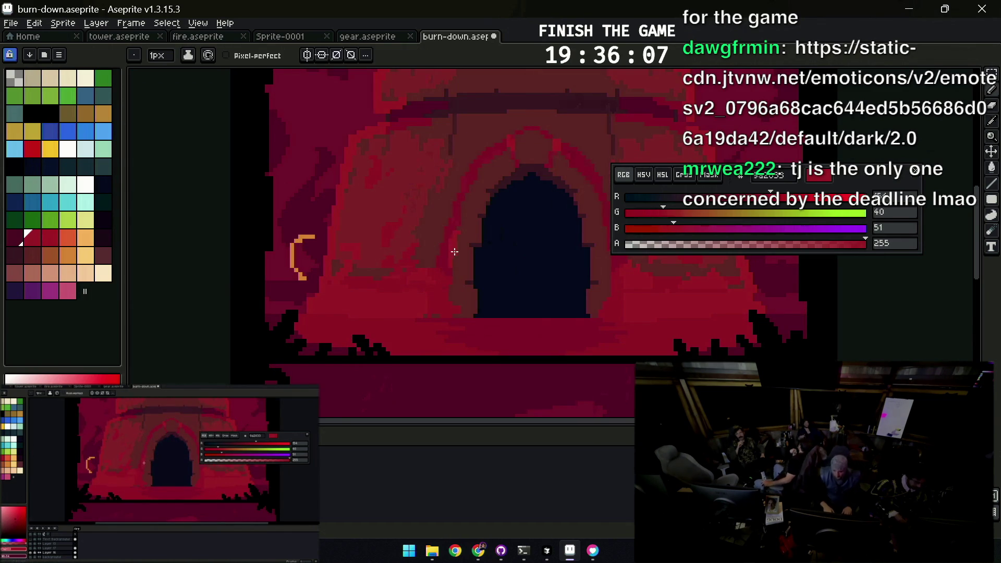
{"action": "left_click_drag", "start_coordinate": [609, 225], "coordinate": [520, 251]}
Sample a darker crimson and bring the tower rim into close view for drawing
{"action": "key", "text": "i"}
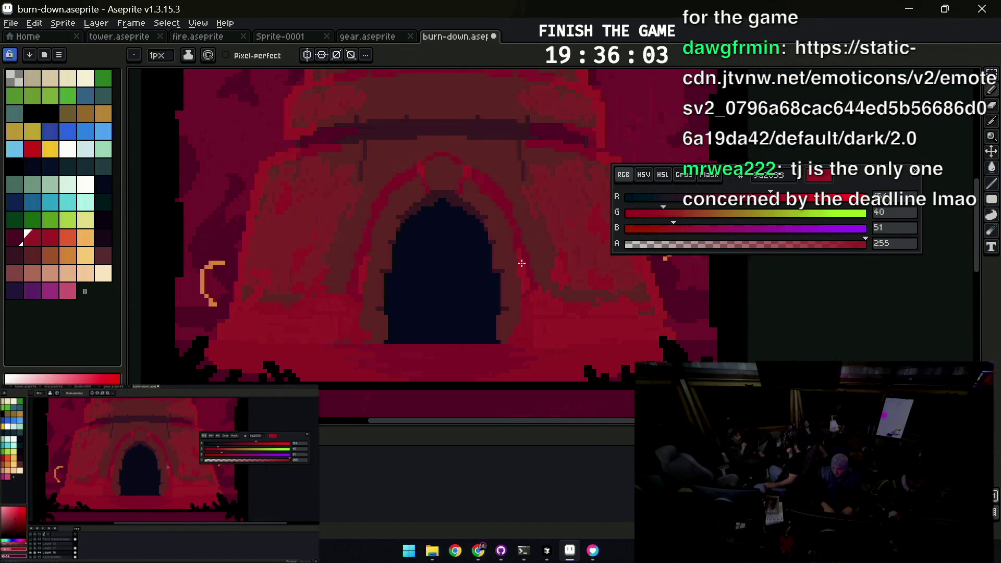
{"action": "key", "text": "z"}
{"action": "scroll", "coordinate": [537, 264], "scroll_direction": "down", "scroll_amount": 4}
{"action": "left_click", "coordinate": [526, 231]}
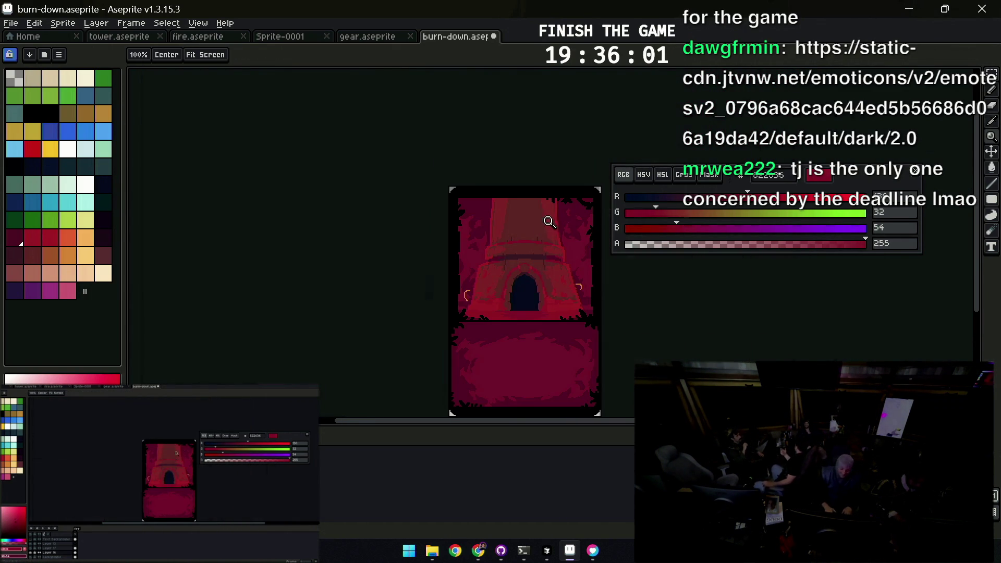
{"action": "left_click", "coordinate": [569, 254]}
{"action": "left_click_drag", "start_coordinate": [538, 291], "coordinate": [532, 216]}
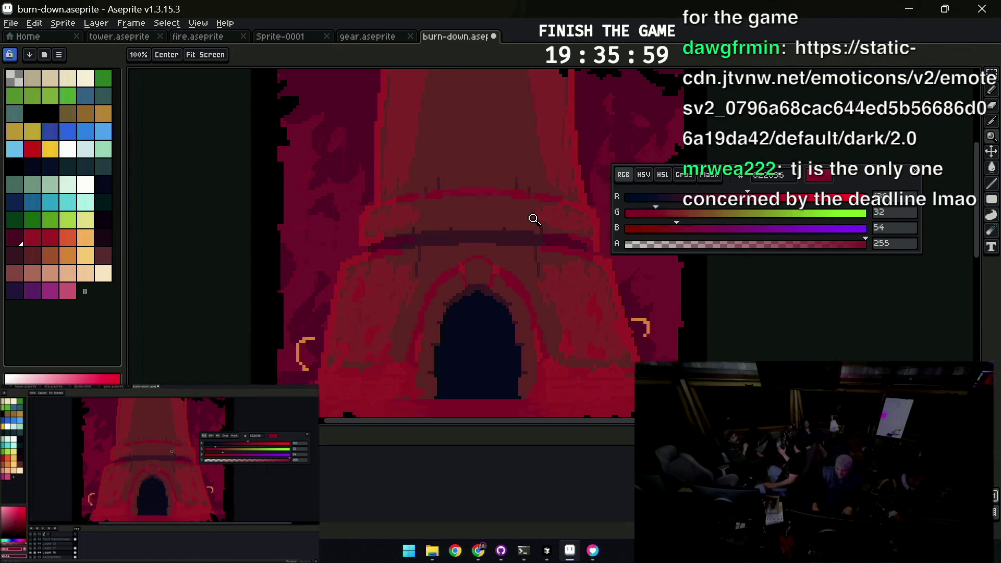
{"action": "left_click", "coordinate": [548, 227]}
{"action": "key", "text": "b"}
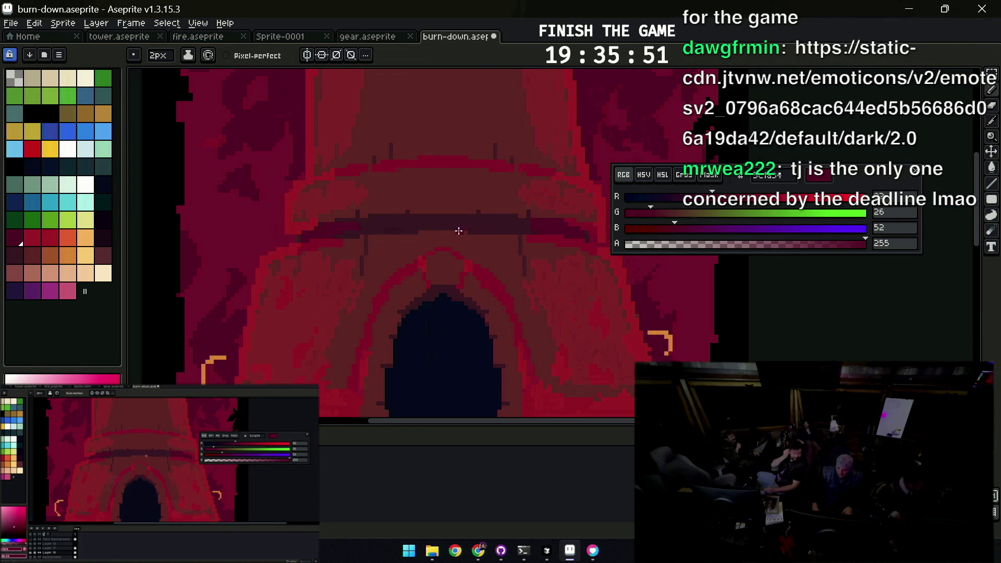
Move the tower's arch and door layer content one pixel down and to the right
{"action": "key", "text": "z"}
{"action": "scroll", "coordinate": [470, 215], "scroll_direction": "down", "scroll_amount": 3}
{"action": "scroll", "coordinate": [518, 204], "scroll_direction": "up", "scroll_amount": 3}
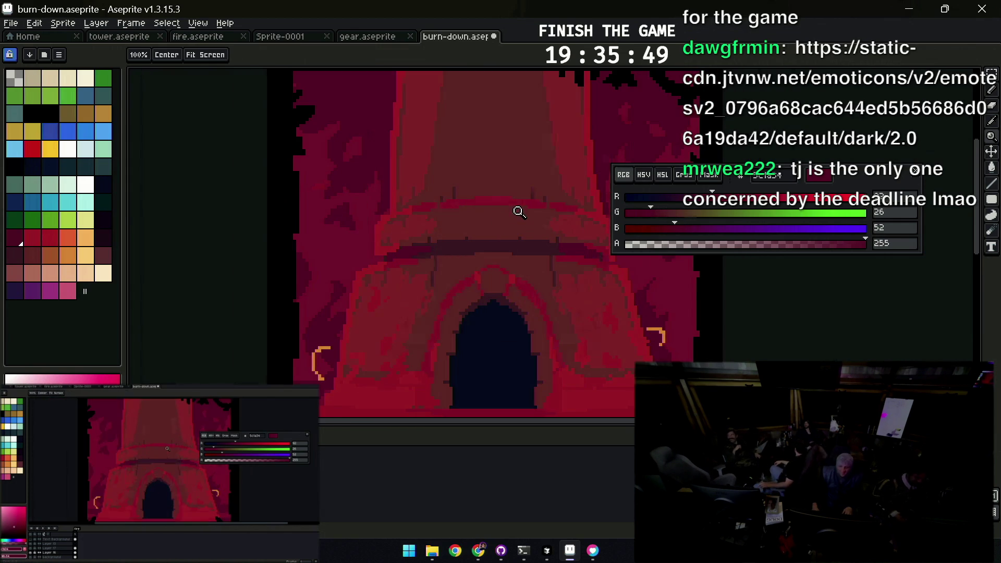
{"action": "key", "text": "g"}
{"action": "key", "text": "z"}
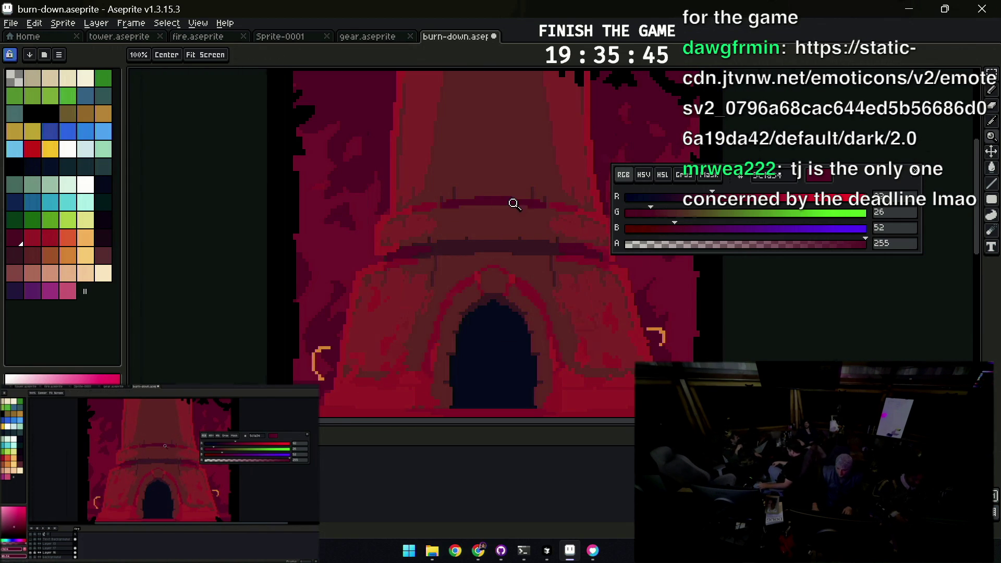
{"action": "scroll", "coordinate": [496, 181], "scroll_direction": "down", "scroll_amount": 3}
{"action": "scroll", "coordinate": [507, 190], "scroll_direction": "up", "scroll_amount": 2}
{"action": "scroll", "coordinate": [501, 219], "scroll_direction": "up", "scroll_amount": 2}
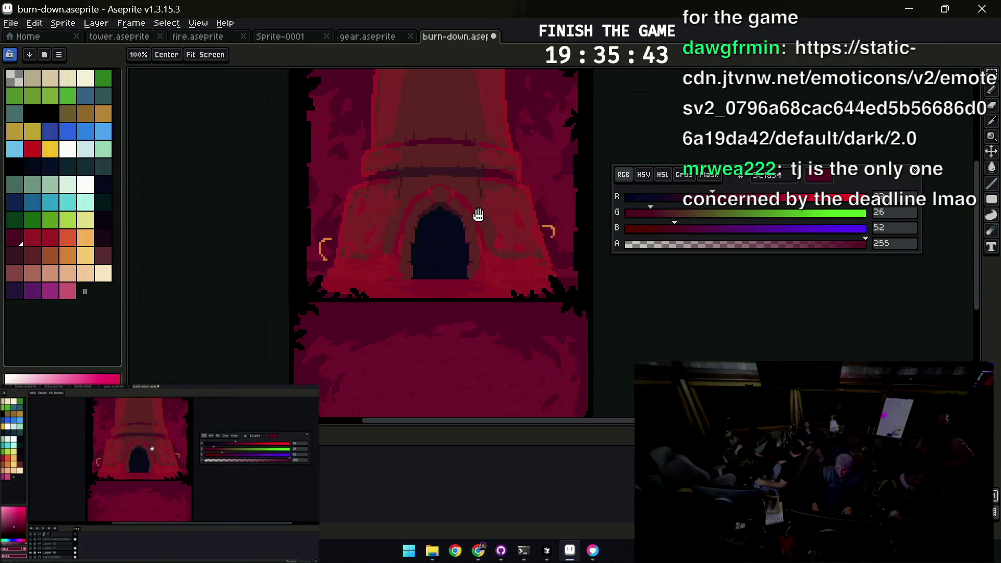
{"action": "scroll", "coordinate": [485, 233], "scroll_direction": "up", "scroll_amount": 1}
{"action": "key", "text": "g"}
{"action": "key", "text": "g"}
{"action": "key", "text": "g"}
{"action": "key", "text": "g"}
{"action": "key", "text": "h"}
{"action": "scroll", "coordinate": [415, 223], "scroll_direction": "down", "scroll_amount": 3}
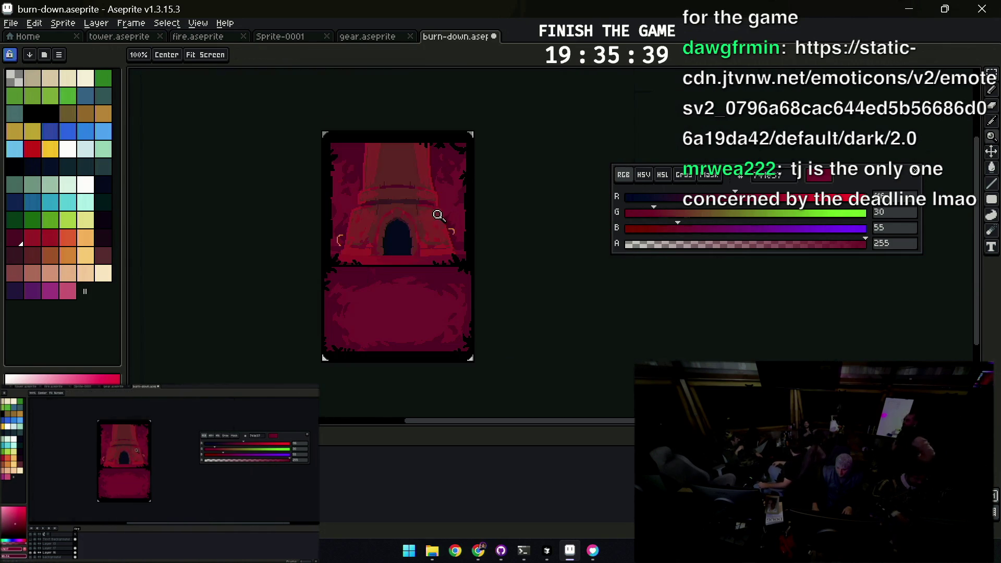
{"action": "scroll", "coordinate": [444, 250], "scroll_direction": "up", "scroll_amount": 2}
{"action": "scroll", "coordinate": [445, 249], "scroll_direction": "down", "scroll_amount": 1}
{"action": "scroll", "coordinate": [331, 259], "scroll_direction": "up", "scroll_amount": 2}
{"action": "key", "text": "b"}
{"action": "key", "text": "v"}
{"action": "left_click_drag", "start_coordinate": [330, 267], "coordinate": [335, 272]}
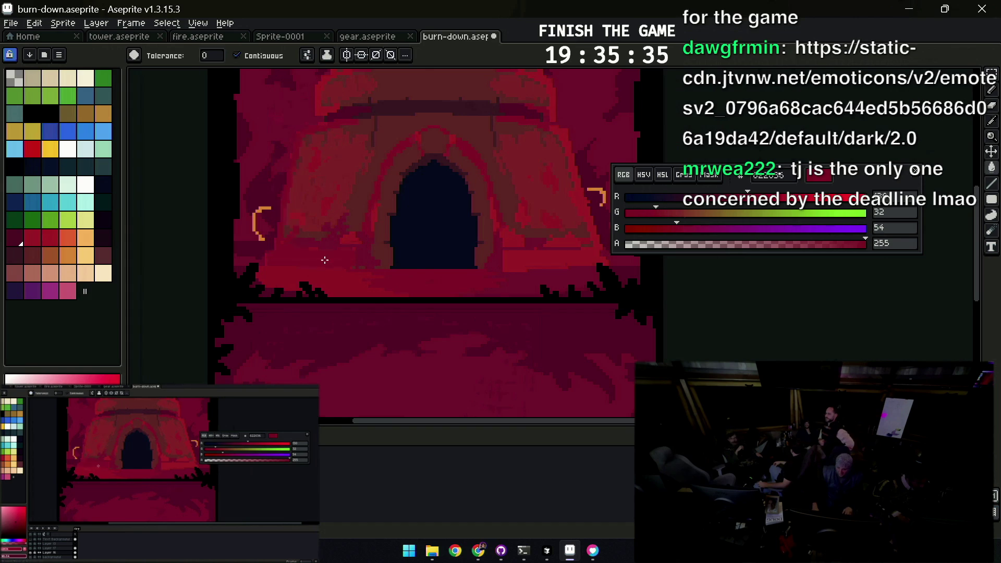
Shrink the pencil to 1 pixel and take the brighter red (154, 40, 51) from the tower
{"action": "key", "text": "b"}
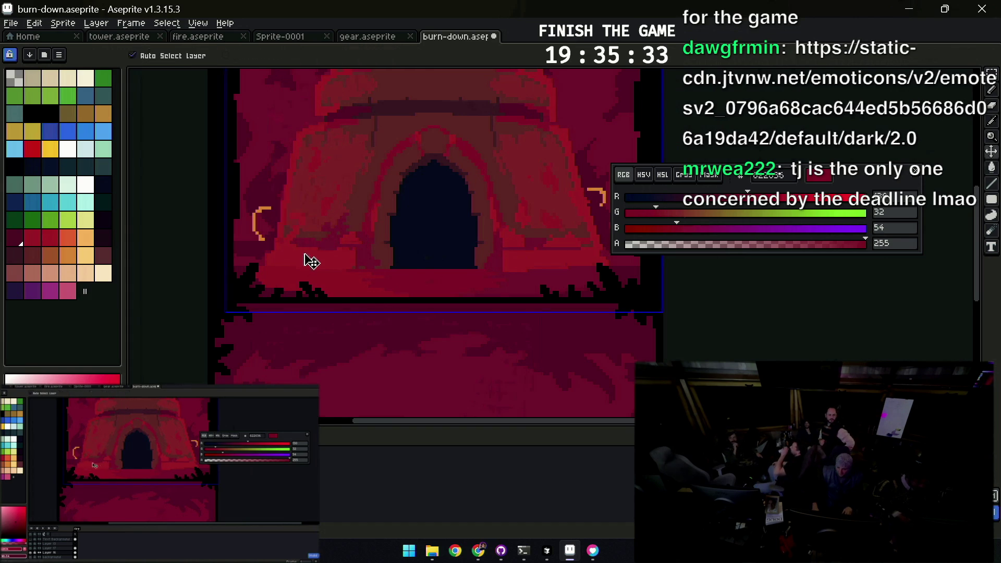
{"action": "key", "text": "minus"}
{"action": "key", "text": "alt"}
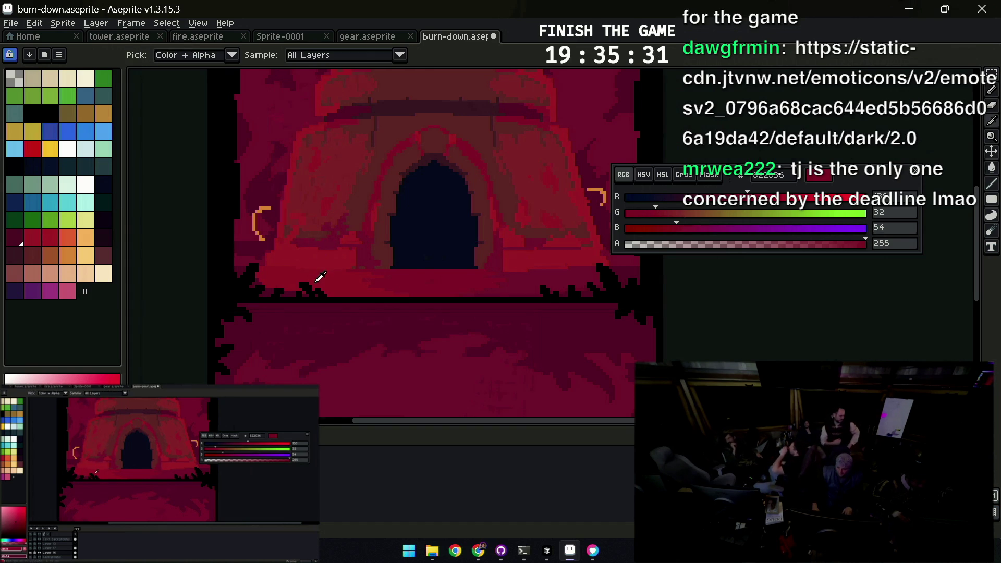
{"action": "key", "text": "ctrl"}
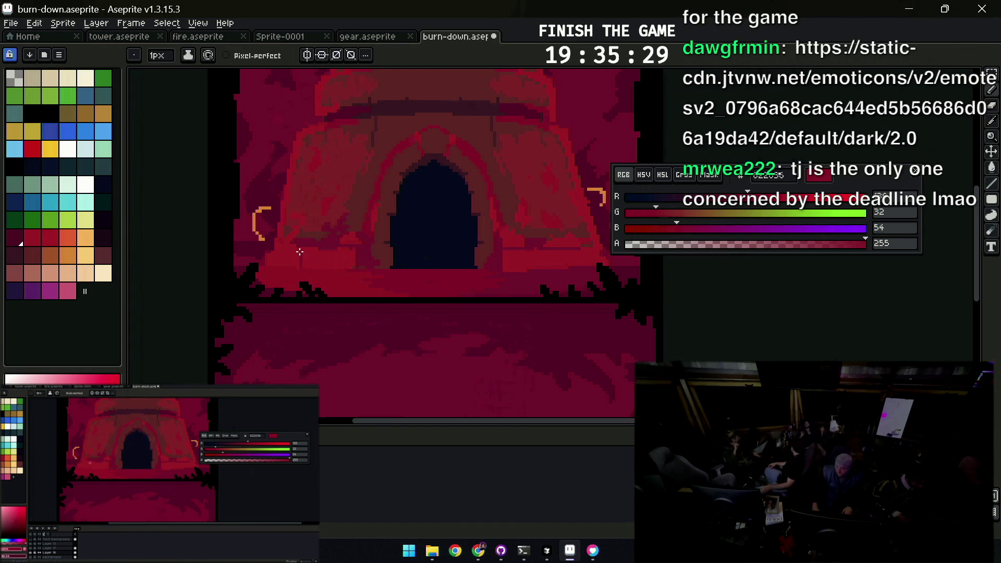
{"action": "key", "text": "g"}
{"action": "key", "text": "b"}
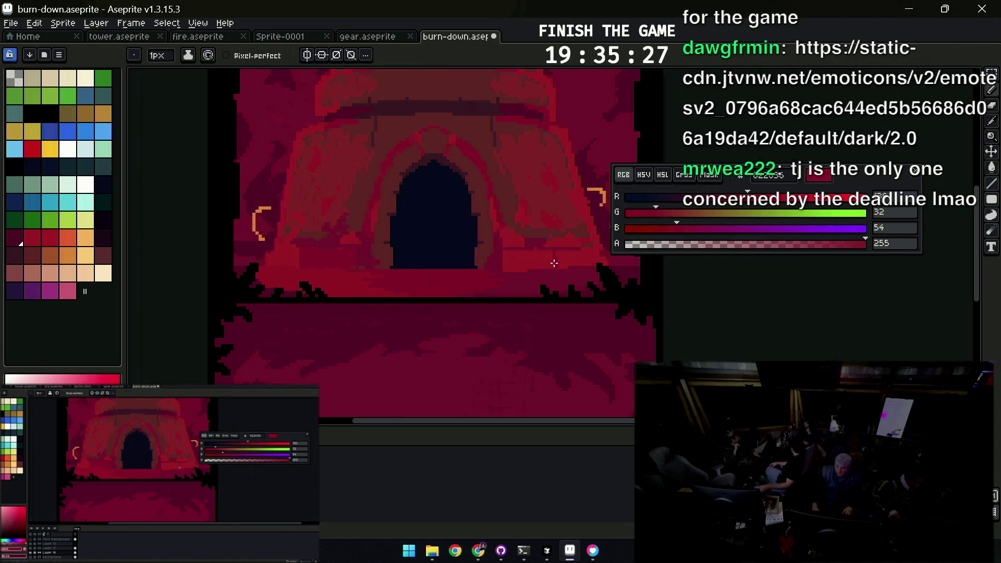
{"action": "key", "text": "z"}
{"action": "scroll", "coordinate": [519, 224], "scroll_direction": "down", "scroll_amount": 3}
{"action": "scroll", "coordinate": [554, 247], "scroll_direction": "up", "scroll_amount": 3}
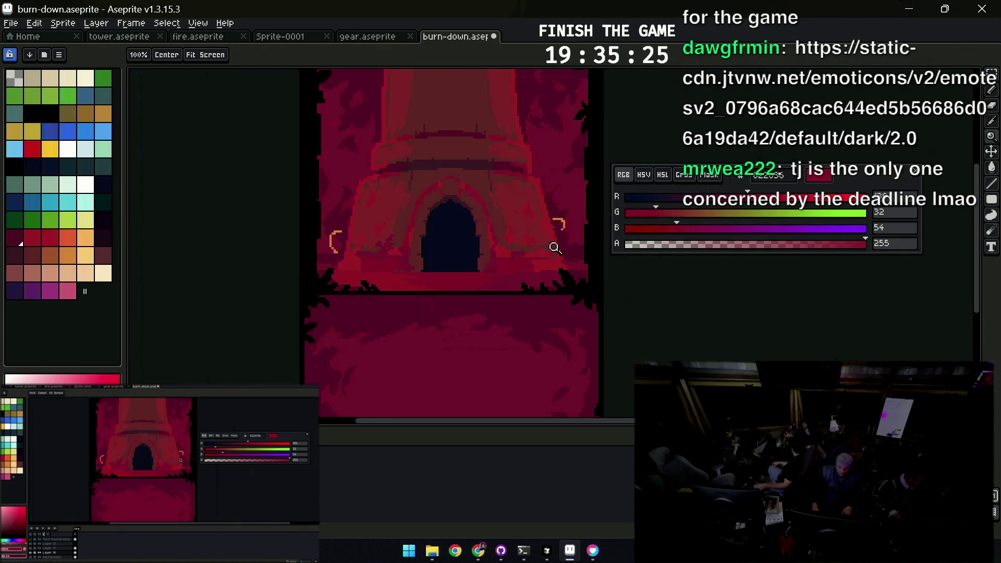
{"action": "scroll", "coordinate": [554, 247], "scroll_direction": "up", "scroll_amount": 1}
{"action": "key", "text": "b"}
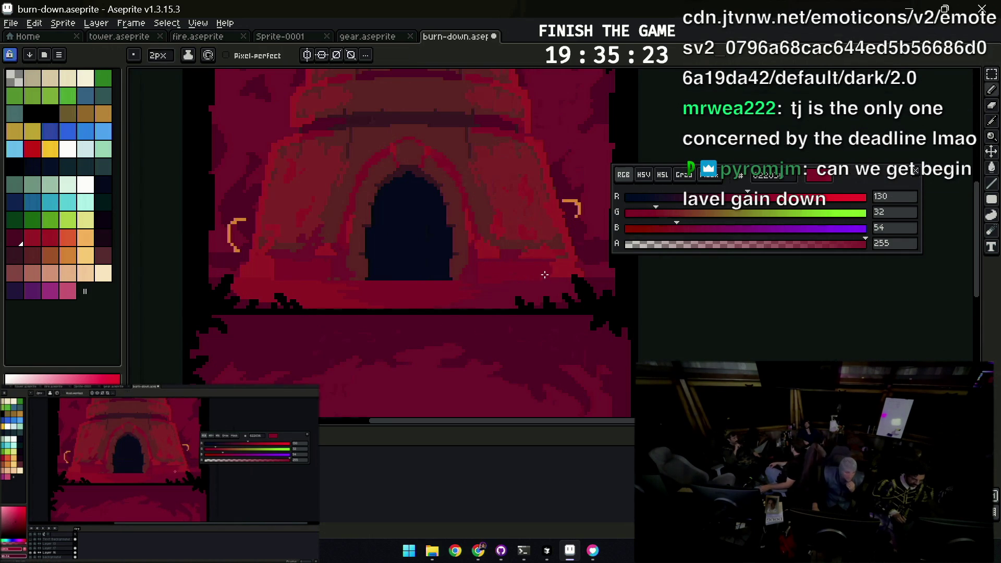
{"action": "scroll", "coordinate": [470, 266], "scroll_direction": "left", "scroll_amount": 2}
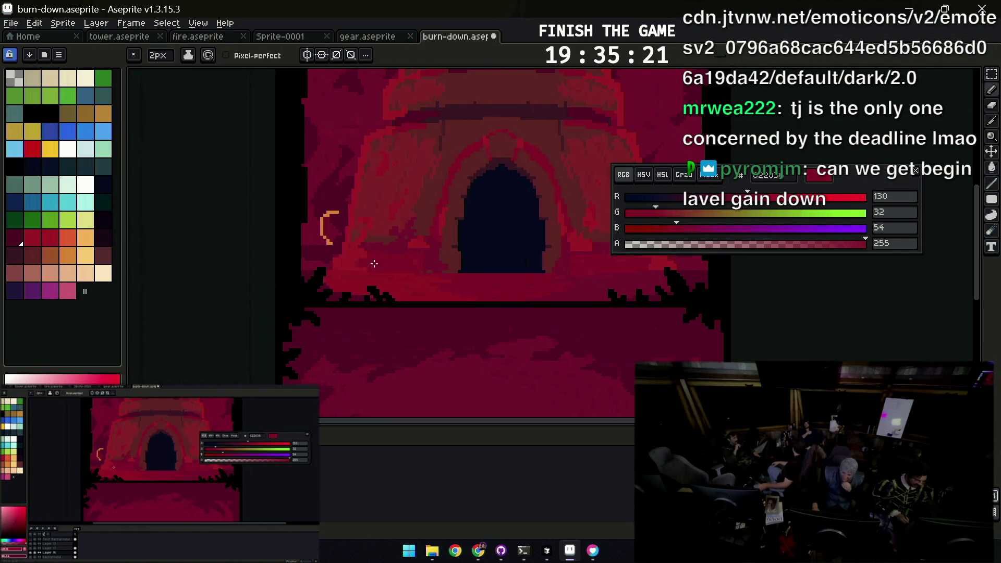
{"action": "key", "text": "z"}
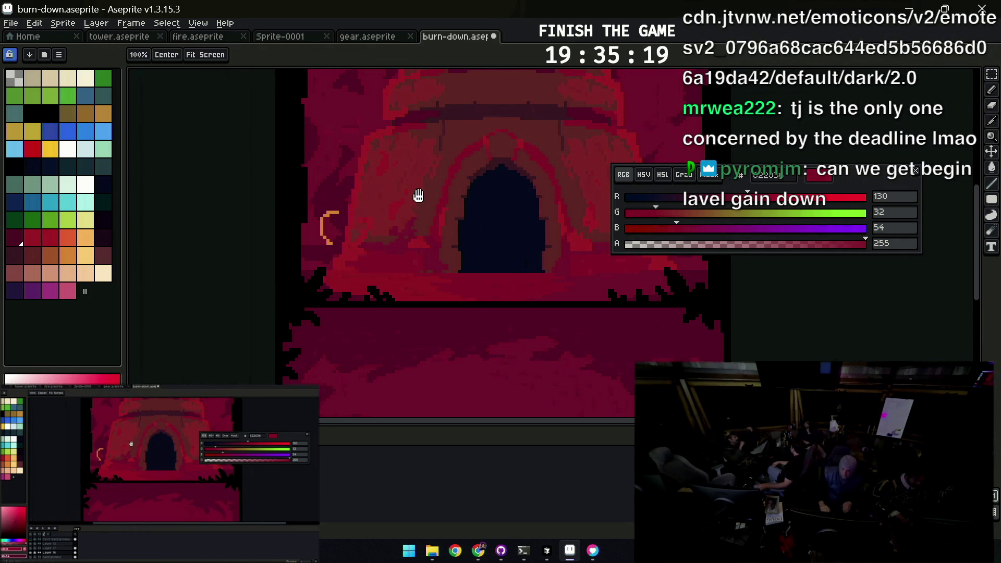
{"action": "scroll", "coordinate": [430, 233], "scroll_direction": "up", "scroll_amount": 2}
{"action": "scroll", "coordinate": [431, 233], "scroll_direction": "down", "scroll_amount": 1}
{"action": "scroll", "coordinate": [532, 227], "scroll_direction": "down", "scroll_amount": 1}
{"action": "scroll", "coordinate": [542, 205], "scroll_direction": "down", "scroll_amount": 1}
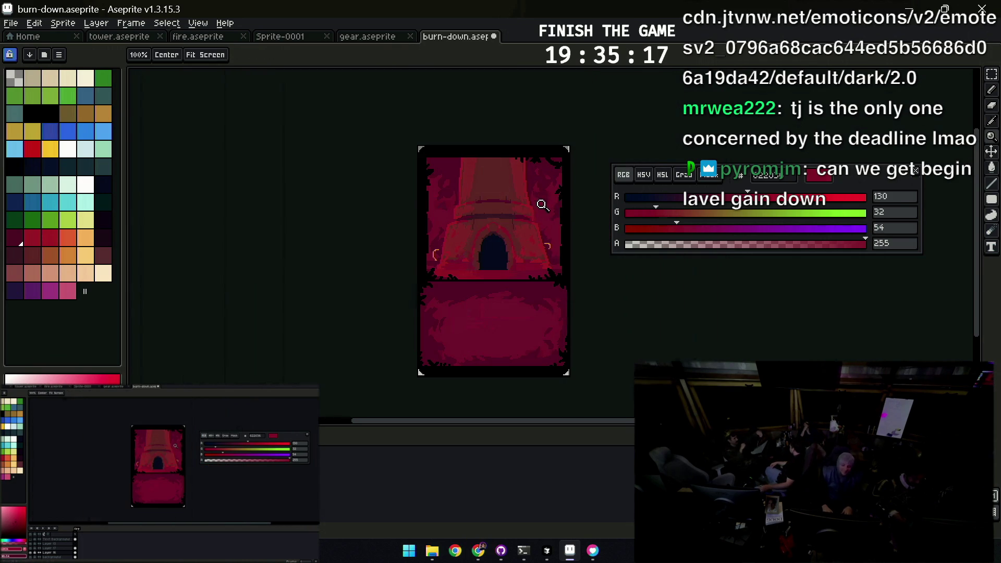
{"action": "scroll", "coordinate": [508, 248], "scroll_direction": "up", "scroll_amount": 1}
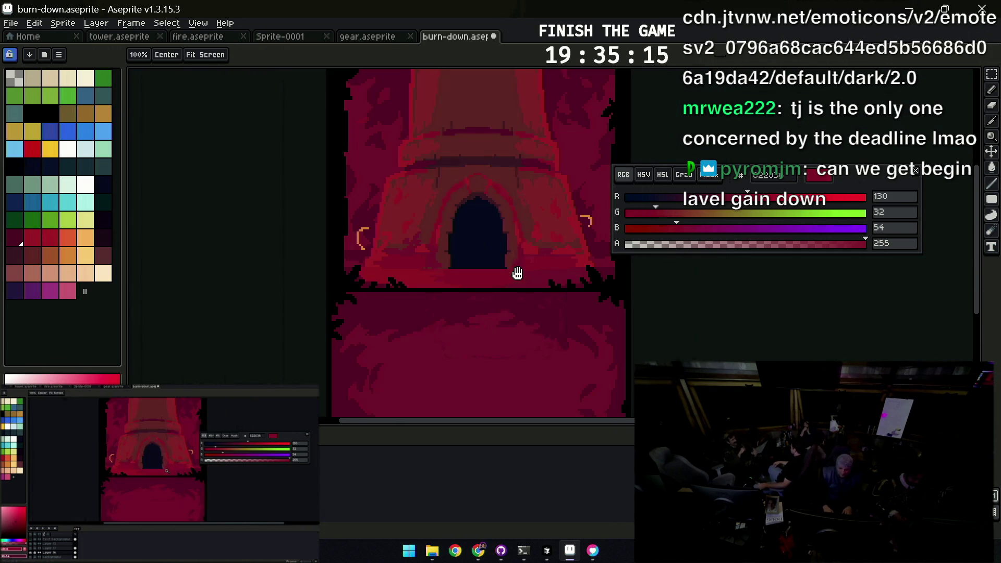
{"action": "key", "text": "b"}
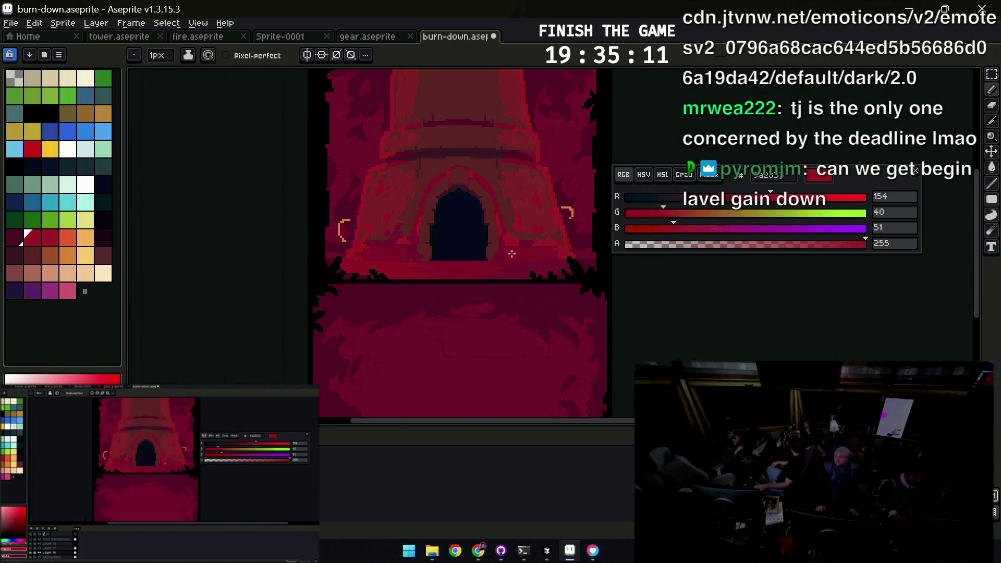
Widen the pencil to 3 pixels and sample the darker red (116, 30, 55) from the tower
{"action": "key", "text": "z"}
{"action": "left_click", "coordinate": [517, 253]}
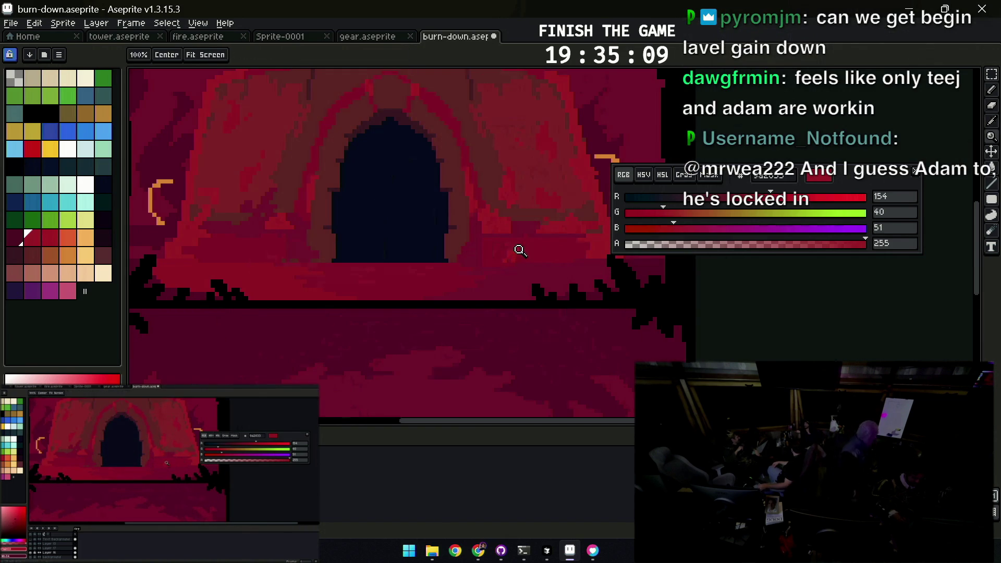
{"action": "key", "text": "b"}
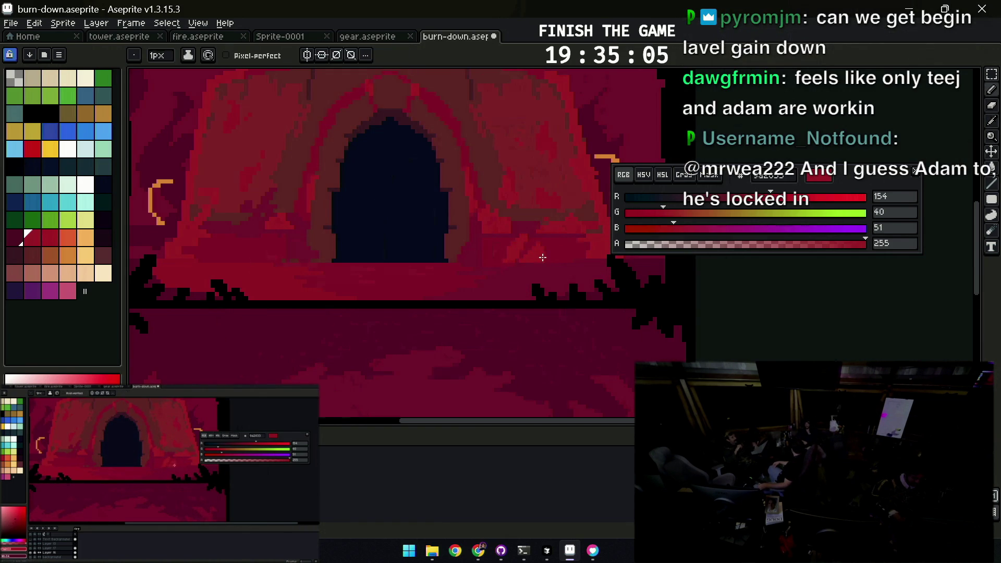
{"action": "key", "text": "plus"}
{"action": "key", "text": "plus"}
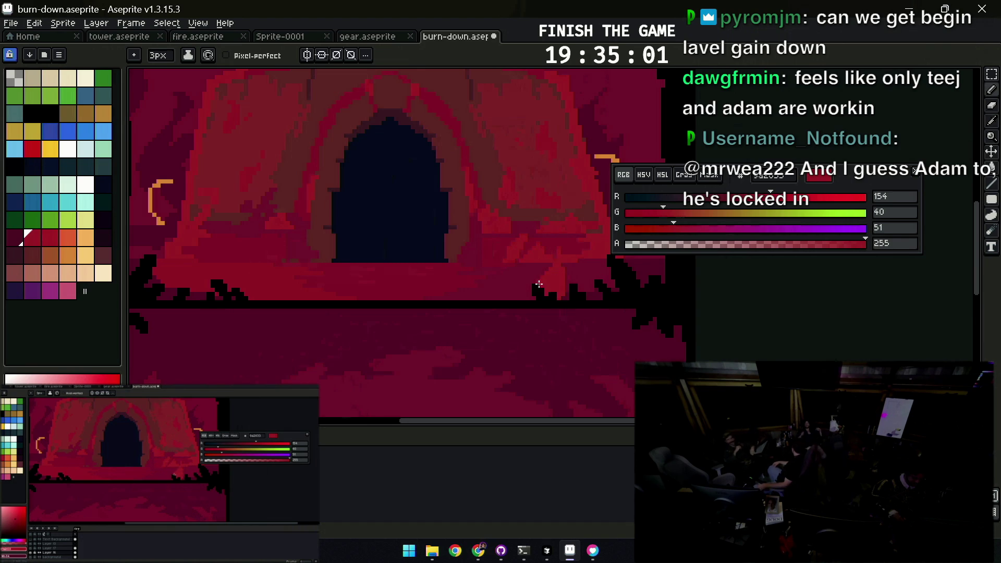
{"action": "key", "text": "v"}
{"action": "scroll", "coordinate": [538, 284], "scroll_direction": "down", "scroll_amount": 5}
{"action": "key", "text": "b"}
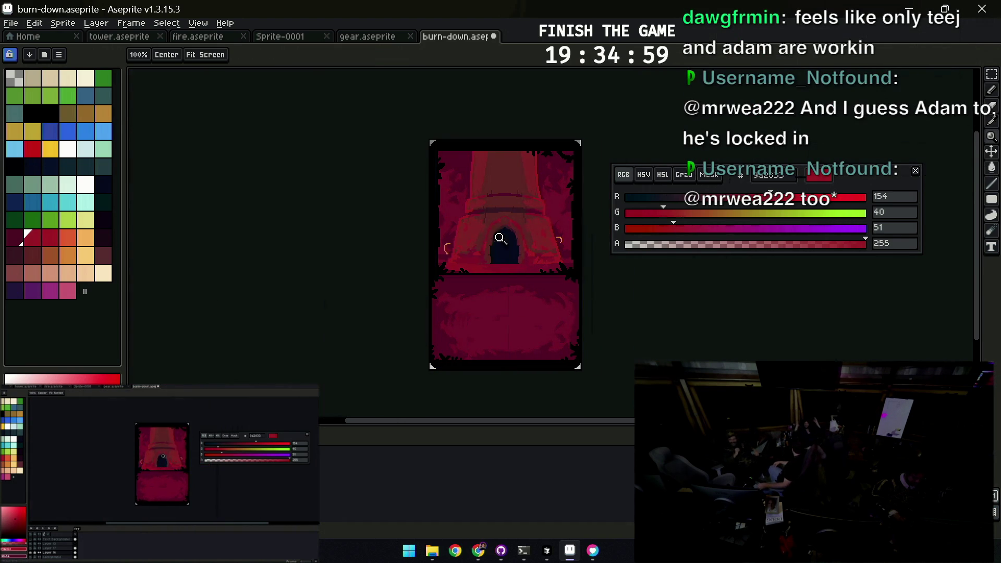
{"action": "scroll", "coordinate": [547, 215], "scroll_direction": "up", "scroll_amount": 4}
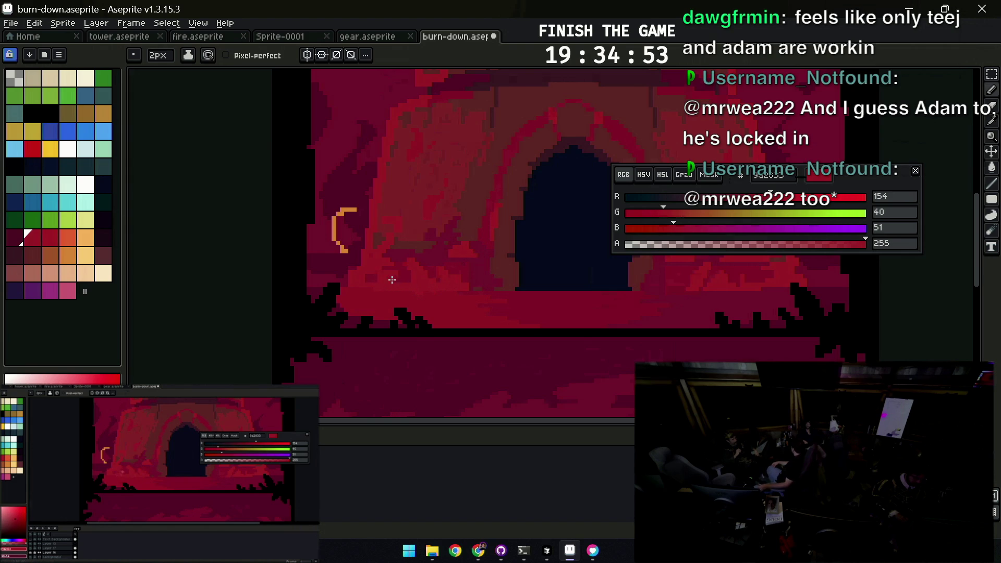
{"action": "key", "text": "z"}
{"action": "scroll", "coordinate": [415, 263], "scroll_direction": "down", "scroll_amount": 2}
{"action": "scroll", "coordinate": [470, 235], "scroll_direction": "down", "scroll_amount": 3}
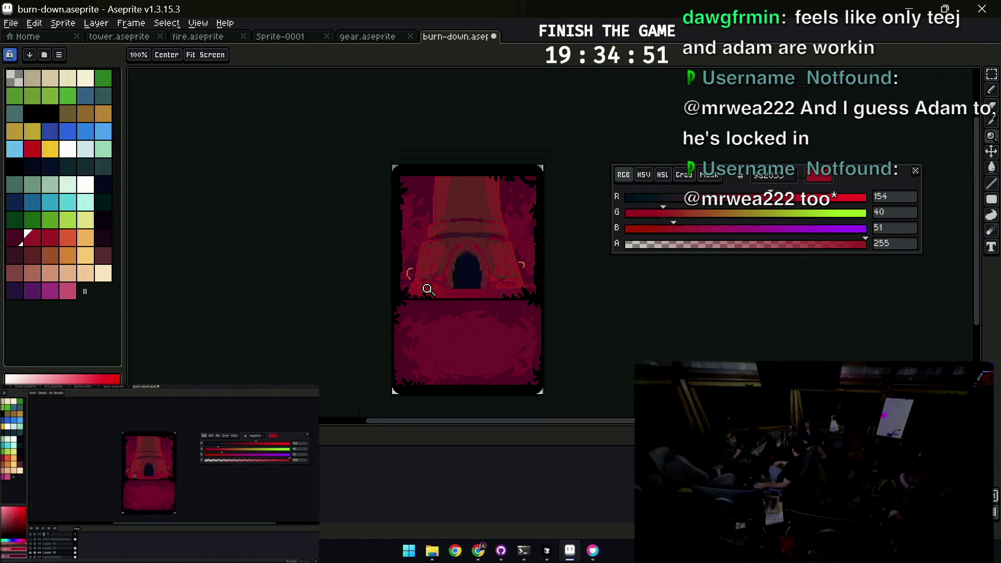
{"action": "scroll", "coordinate": [426, 290], "scroll_direction": "up", "scroll_amount": 2}
{"action": "left_click", "coordinate": [542, 290], "text": "alt"}
{"action": "scroll", "coordinate": [501, 252], "scroll_direction": "down", "scroll_amount": 3}
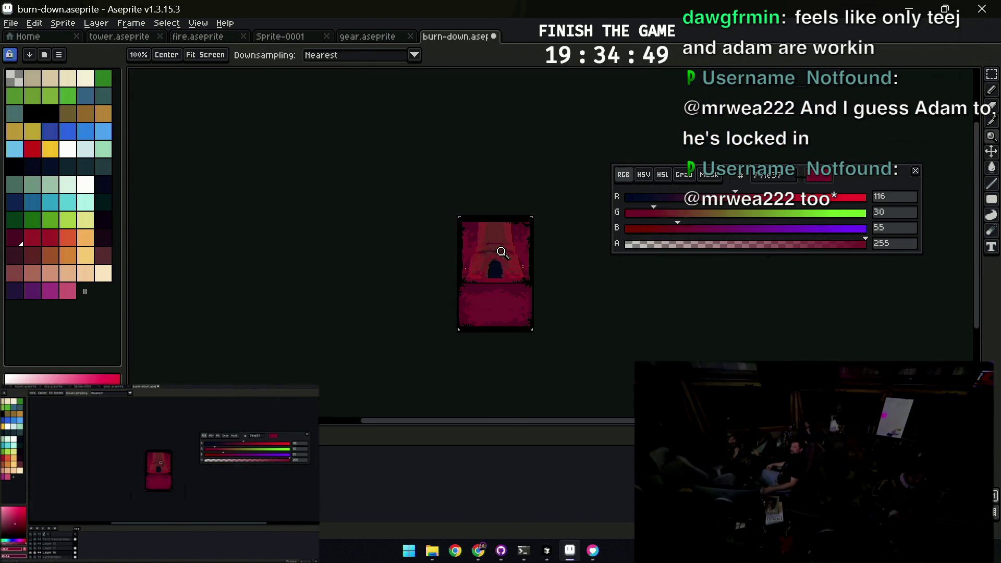
{"action": "scroll", "coordinate": [501, 251], "scroll_direction": "up", "scroll_amount": 2}
{"action": "scroll", "coordinate": [509, 290], "scroll_direction": "up", "scroll_amount": 3}
Sample reds around the doorway and zoom in on the tower's right side for retouching
{"action": "left_click", "coordinate": [547, 312], "text": "alt"}
{"action": "scroll", "coordinate": [484, 293], "scroll_direction": "down", "scroll_amount": 4}
{"action": "scroll", "coordinate": [508, 269], "scroll_direction": "up", "scroll_amount": 1}
{"action": "left_click_drag", "start_coordinate": [521, 272], "coordinate": [510, 252]}
{"action": "left_click", "coordinate": [497, 321]}
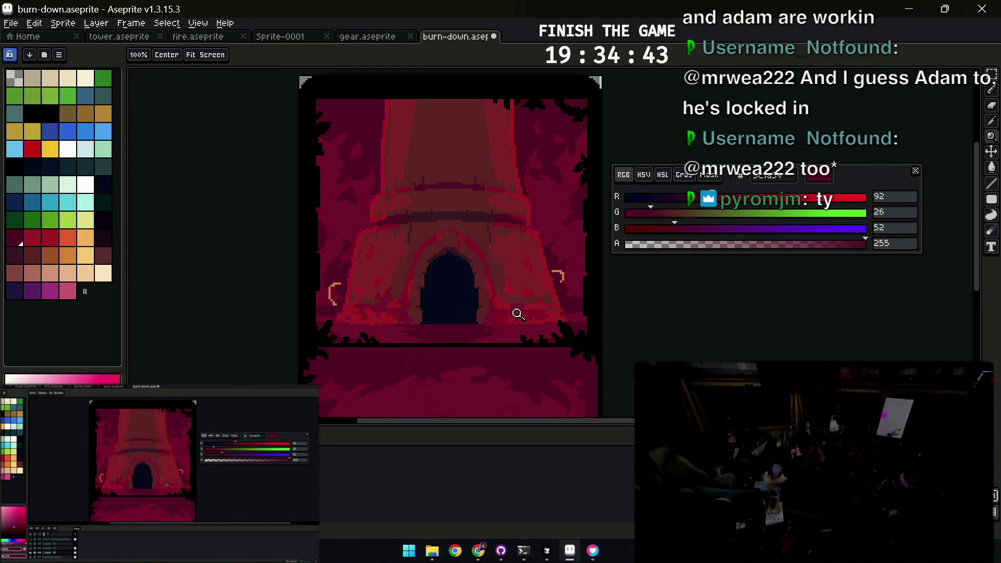
{"action": "left_click_drag", "start_coordinate": [539, 258], "coordinate": [543, 276]}
{"action": "left_click", "coordinate": [550, 288], "text": "alt"}
{"action": "key", "text": "b"}
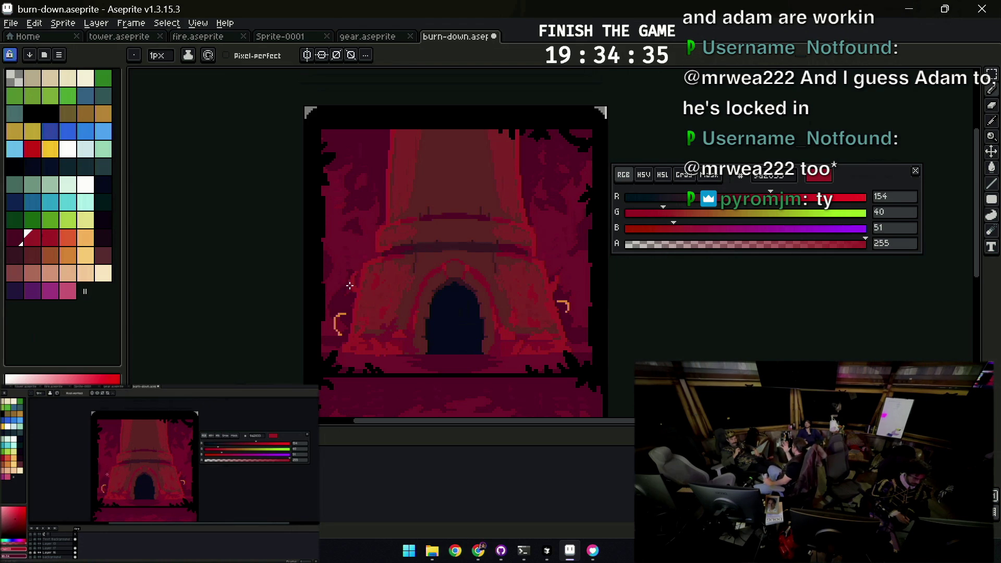
{"action": "key", "text": "z"}
{"action": "right_click", "coordinate": [358, 258]}
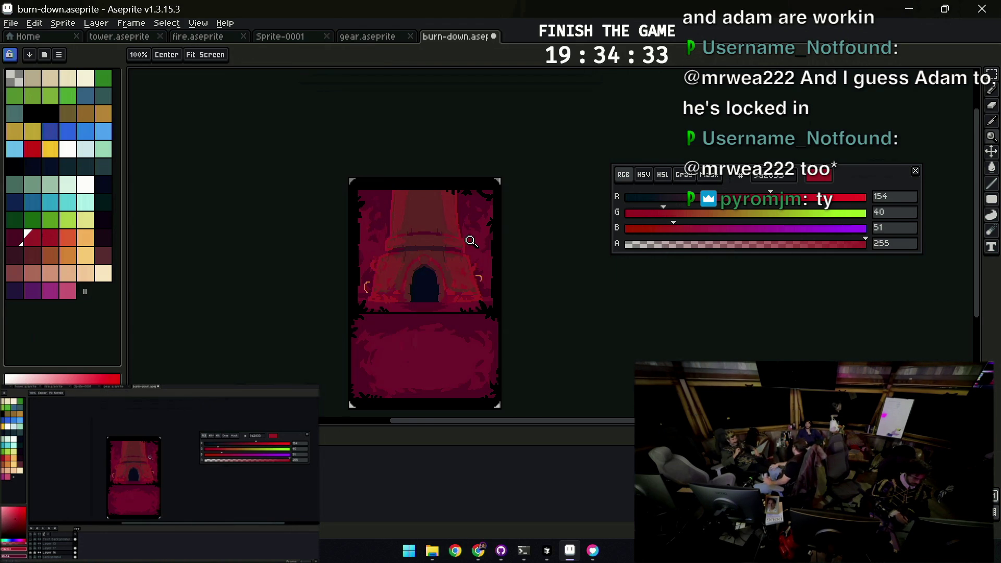
{"action": "left_click", "coordinate": [473, 271]}
{"action": "key", "text": "b"}
Fix pixels on the lower right edge with pencil and eraser, leaving the brighter red active
{"action": "key", "text": "e"}
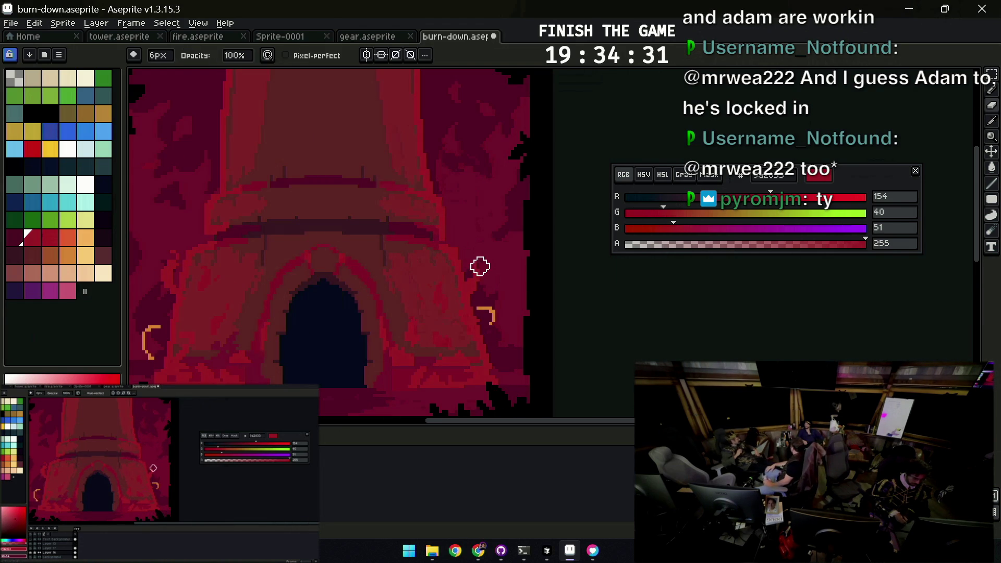
{"action": "key", "text": "b"}
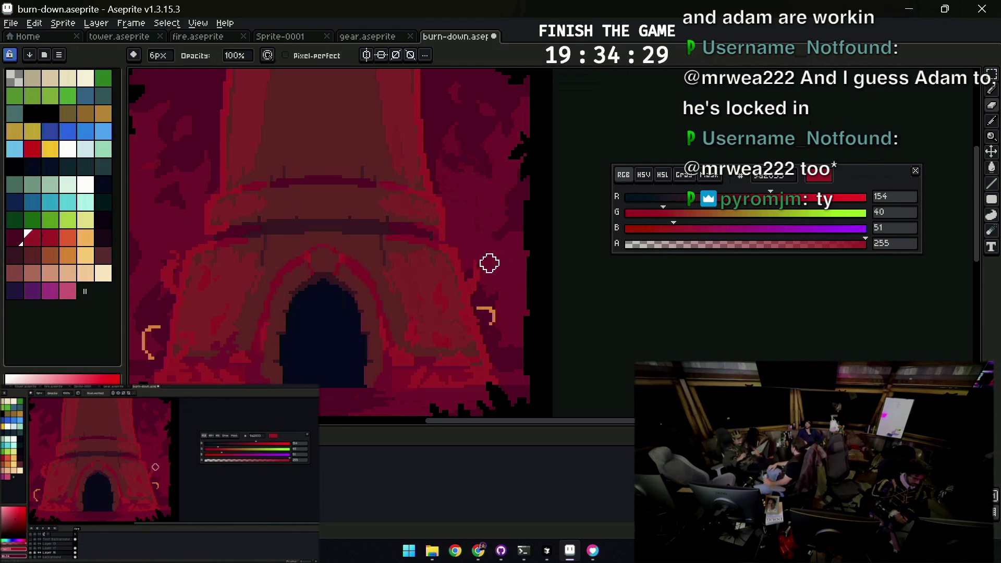
{"action": "key", "text": "v"}
{"action": "key", "text": "e"}
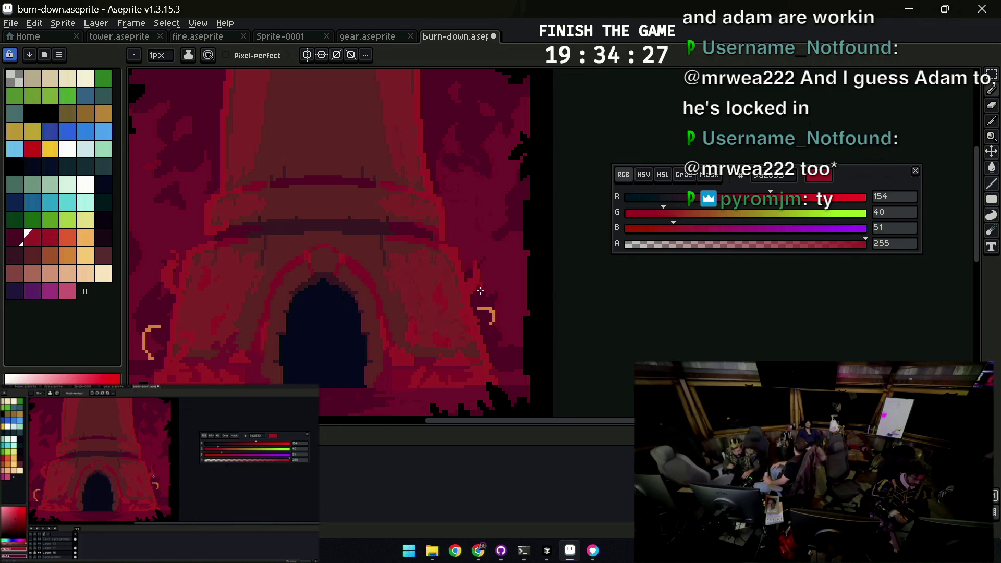
{"action": "left_click", "coordinate": [479, 279], "text": "alt"}
{"action": "key", "text": "b"}
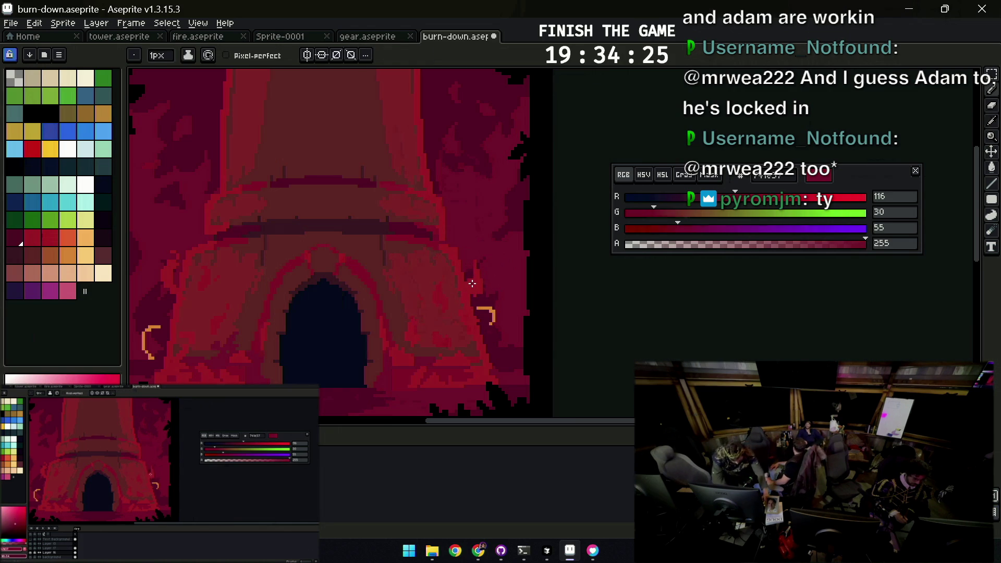
{"action": "left_click", "coordinate": [475, 286], "text": "alt"}
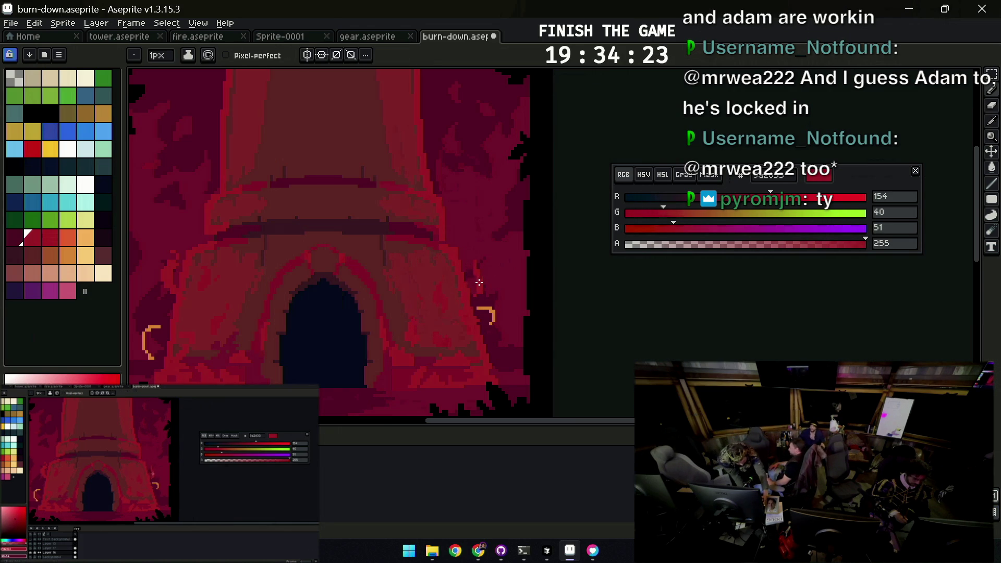
{"action": "key", "text": "z"}
{"action": "scroll", "coordinate": [497, 260], "scroll_direction": "down", "scroll_amount": 3}
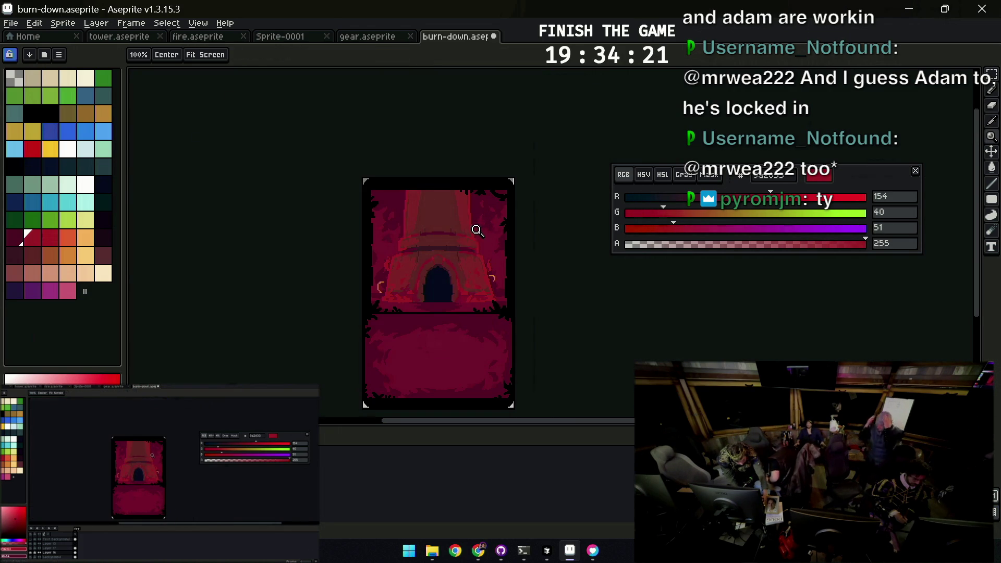
{"action": "scroll", "coordinate": [474, 226], "scroll_direction": "down", "scroll_amount": 1}
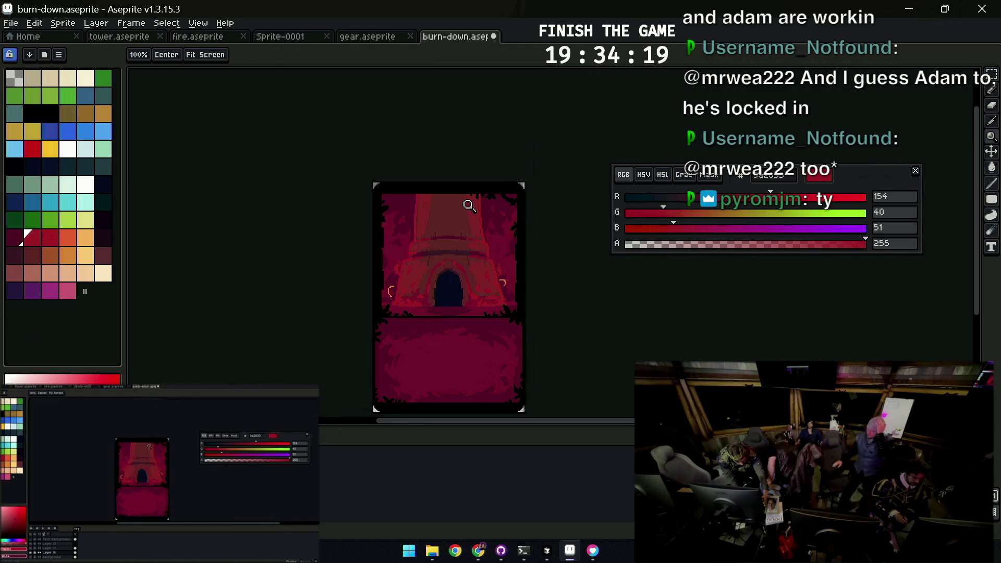
{"action": "key", "text": "v"}
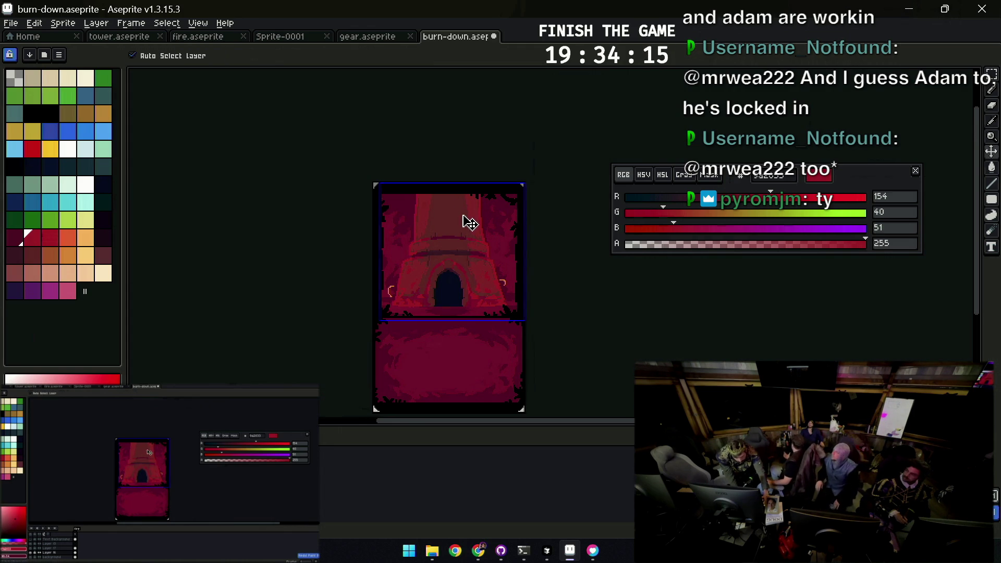
{"action": "left_click_drag", "start_coordinate": [465, 217], "coordinate": [467, 201]}
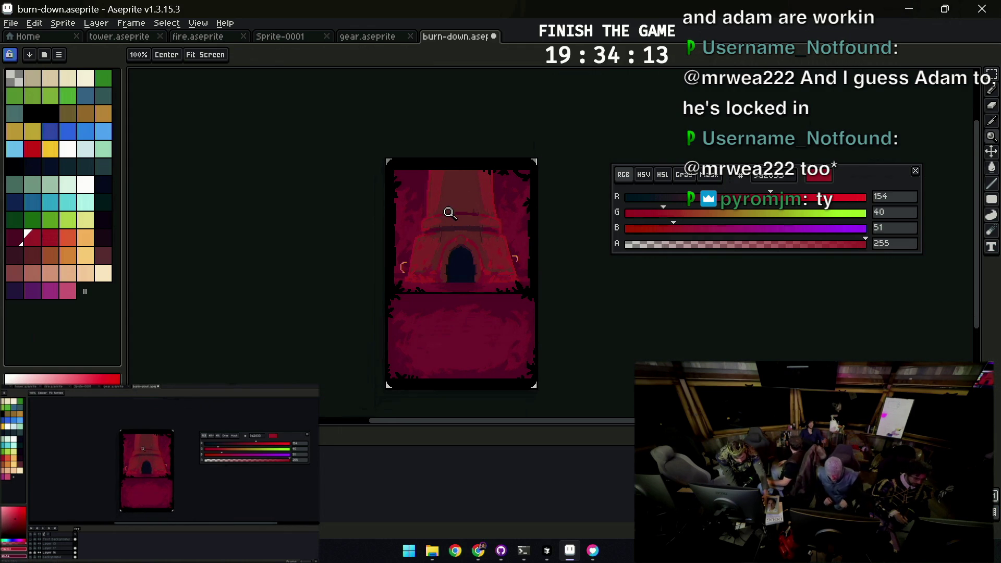
{"action": "scroll", "coordinate": [448, 218], "scroll_direction": "up", "scroll_amount": 3}
{"action": "scroll", "coordinate": [436, 235], "scroll_direction": "up", "scroll_amount": 1}
{"action": "key", "text": "b"}
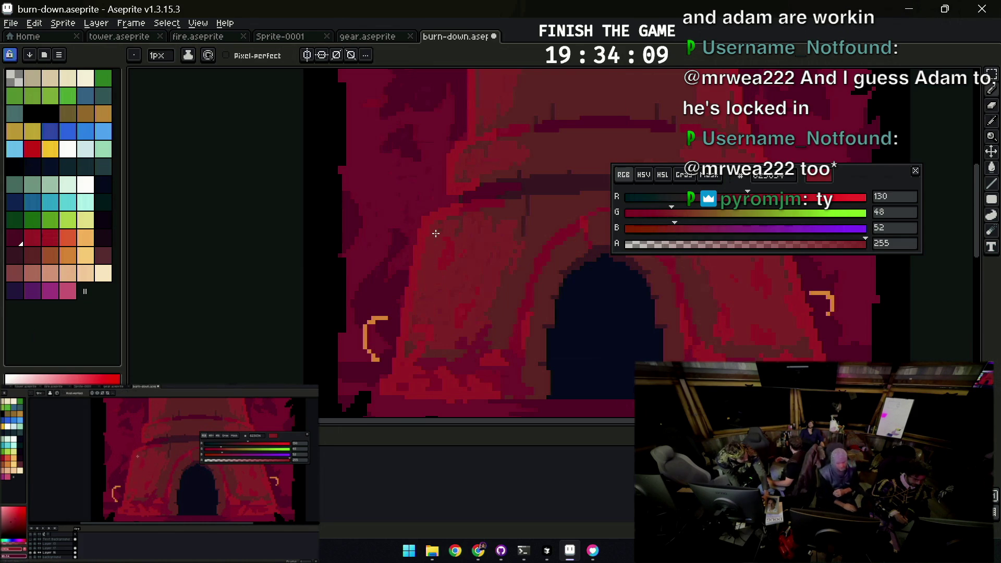
Sample a muted brownish red from the tower's right side as the drawing colour
{"action": "left_click_drag", "start_coordinate": [450, 218], "coordinate": [423, 194]}
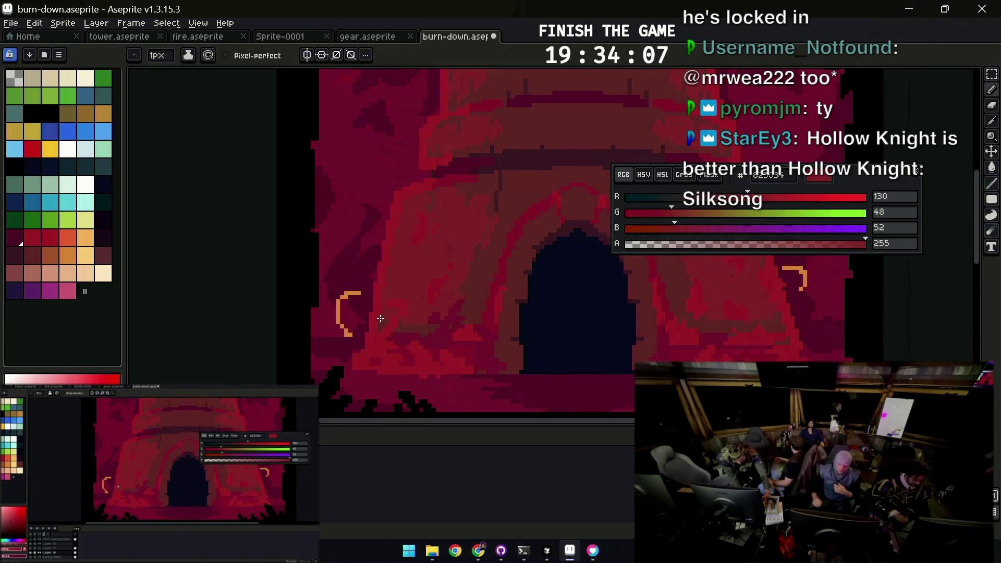
{"action": "left_click_drag", "start_coordinate": [431, 279], "coordinate": [204, 299]}
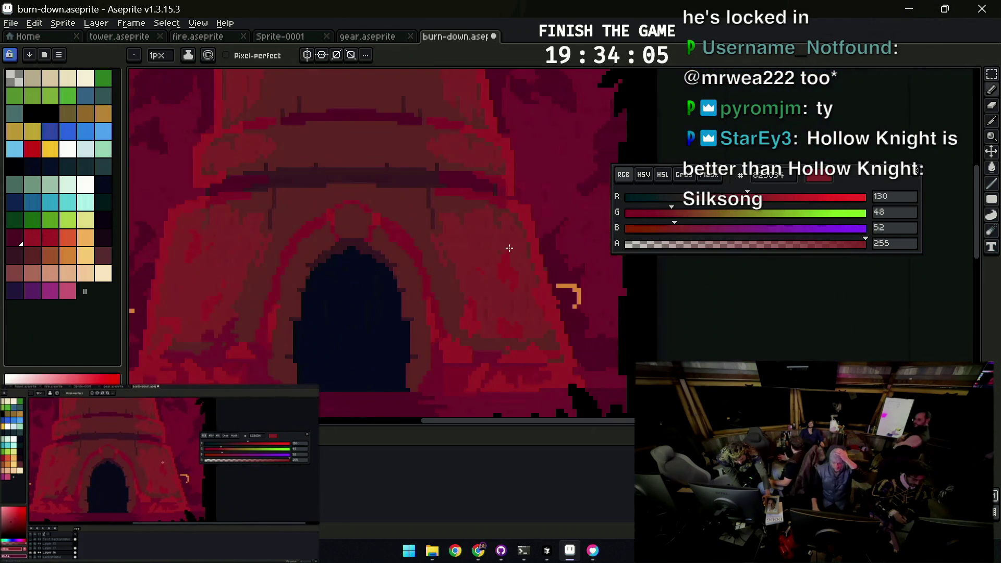
{"action": "left_click", "coordinate": [542, 251], "text": "alt"}
{"action": "left_click", "coordinate": [503, 222], "text": "alt"}
{"action": "key", "text": "alt"}
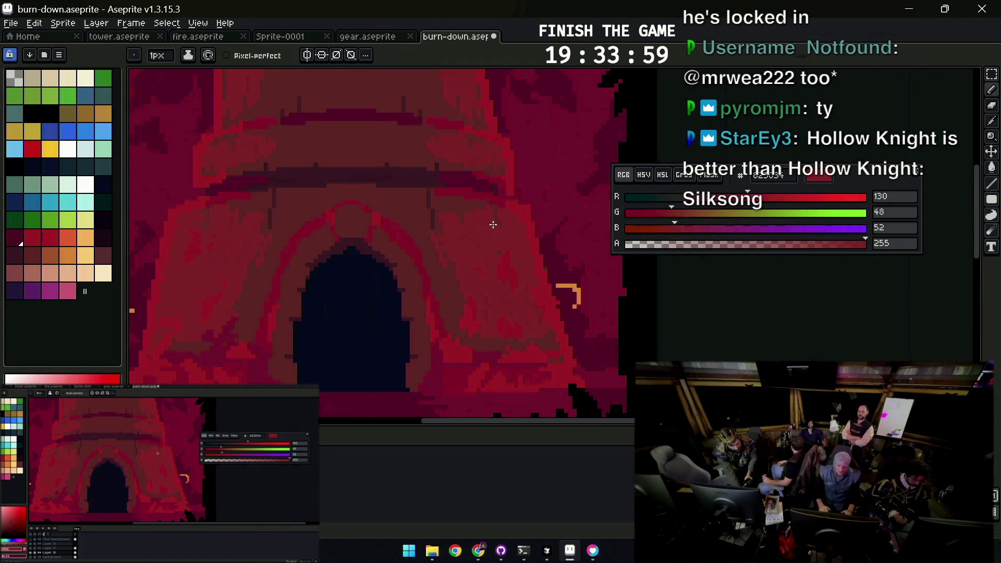
{"action": "left_click", "coordinate": [540, 330], "text": "alt"}
{"action": "key", "text": "alt"}
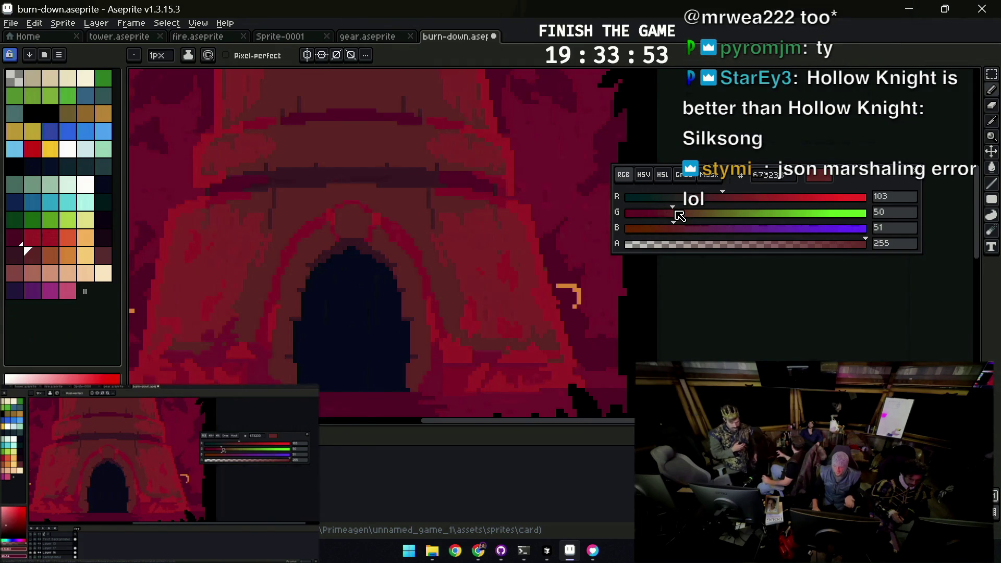
With the Paint Bucket active, lower the colour's green from 43 to 35 for a deeper red
{"action": "key", "text": "g"}
{"action": "left_click_drag", "start_coordinate": [425, 227], "coordinate": [469, 262]}
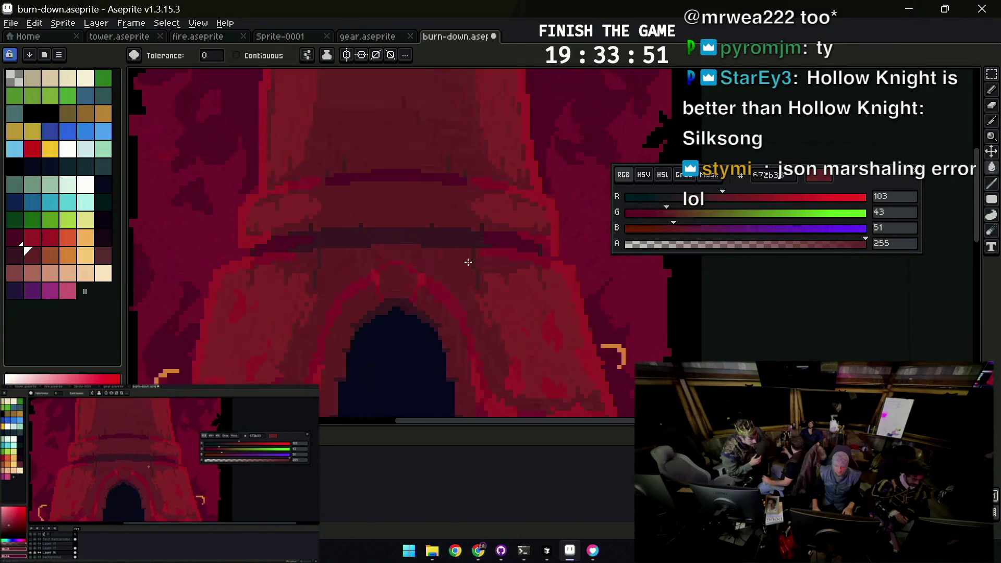
{"action": "left_click_drag", "start_coordinate": [665, 227], "coordinate": [659, 225]}
{"action": "key", "text": "z"}
{"action": "scroll", "coordinate": [444, 250], "scroll_direction": "down", "scroll_amount": 3}
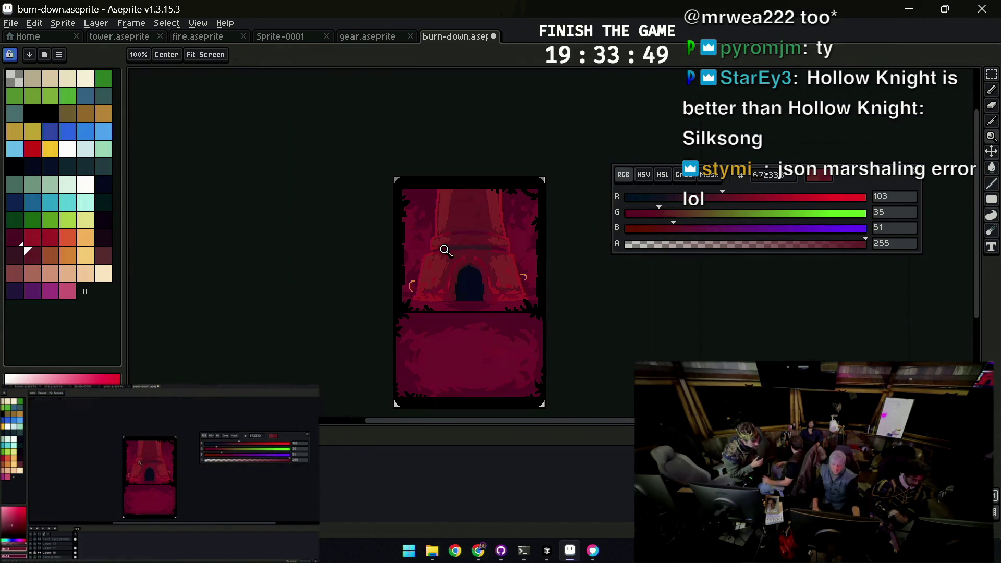
Zoom in on the tower doorway ready for pixel drawing
{"action": "left_click_drag", "start_coordinate": [505, 254], "coordinate": [499, 231]}
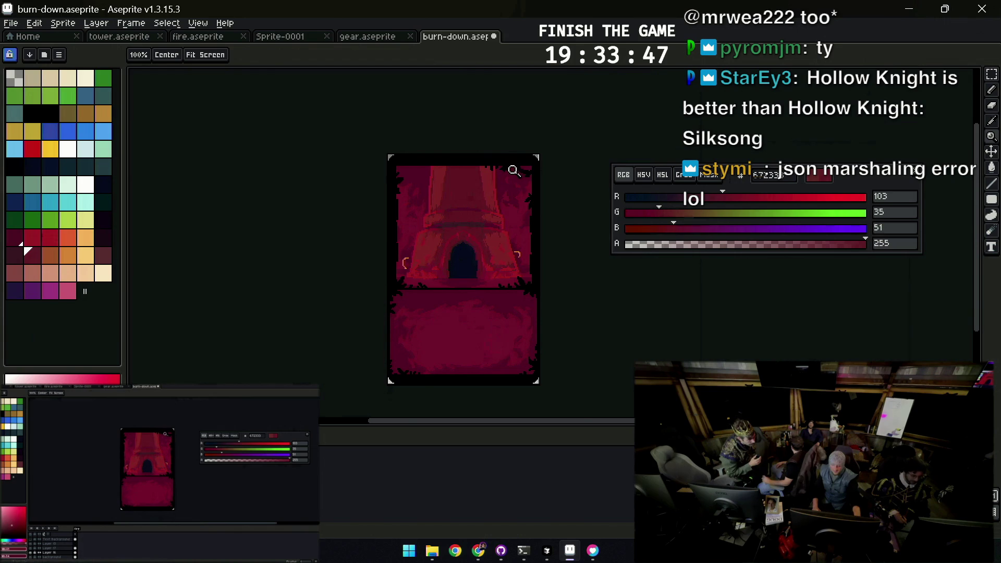
{"action": "scroll", "coordinate": [508, 265], "scroll_direction": "up", "scroll_amount": 2}
{"action": "key", "text": "b"}
{"action": "left_click", "coordinate": [504, 255], "text": "alt"}
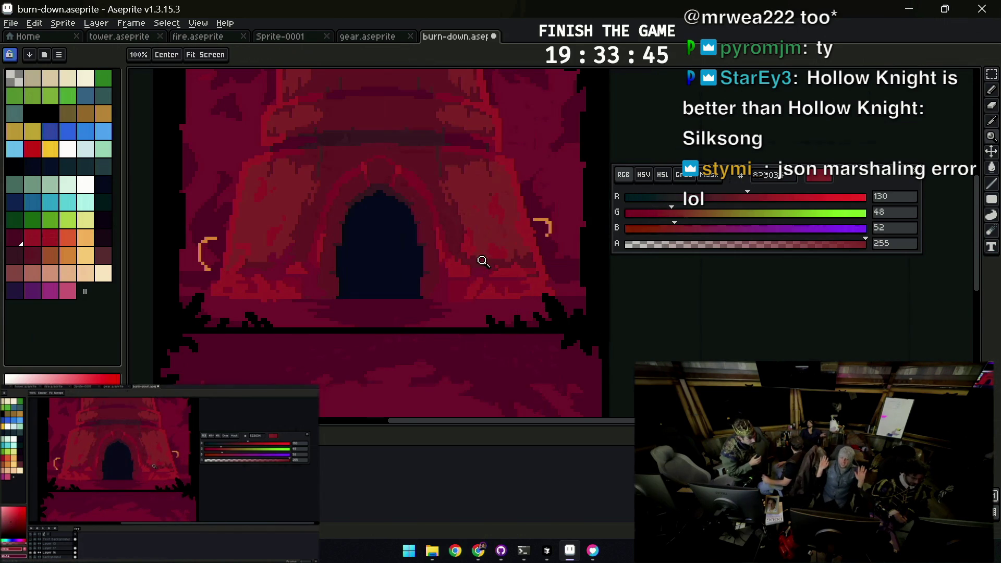
{"action": "key", "text": "h"}
{"action": "left_click_drag", "start_coordinate": [366, 261], "coordinate": [495, 256]}
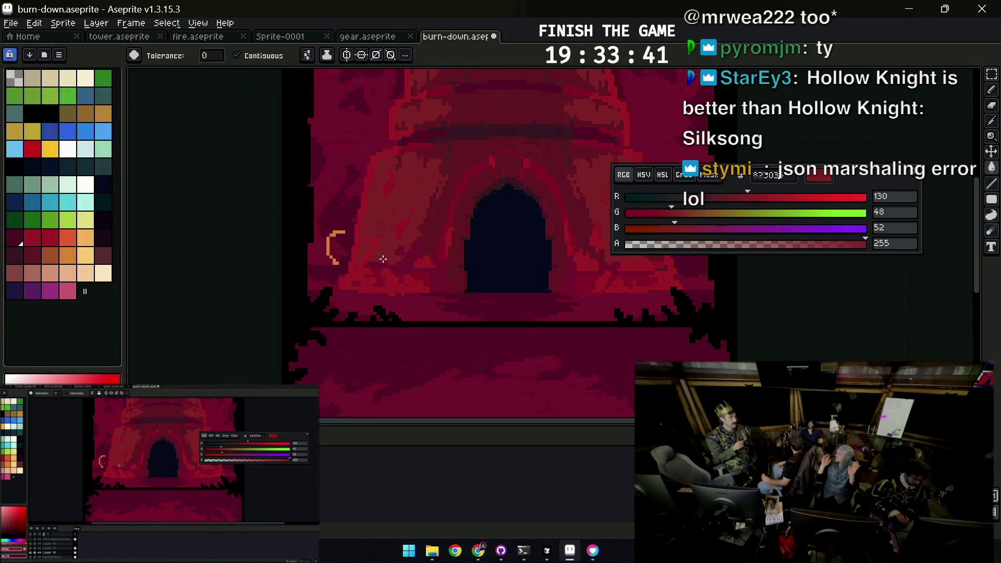
{"action": "scroll", "coordinate": [482, 223], "scroll_direction": "down", "scroll_amount": 2}
{"action": "key", "text": "z"}
{"action": "left_click", "coordinate": [512, 234]}
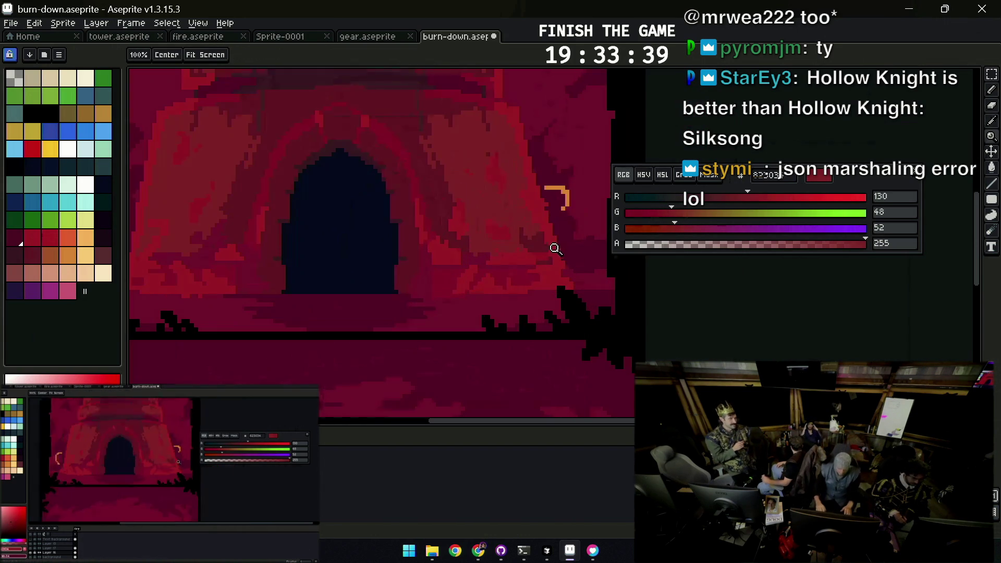
{"action": "key", "text": "b"}
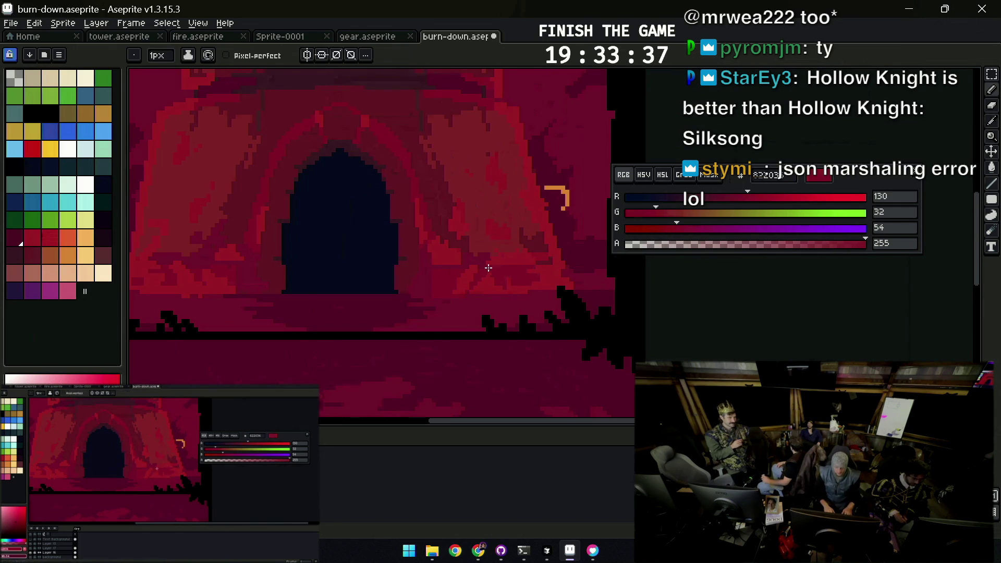
{"action": "scroll", "coordinate": [518, 262], "scroll_direction": "down", "scroll_amount": 3}
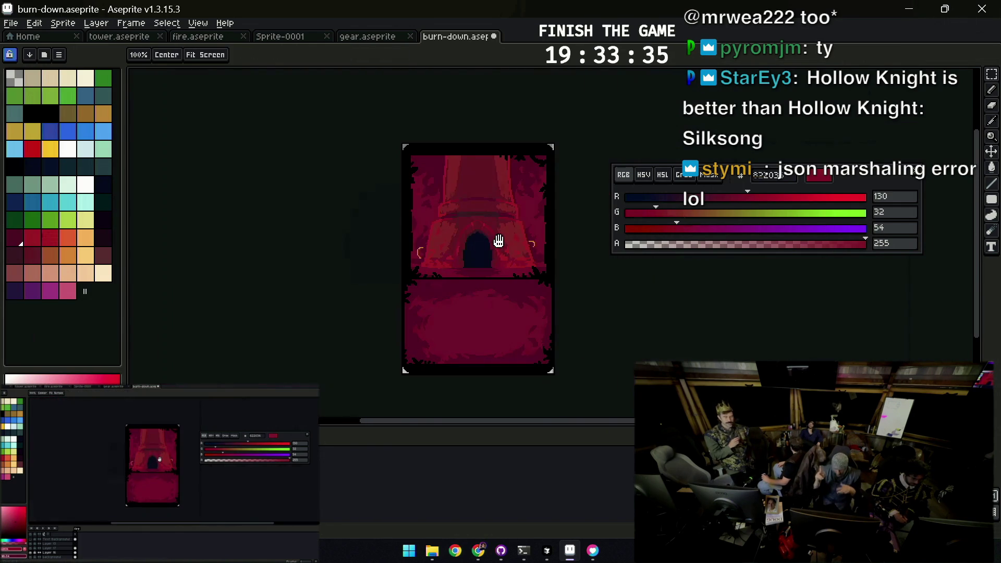
{"action": "scroll", "coordinate": [501, 249], "scroll_direction": "up", "scroll_amount": 2}
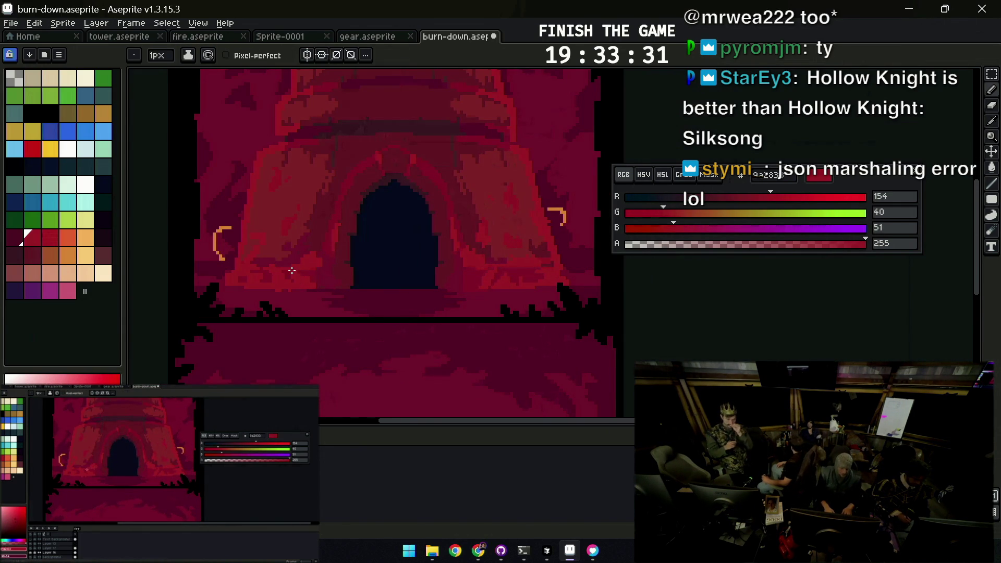
Sample the deeper crimson (116, 30, 55), zoom out to the whole card, and dismiss the fire tag settings unchanged
{"action": "left_click", "coordinate": [315, 258], "text": "alt"}
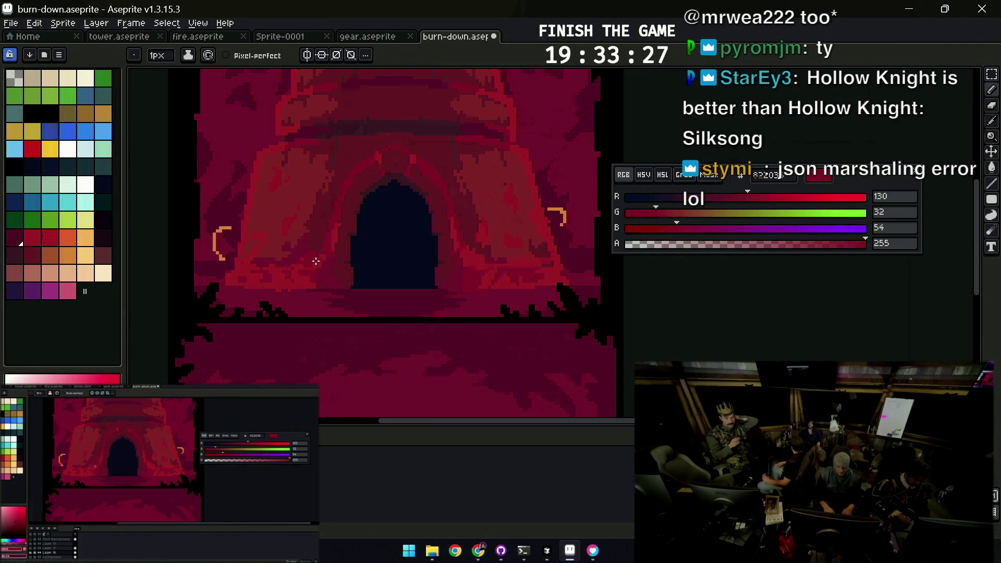
{"action": "key", "text": "alt"}
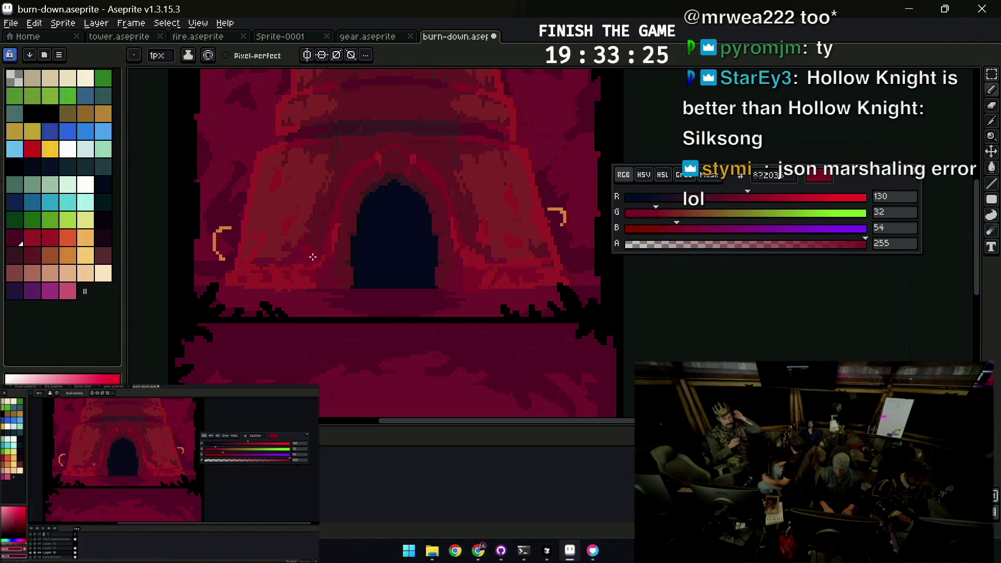
{"action": "left_click", "coordinate": [297, 254], "text": "alt"}
{"action": "key", "text": "alt"}
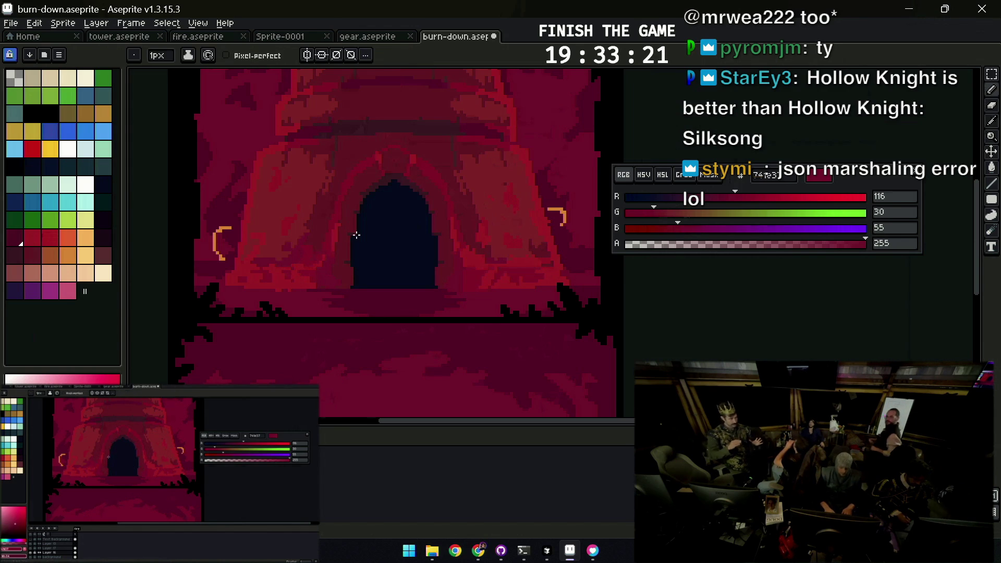
{"action": "key", "text": "z"}
{"action": "right_click", "coordinate": [481, 219]}
{"action": "right_click", "coordinate": [483, 237]}
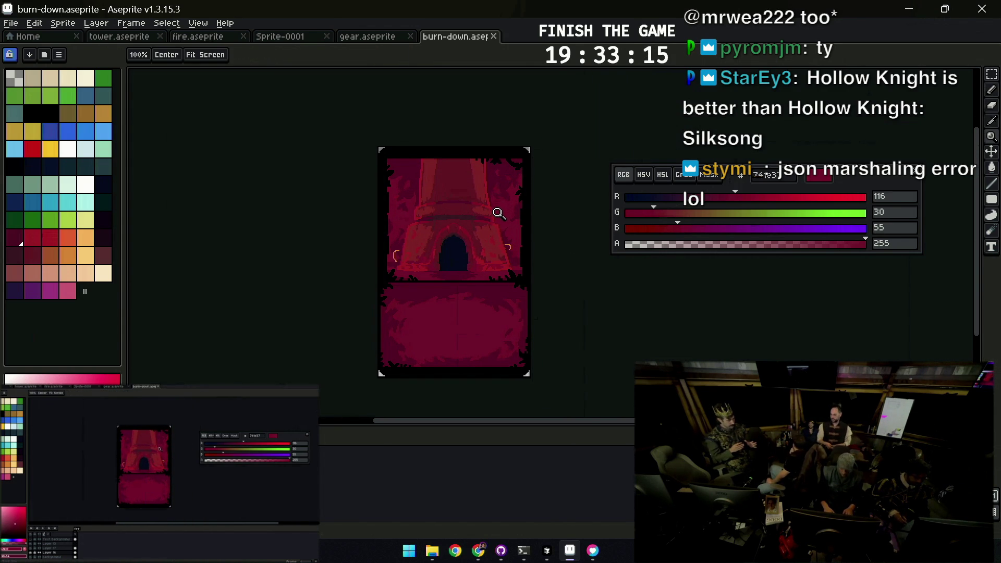
{"action": "double_click", "coordinate": [78, 528]}
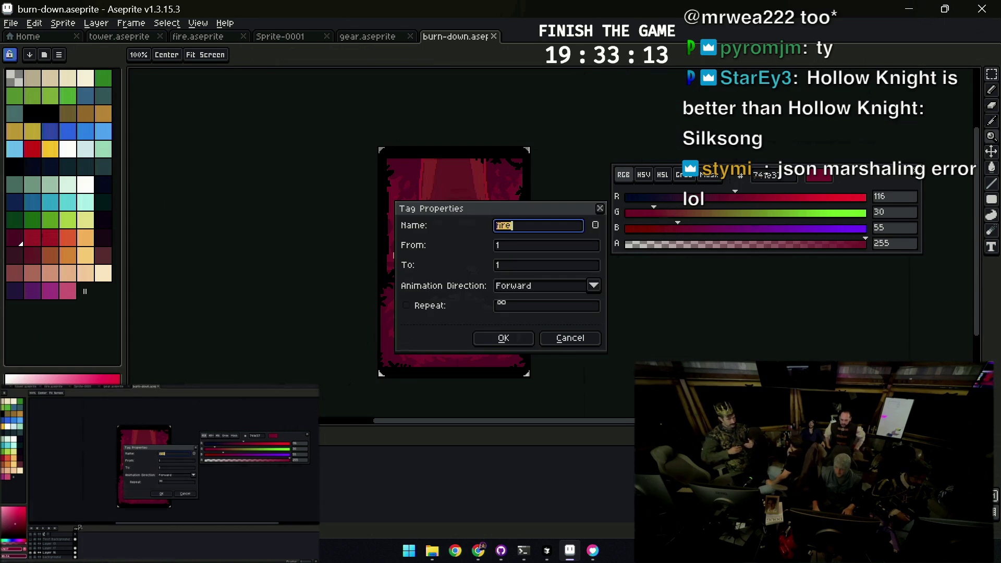
{"action": "key", "text": "Return"}
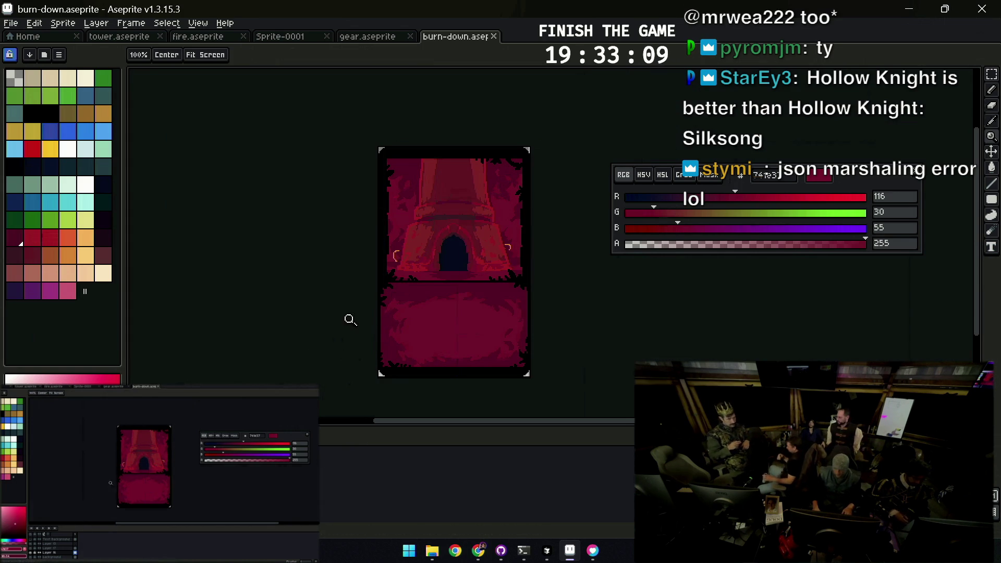
Open Layer 16's settings, clear its name, and save the card sprite
{"action": "double_click", "coordinate": [47, 551]}
{"action": "key", "text": "BackSpace"}
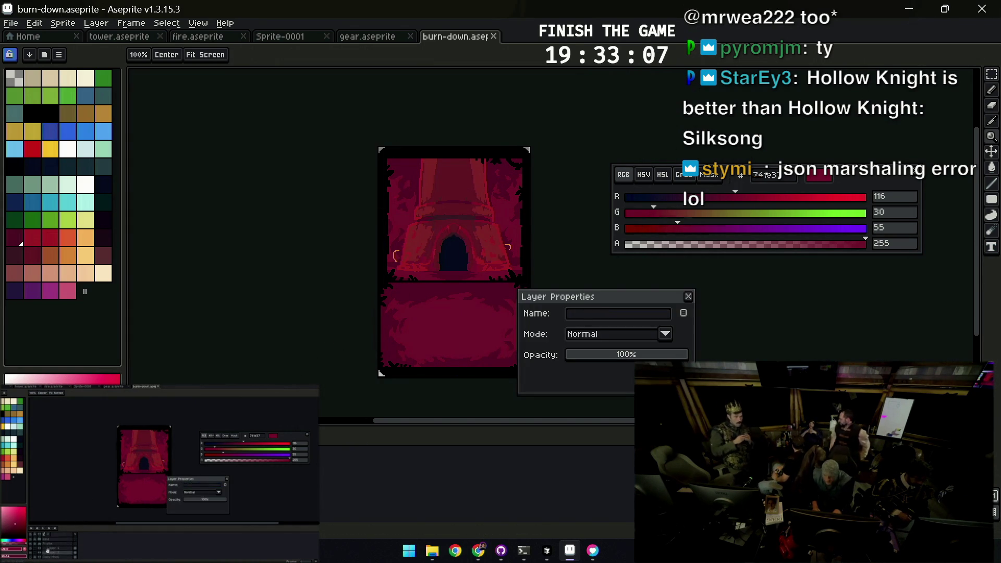
{"action": "type", "text": "Layer 16"}
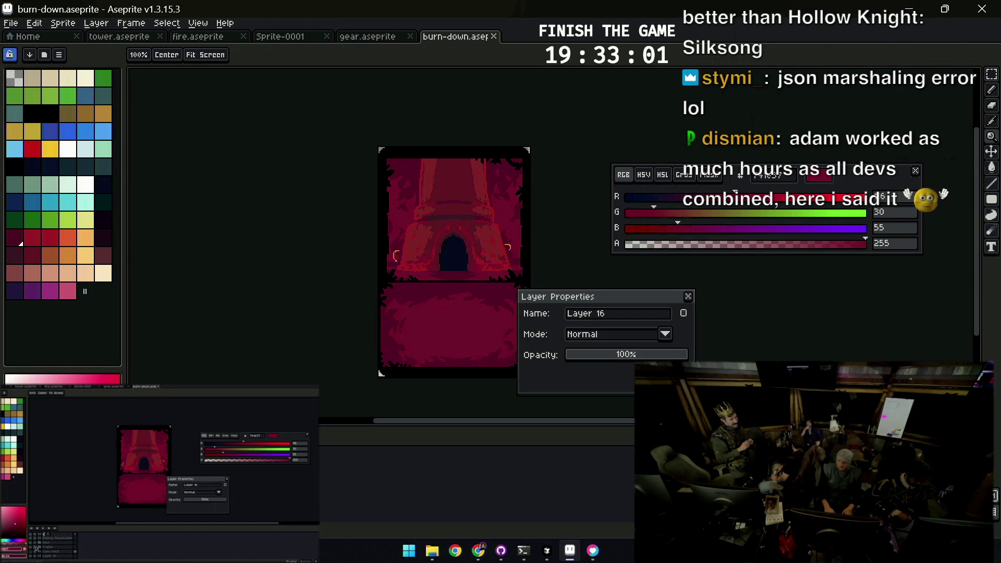
{"action": "key", "text": "ctrl+s"}
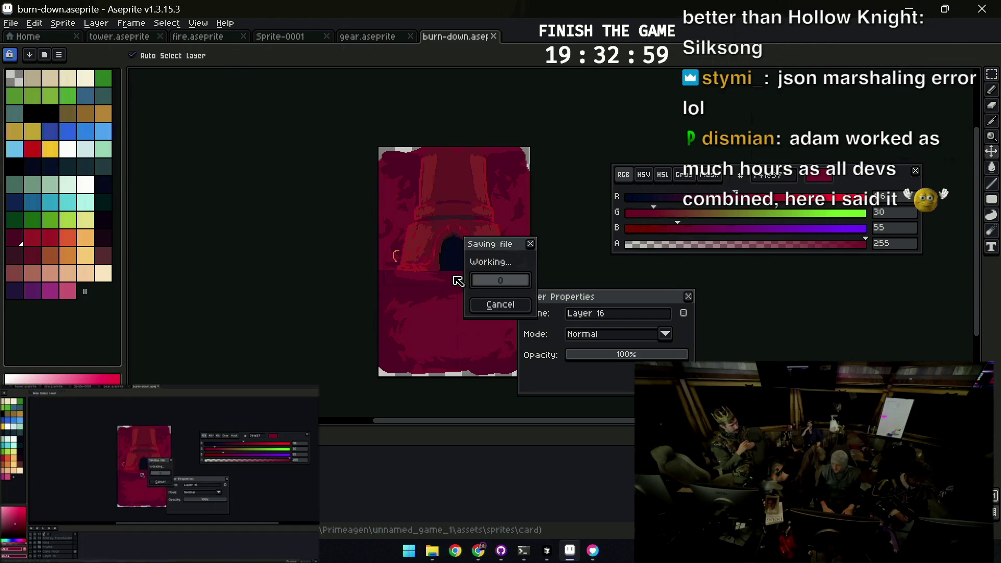
{"action": "left_click_drag", "start_coordinate": [596, 302], "coordinate": [714, 285]}
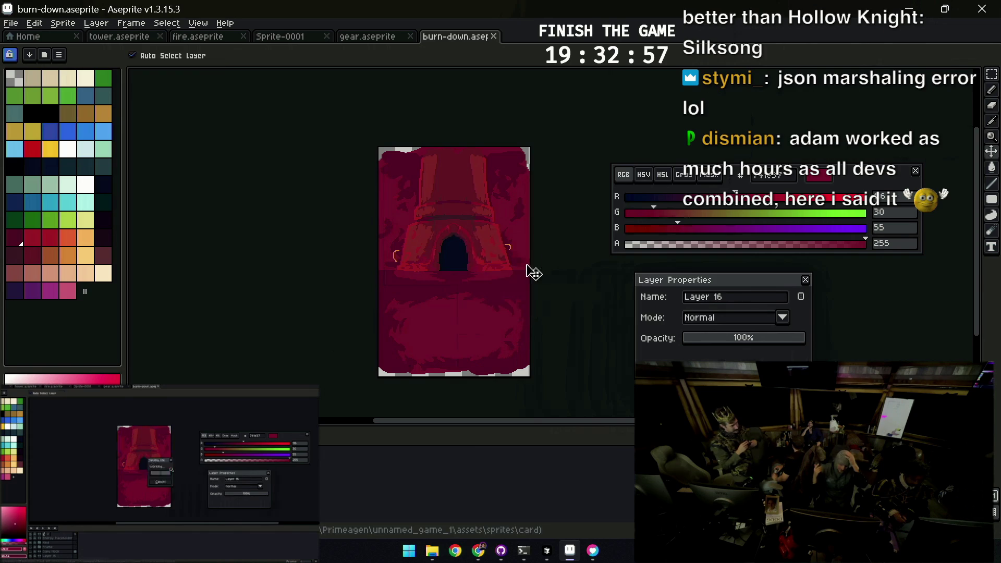
Export the card as burn-down.png and bring up GitHub Desktop
{"action": "key", "text": "ctrl+alt+shift+s"}
{"action": "key", "text": "Return"}
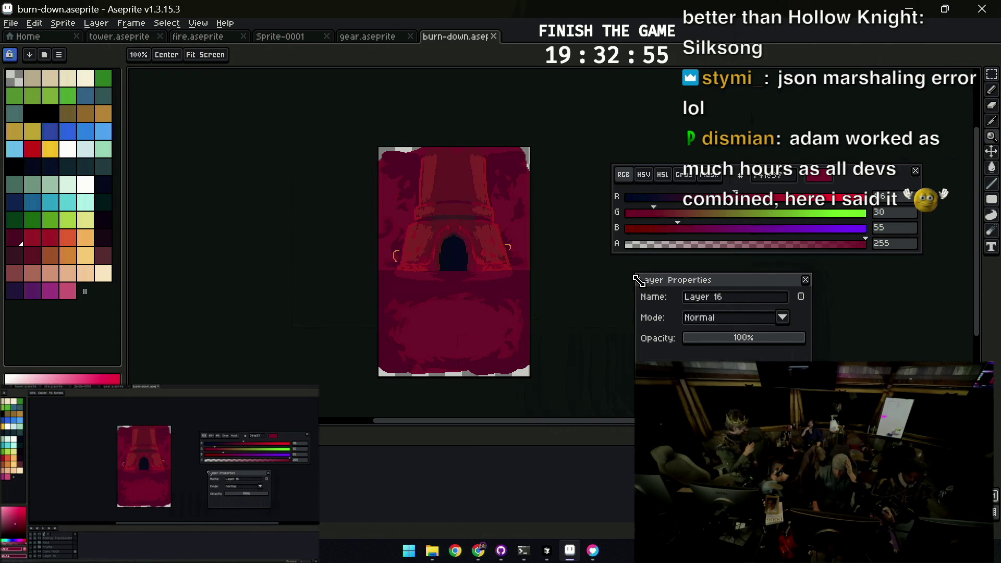
{"action": "left_click", "coordinate": [502, 551]}
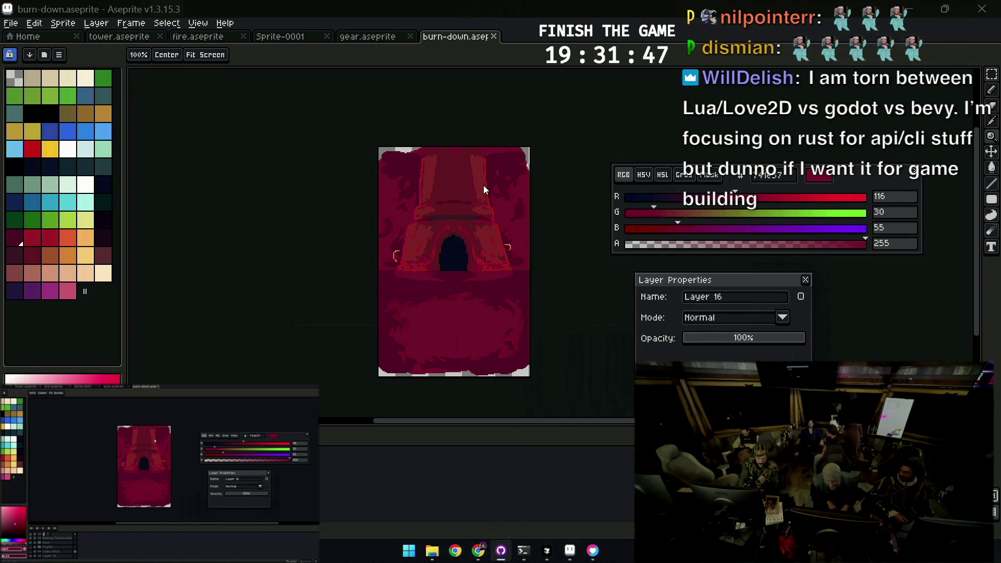
{"action": "scroll", "coordinate": [509, 218], "scroll_direction": "right", "scroll_amount": 1}
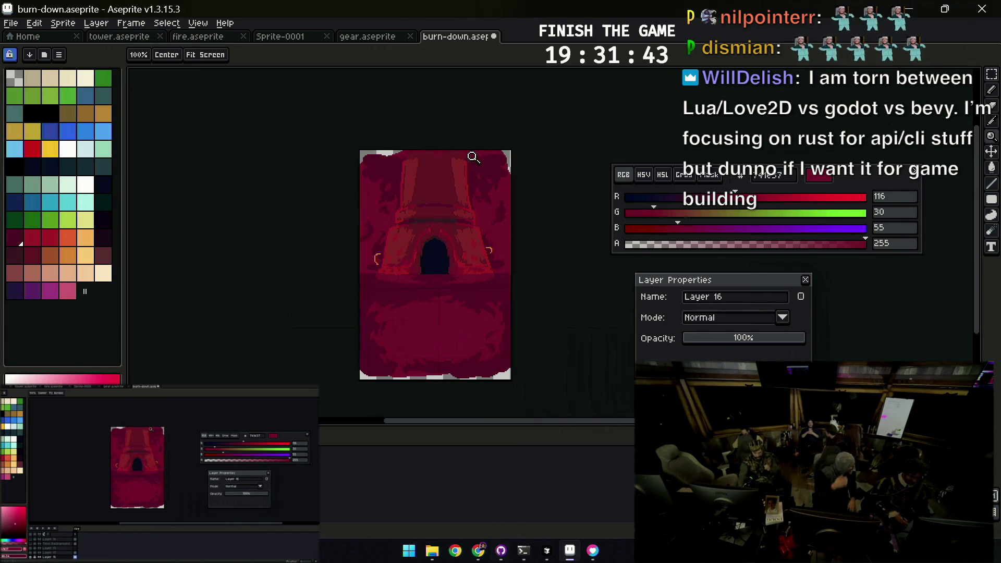
{"action": "scroll", "coordinate": [527, 199], "scroll_direction": "up", "scroll_amount": 1}
{"action": "scroll", "coordinate": [531, 199], "scroll_direction": "up", "scroll_amount": 1}
Sample darker and lighter crimson shades from the tower and background artwork
{"action": "left_click", "coordinate": [517, 208], "text": "alt"}
{"action": "left_click", "coordinate": [542, 184], "text": "alt"}
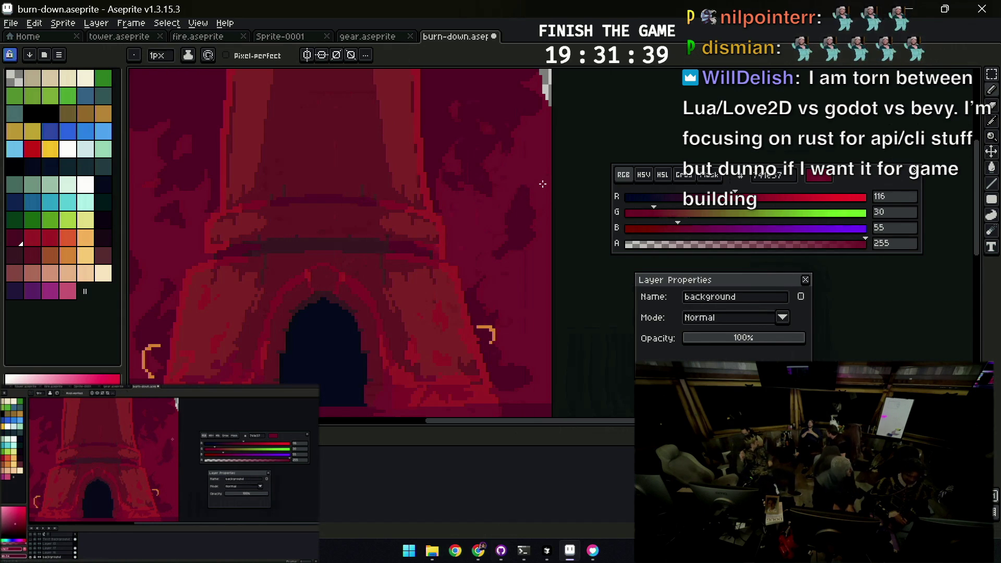
{"action": "left_click", "coordinate": [514, 235], "text": "alt"}
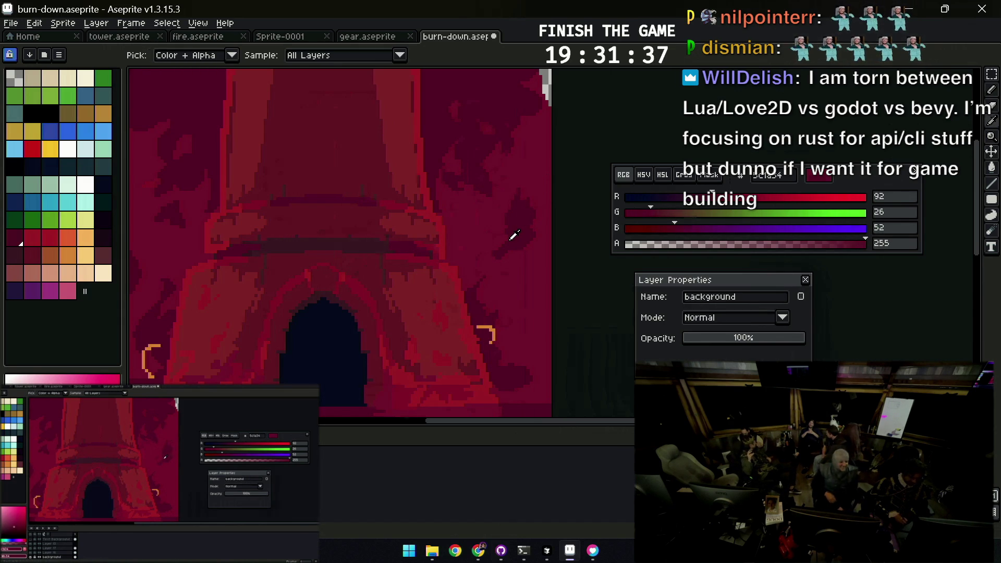
{"action": "key", "text": "alt"}
{"action": "key", "text": "alt"}
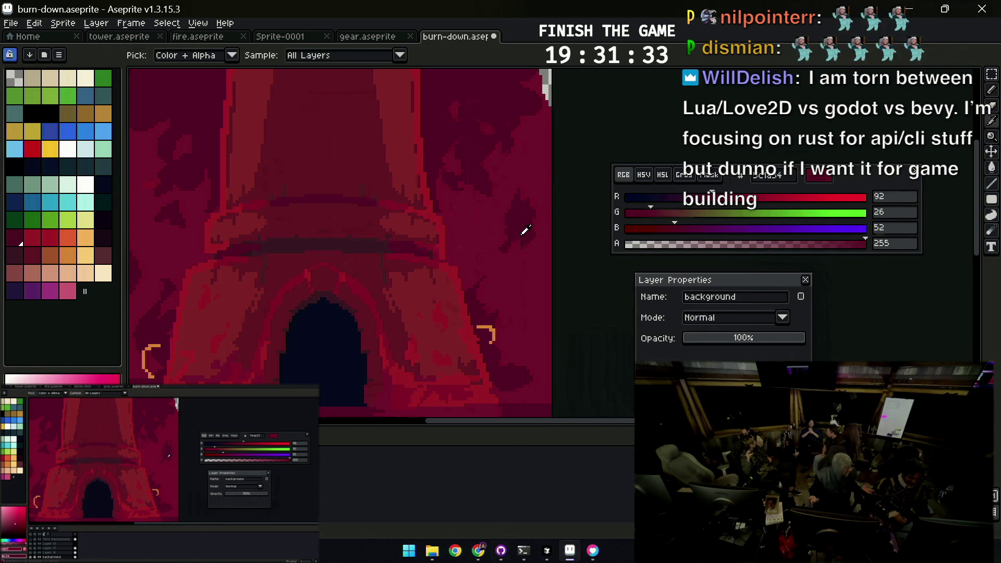
{"action": "scroll", "coordinate": [507, 221], "scroll_direction": "down", "scroll_amount": 4}
{"action": "scroll", "coordinate": [459, 224], "scroll_direction": "up", "scroll_amount": 4}
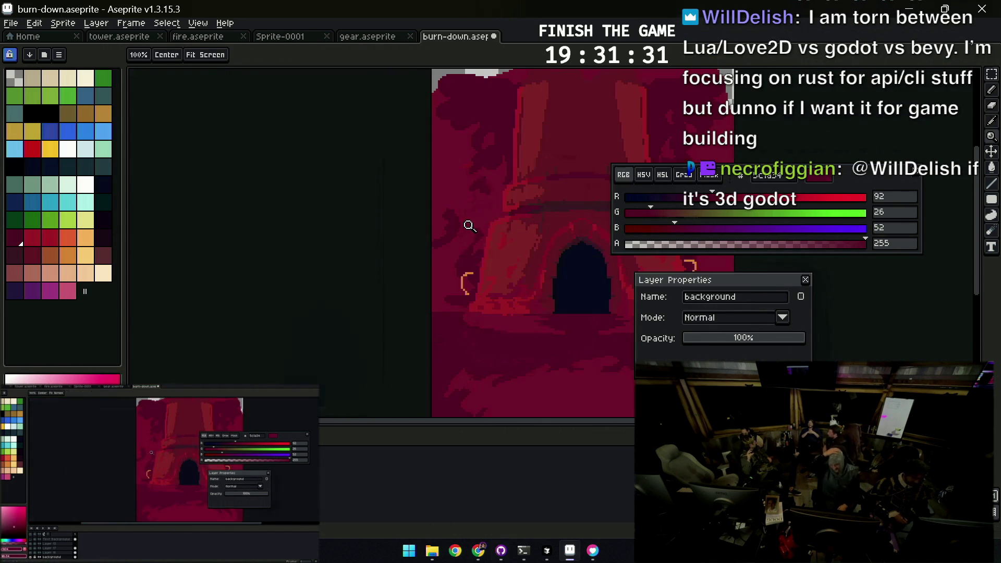
{"action": "left_click", "coordinate": [443, 259], "text": "alt"}
{"action": "key", "text": "alt"}
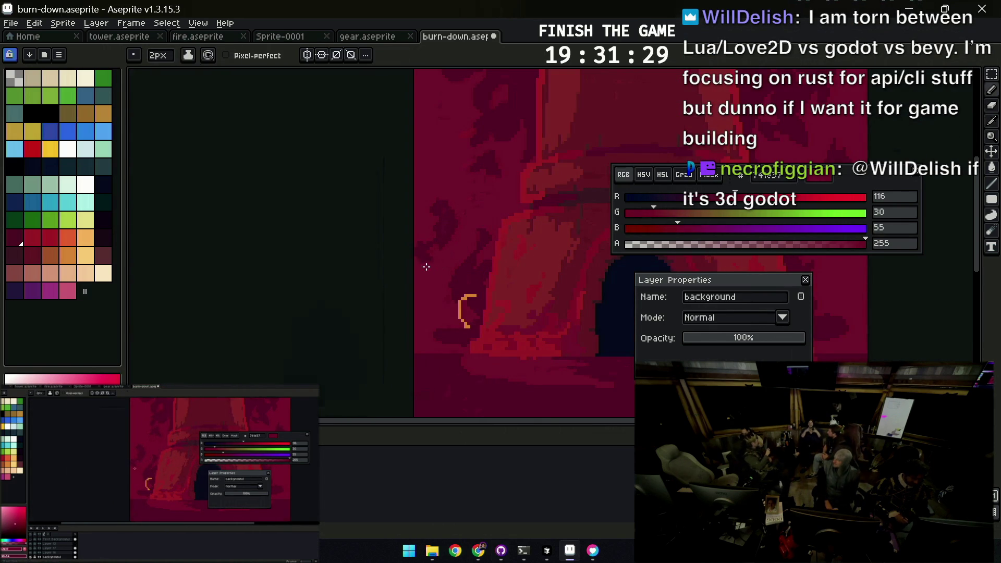
{"action": "left_click", "coordinate": [435, 235], "text": "alt"}
{"action": "left_click", "coordinate": [435, 222], "text": "alt"}
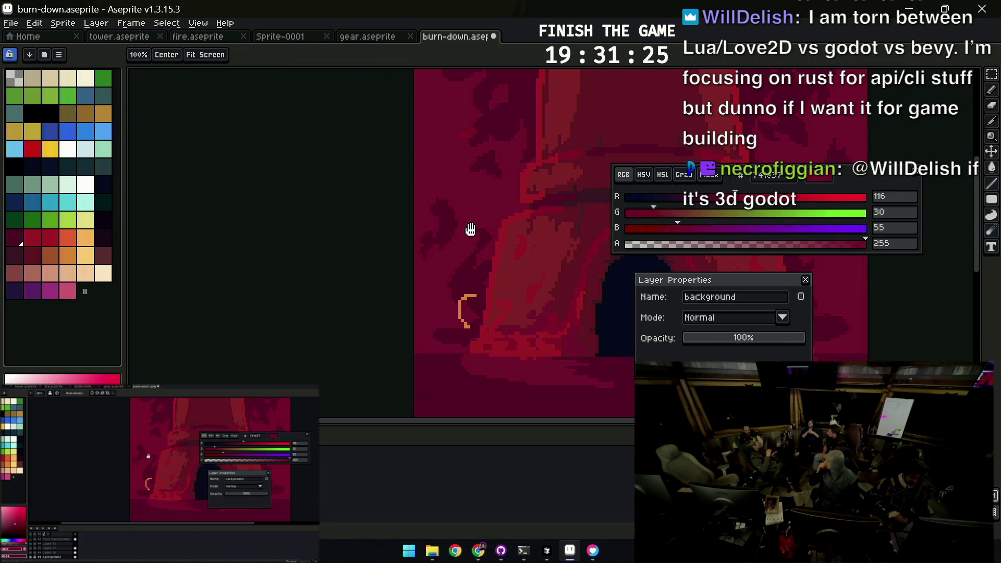
{"action": "scroll", "coordinate": [440, 251], "scroll_direction": "up", "scroll_amount": 2}
Touch up the tower pixels, alternating darker and lighter crimson reds
{"action": "left_click", "coordinate": [432, 253], "text": "alt"}
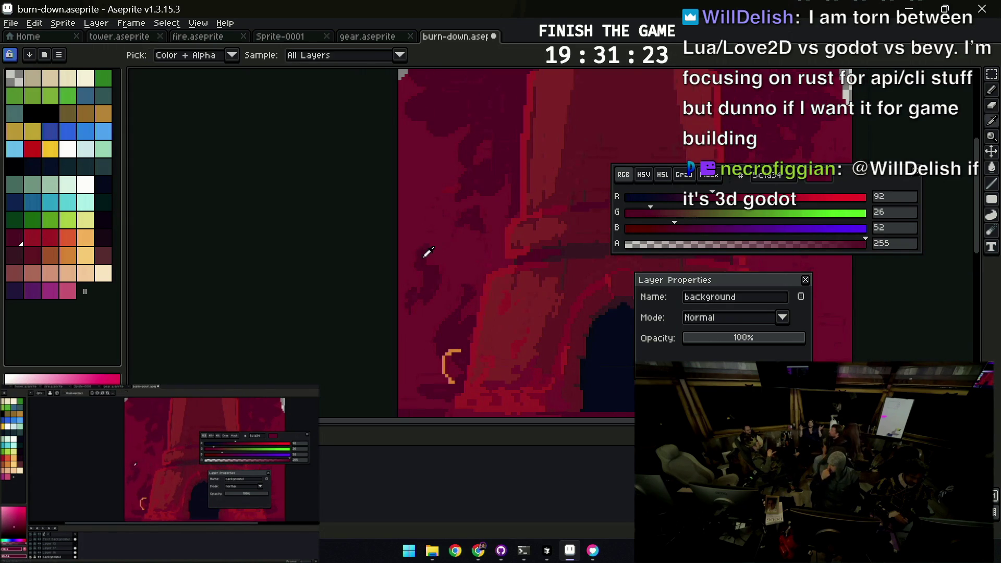
{"action": "left_click", "coordinate": [431, 255], "text": "alt"}
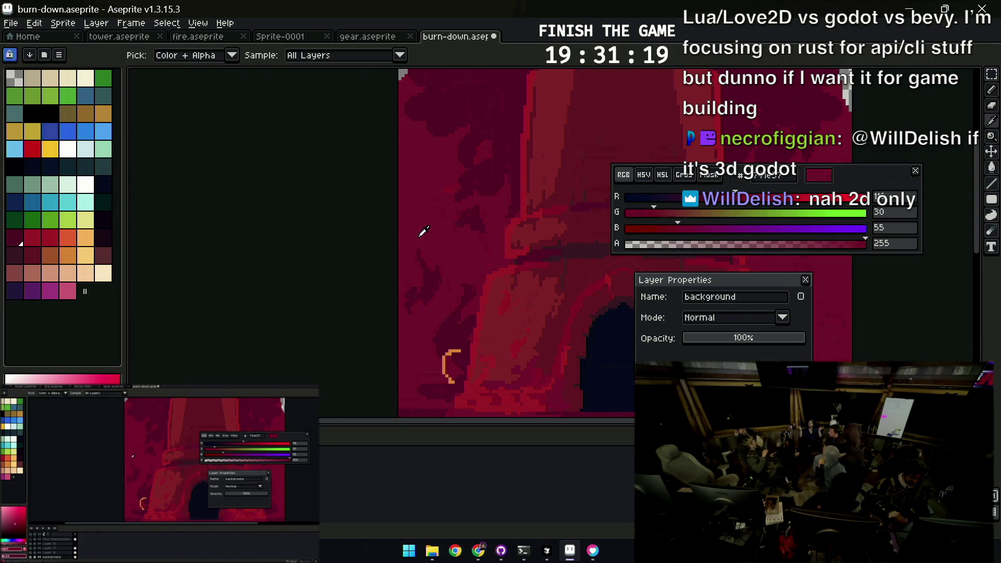
{"action": "left_click", "coordinate": [474, 226], "text": "alt"}
{"action": "left_click", "coordinate": [479, 238], "text": "alt"}
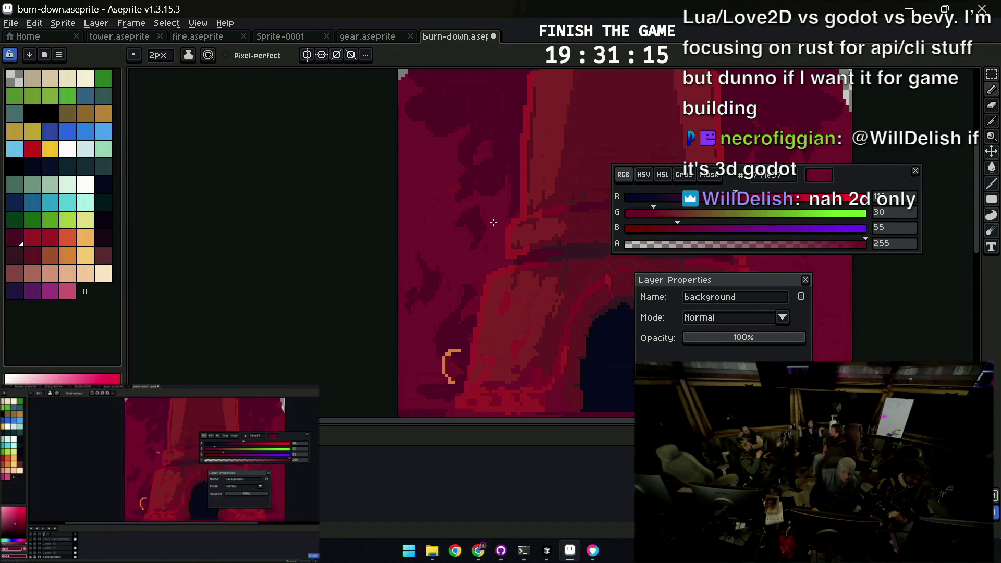
{"action": "scroll", "coordinate": [486, 219], "scroll_direction": "up", "scroll_amount": 2}
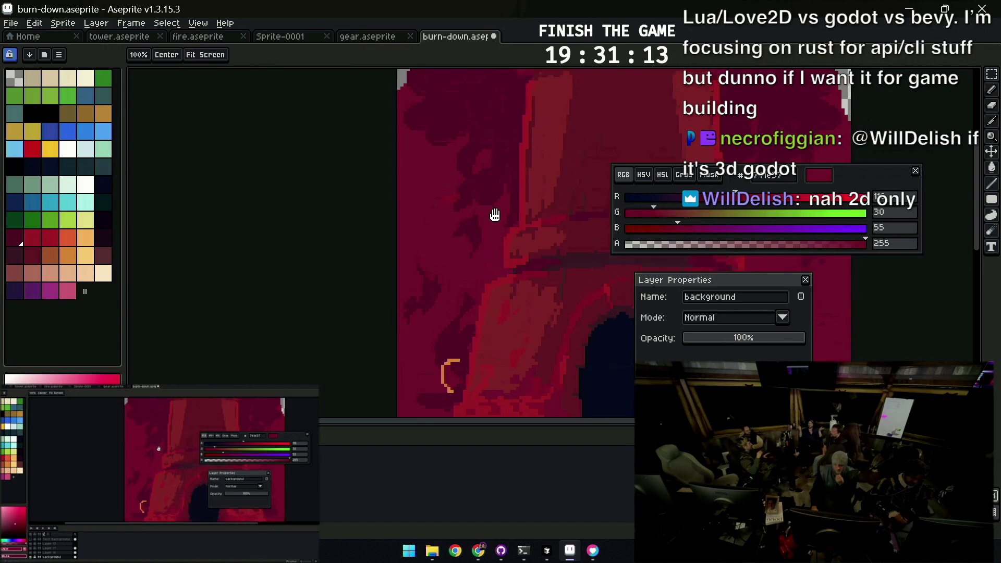
{"action": "left_click", "coordinate": [479, 213], "text": "alt"}
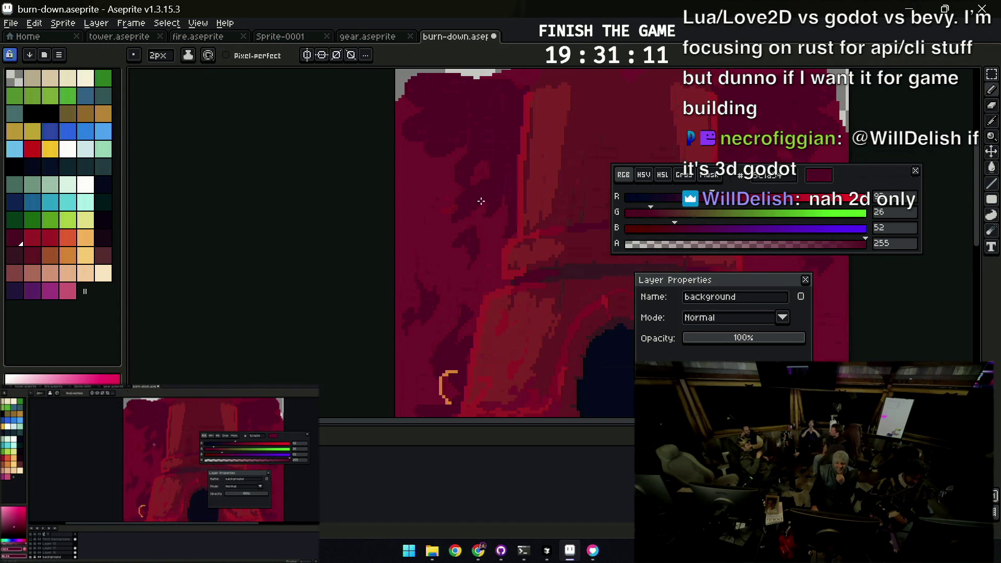
Zoom out to the whole burn-down tower sprite and export it as an image
{"action": "key", "text": "z"}
{"action": "key", "text": "1"}
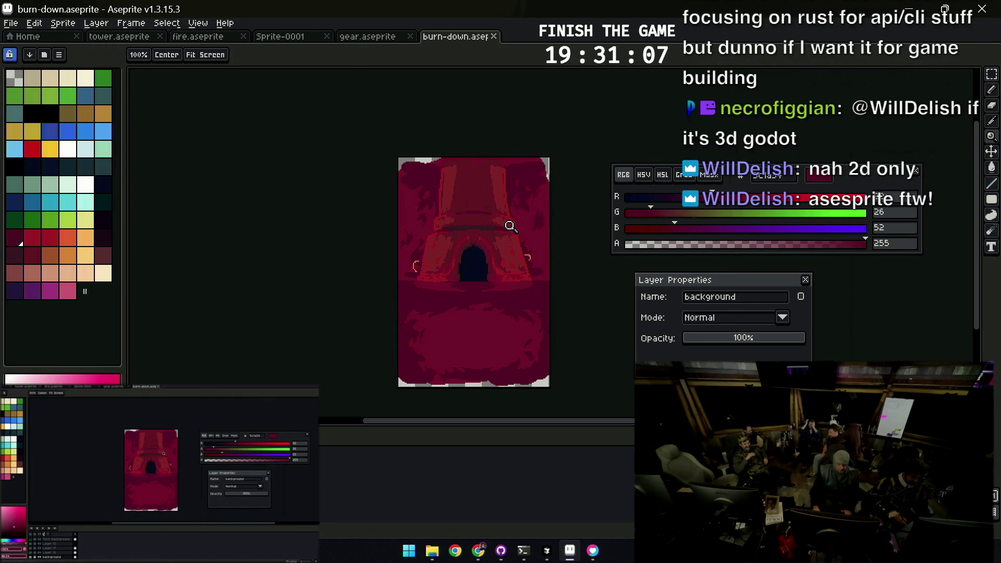
{"action": "key", "text": "ctrl+alt+shift+s"}
{"action": "left_click", "coordinate": [640, 308]}
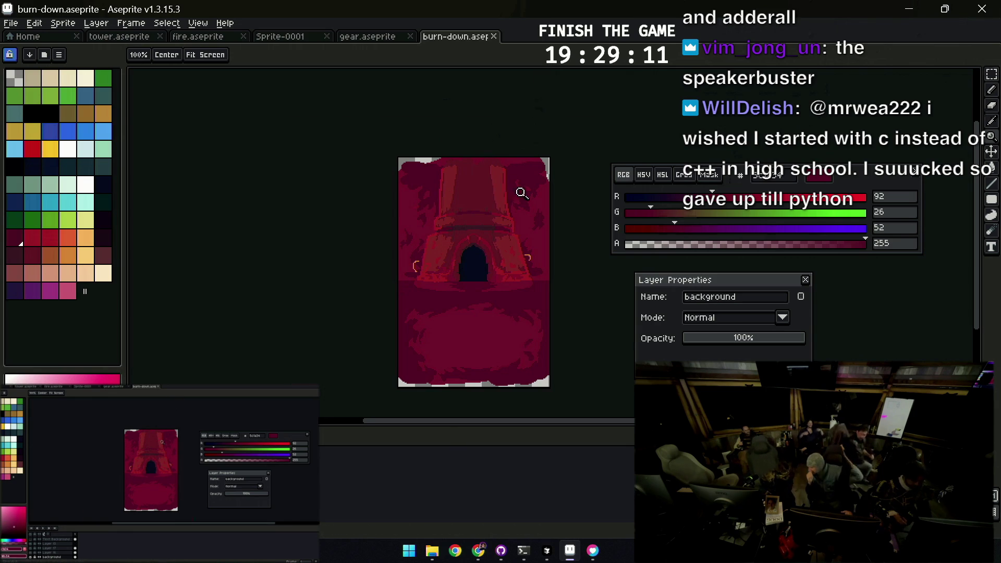
{"action": "scroll", "coordinate": [521, 193], "scroll_direction": "up", "scroll_amount": 1}
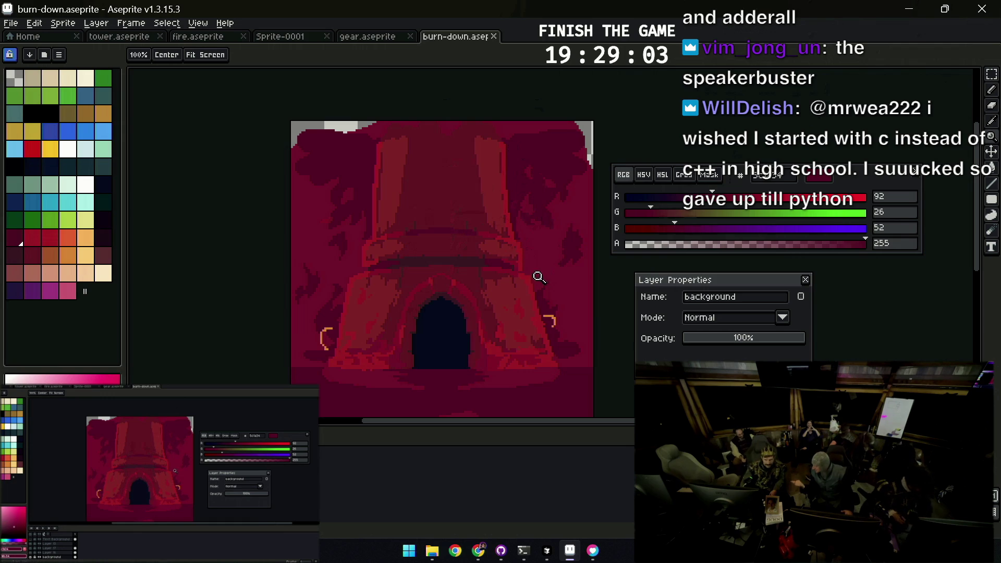
{"action": "scroll", "coordinate": [500, 103], "scroll_direction": "down", "scroll_amount": 1}
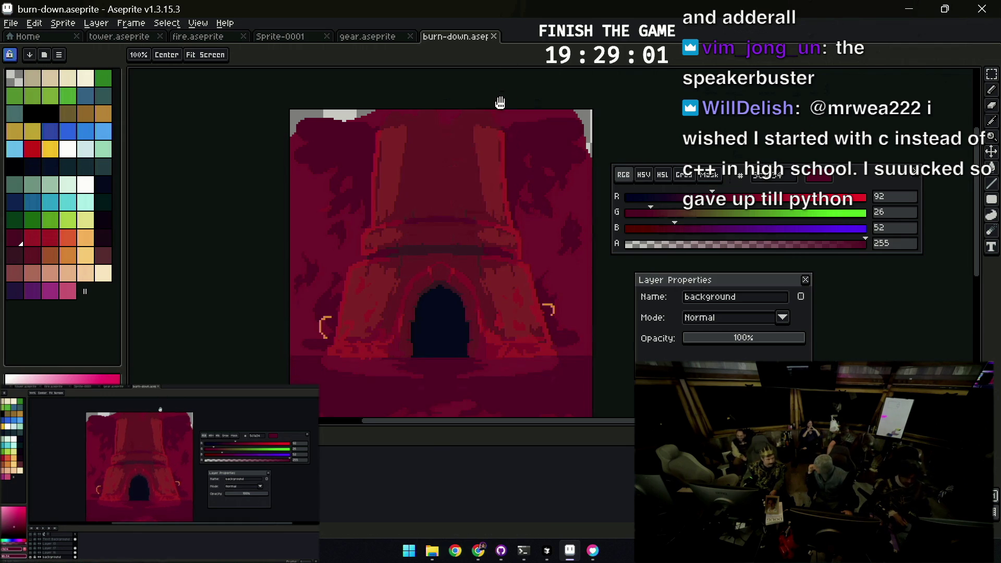
{"action": "scroll", "coordinate": [505, 125], "scroll_direction": "down", "scroll_amount": 1}
{"action": "scroll", "coordinate": [496, 206], "scroll_direction": "up", "scroll_amount": 1}
{"action": "scroll", "coordinate": [517, 227], "scroll_direction": "up", "scroll_amount": 2}
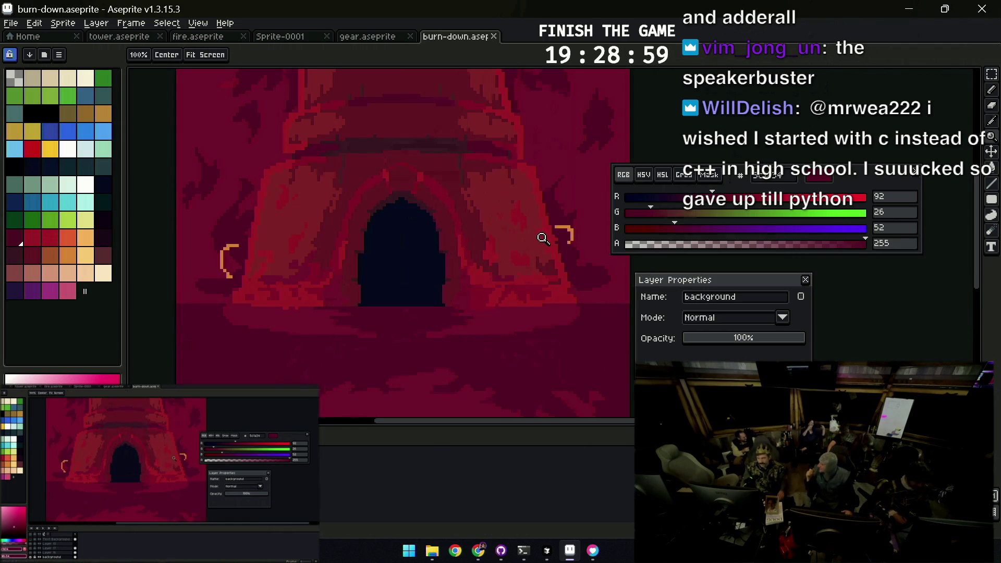
Draw 1px red-orange ember strokes beside the tower's left and right arcs on Layer 16
{"action": "left_click", "coordinate": [563, 232], "text": "alt"}
{"action": "key", "text": "b"}
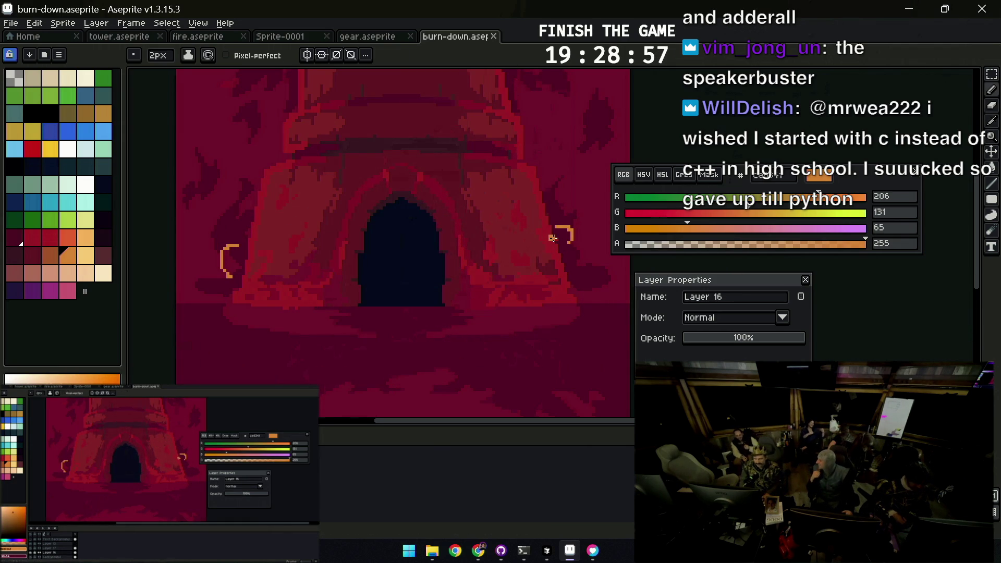
{"action": "key", "text": "minus"}
{"action": "left_click", "coordinate": [546, 233], "text": "alt"}
{"action": "left_click_drag", "start_coordinate": [395, 237], "coordinate": [436, 227]}
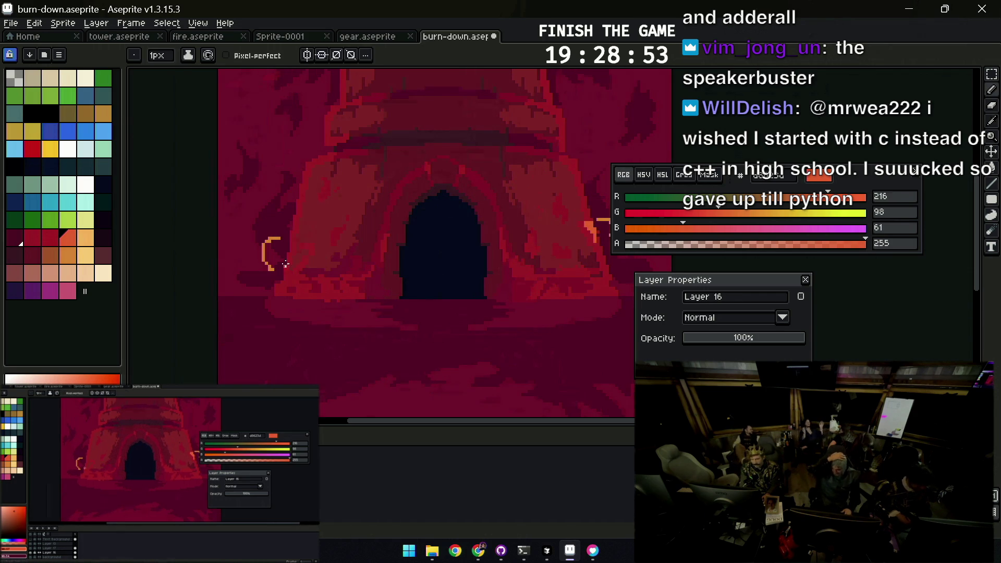
{"action": "mouse_move", "coordinate": [293, 274]}
{"action": "left_mouse_down"}
{"action": "mouse_move", "coordinate": [304, 267]}
{"action": "mouse_move", "coordinate": [317, 277]}
{"action": "left_mouse_up"}
{"action": "left_click_drag", "start_coordinate": [558, 262], "coordinate": [543, 260]}
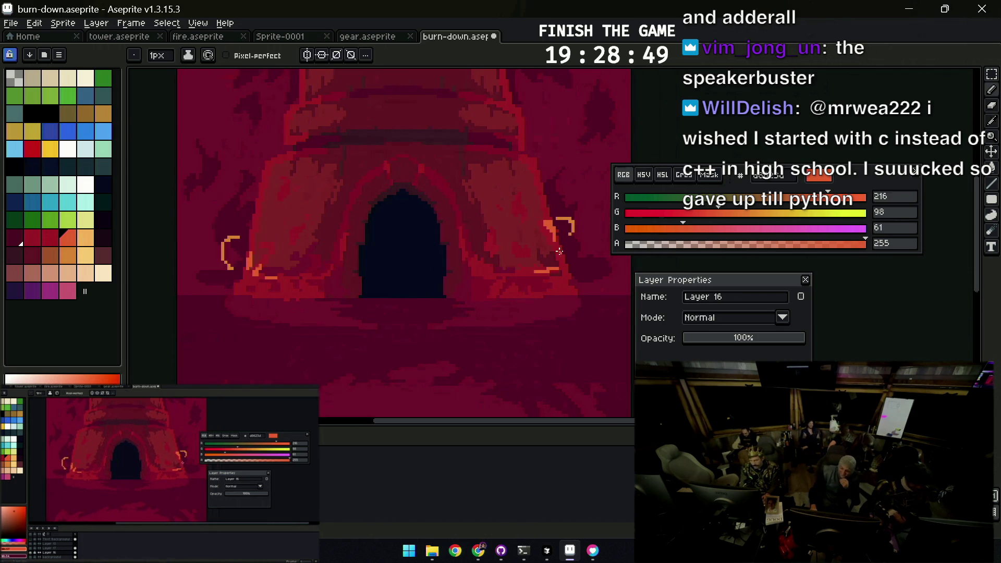
Add small orange ember strokes on the tower's side and upper section
{"action": "key", "text": "z"}
{"action": "scroll", "coordinate": [528, 201], "scroll_direction": "down", "scroll_amount": 4}
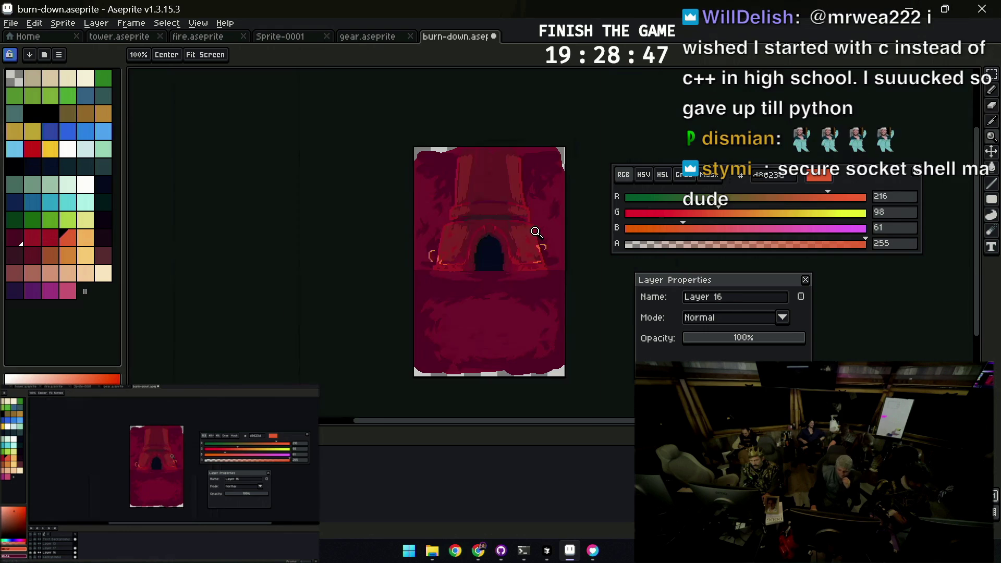
{"action": "scroll", "coordinate": [536, 231], "scroll_direction": "up", "scroll_amount": 4}
{"action": "key", "text": "b"}
{"action": "left_click_drag", "start_coordinate": [525, 221], "coordinate": [526, 232]}
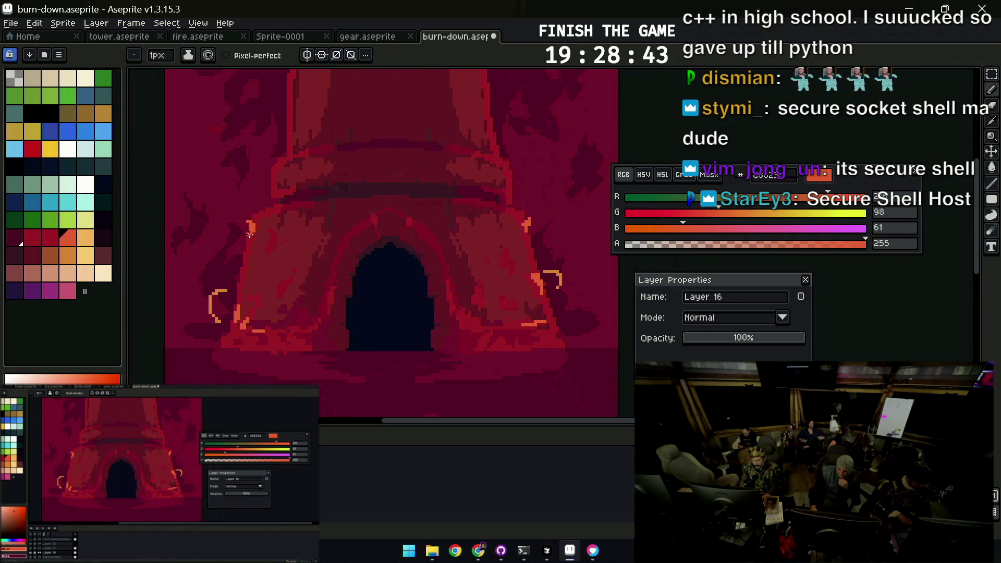
{"action": "left_click_drag", "start_coordinate": [311, 225], "coordinate": [331, 315]}
{"action": "left_click_drag", "start_coordinate": [520, 172], "coordinate": [517, 196]}
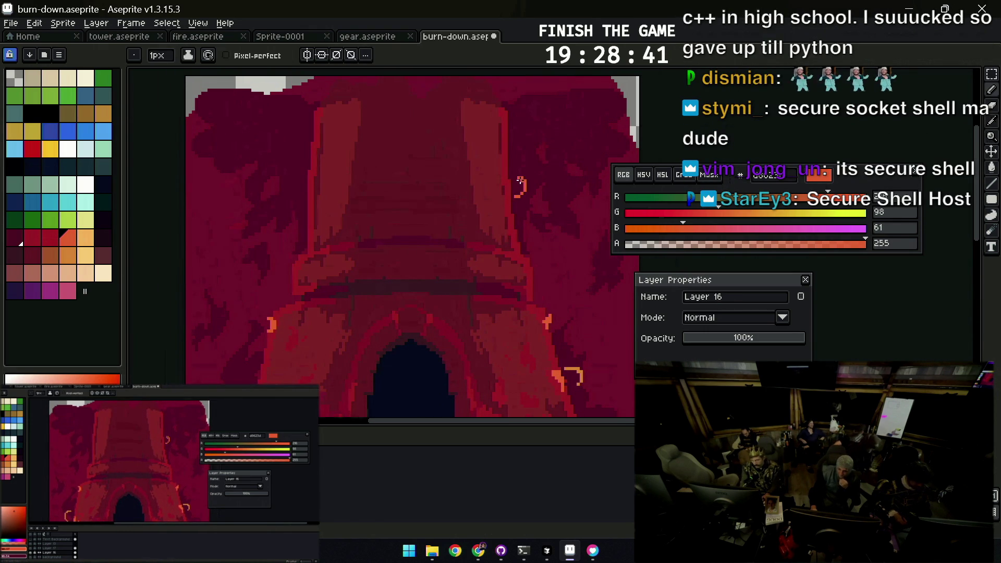
Pick a dark red, check the whole sprite, and bring up the export settings for burn-down.png
{"action": "key", "text": "z"}
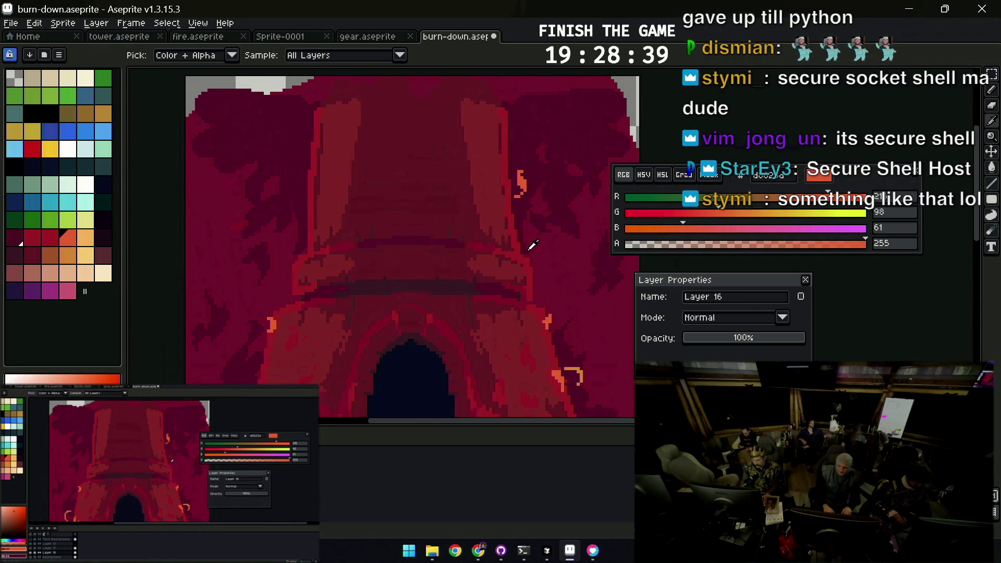
{"action": "left_click", "coordinate": [26, 232]}
{"action": "key", "text": "g"}
{"action": "key", "text": "z"}
{"action": "scroll", "coordinate": [547, 179], "scroll_direction": "up", "scroll_amount": 2}
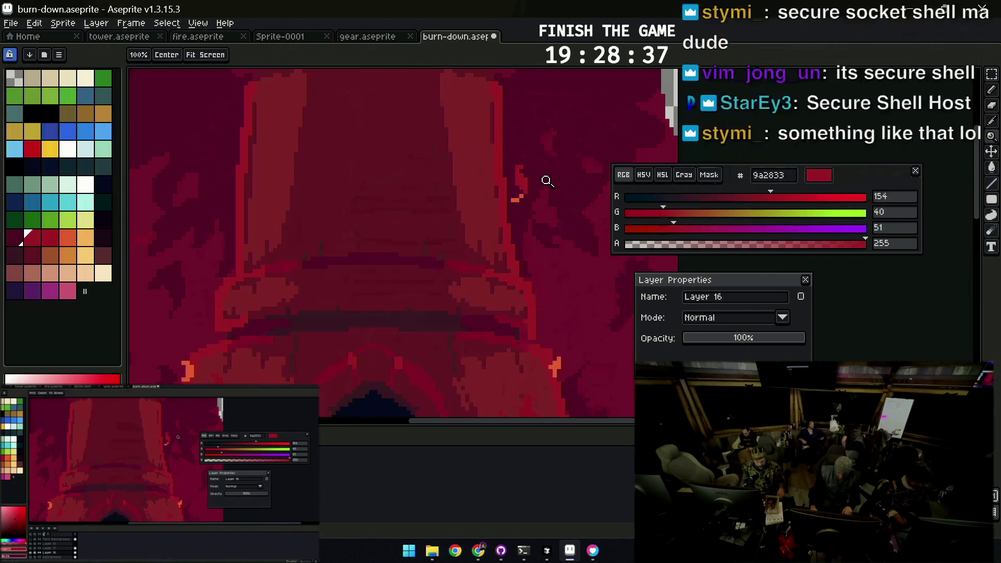
{"action": "scroll", "coordinate": [495, 174], "scroll_direction": "down", "scroll_amount": 5}
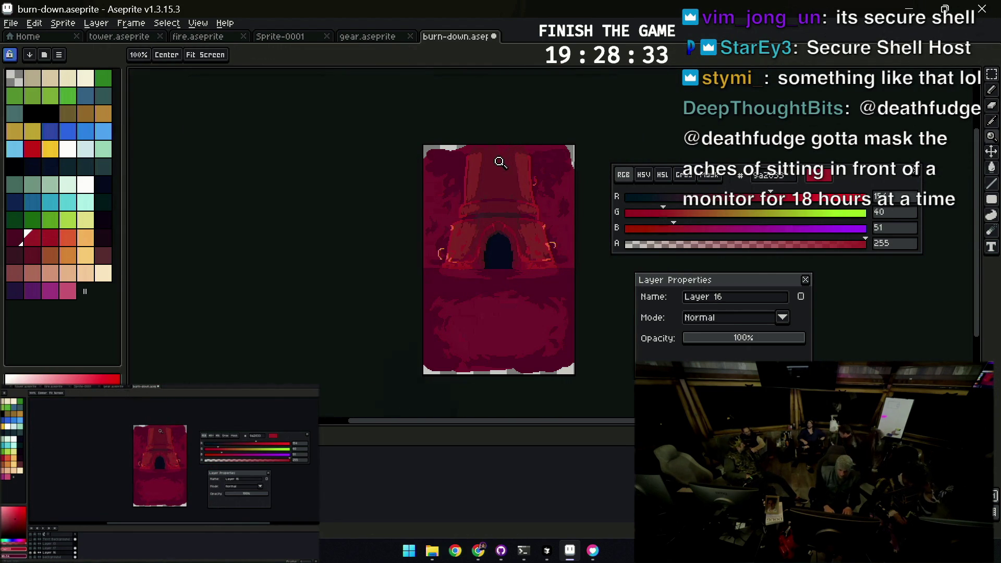
{"action": "key", "text": "ctrl+alt+shift+s"}
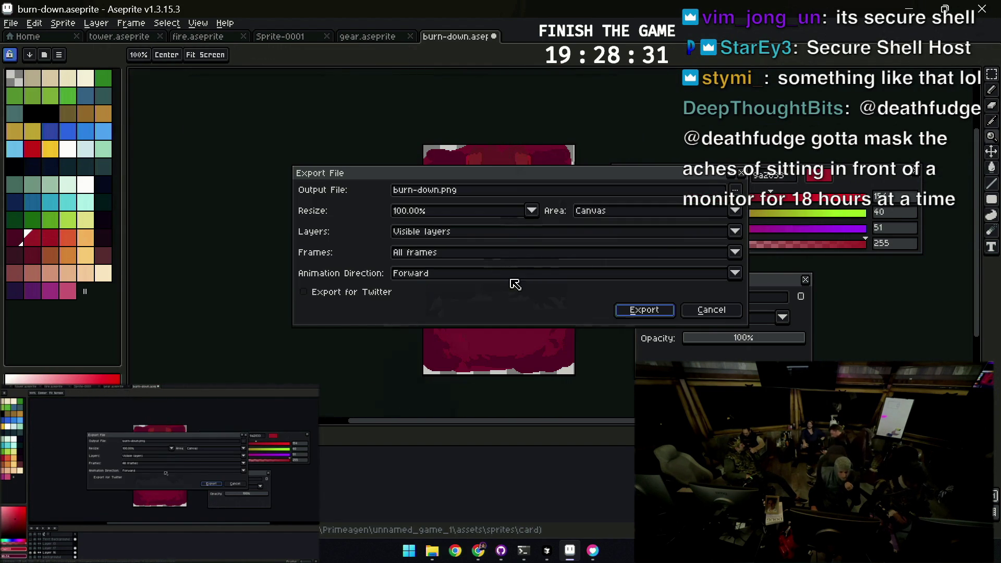
Export the sprite to burn-down.png, close the layer properties panel and switch to the terminal
{"action": "left_click", "coordinate": [628, 310]}
{"action": "left_click", "coordinate": [805, 280]}
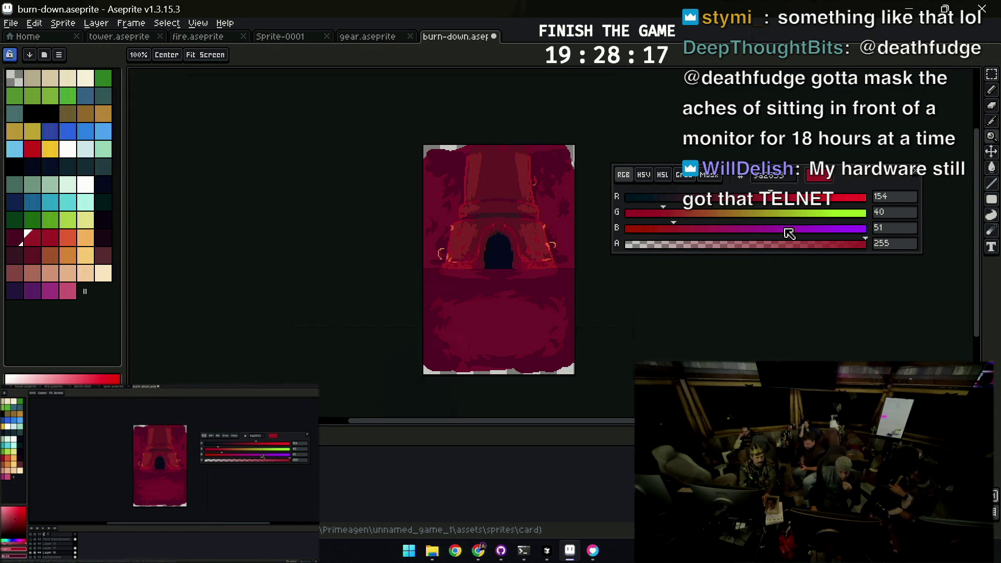
{"action": "key", "text": "super+5"}
{"action": "type", "text": "shop"}
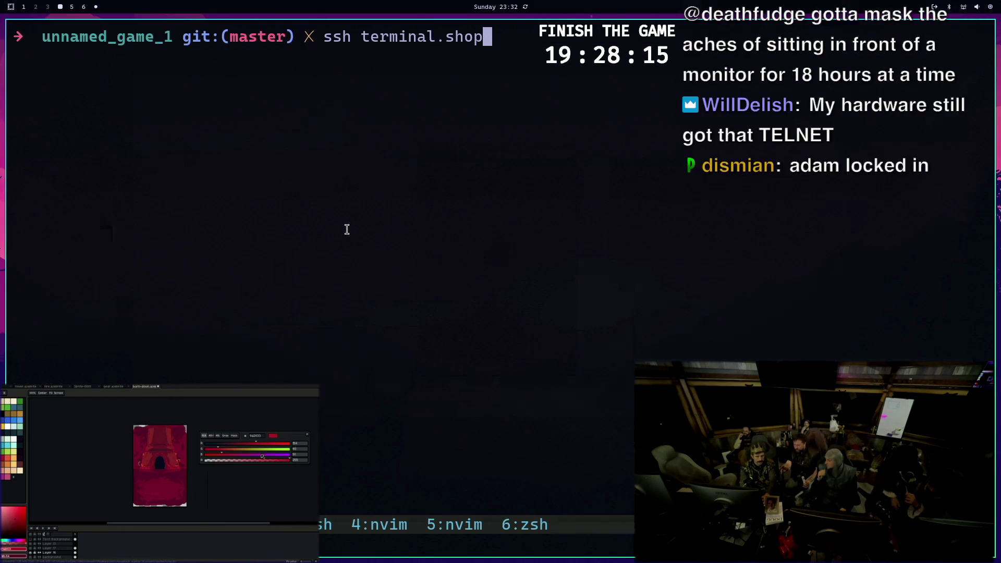
Connect to terminal.shop over ssh, accept the host key and browse the coffee list and cart
{"action": "key", "text": "Return"}
{"action": "type", "text": "yes"}
{"action": "key", "text": "Return"}
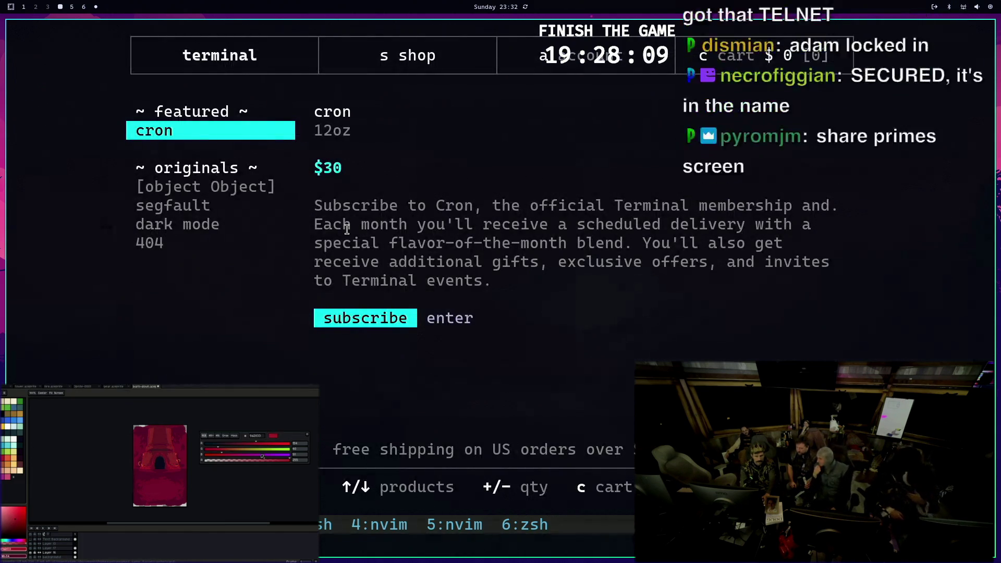
{"action": "key", "text": "Down"}
{"action": "key", "text": "Down"}
{"action": "key", "text": "Down"}
{"action": "key", "text": "Up"}
{"action": "key", "text": "Down"}
{"action": "key", "text": "c"}
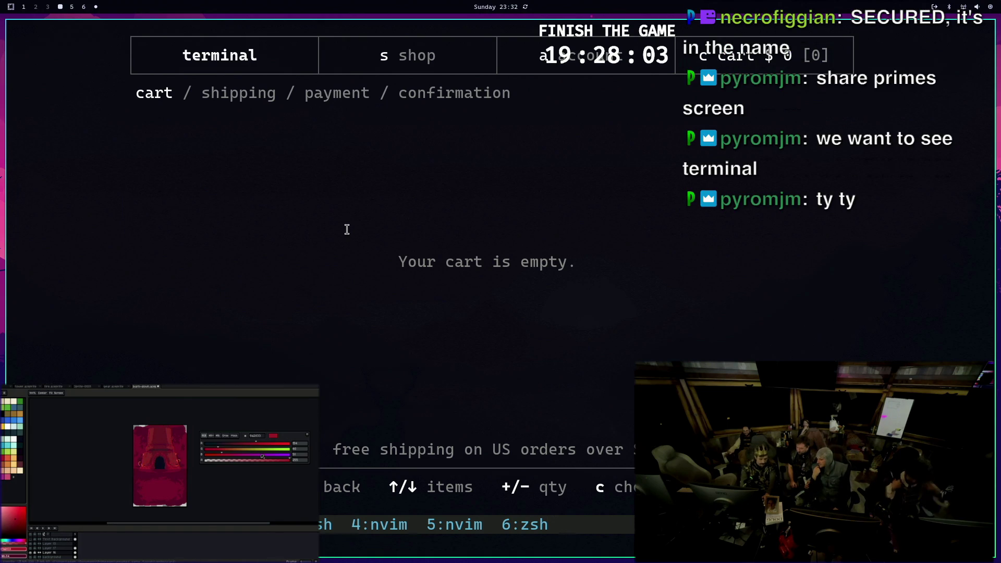
{"action": "key", "text": "Escape"}
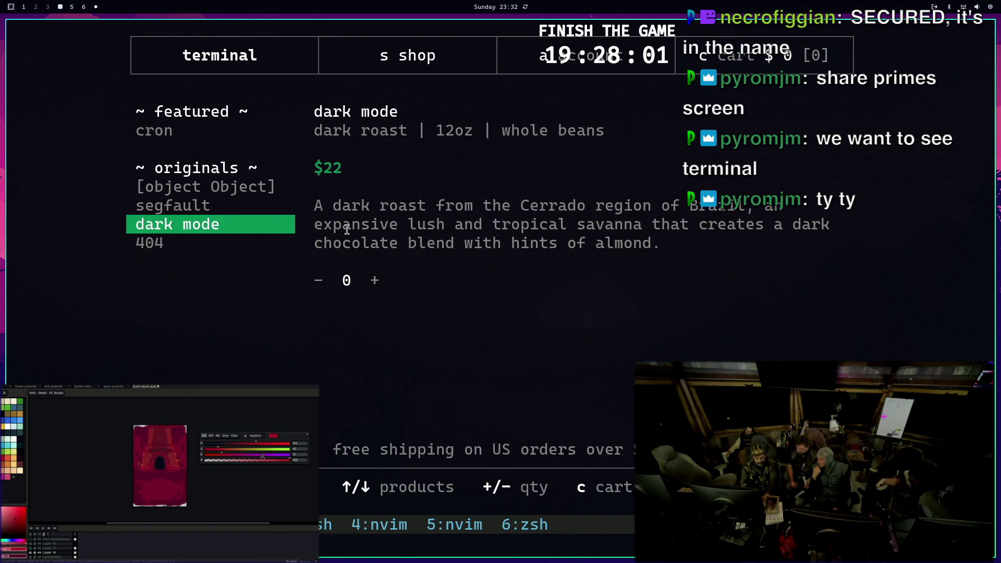
Add 404, dark mode and segfault bags to the cart from the product list
{"action": "key", "text": "Down"}
{"action": "key", "text": "plus"}
{"action": "key", "text": "Up"}
{"action": "key", "text": "Down"}
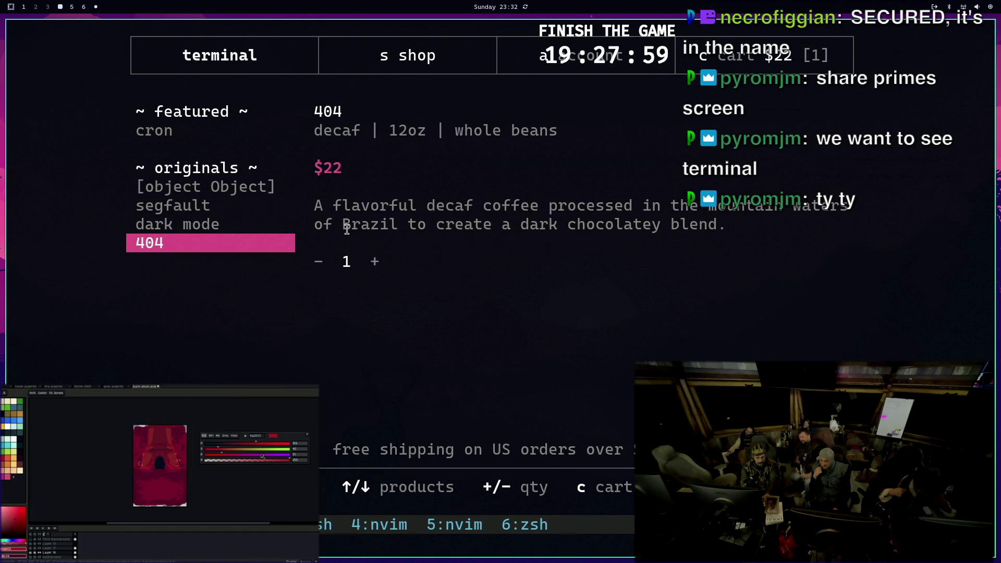
{"action": "key", "text": "Up"}
{"action": "key", "text": "plus"}
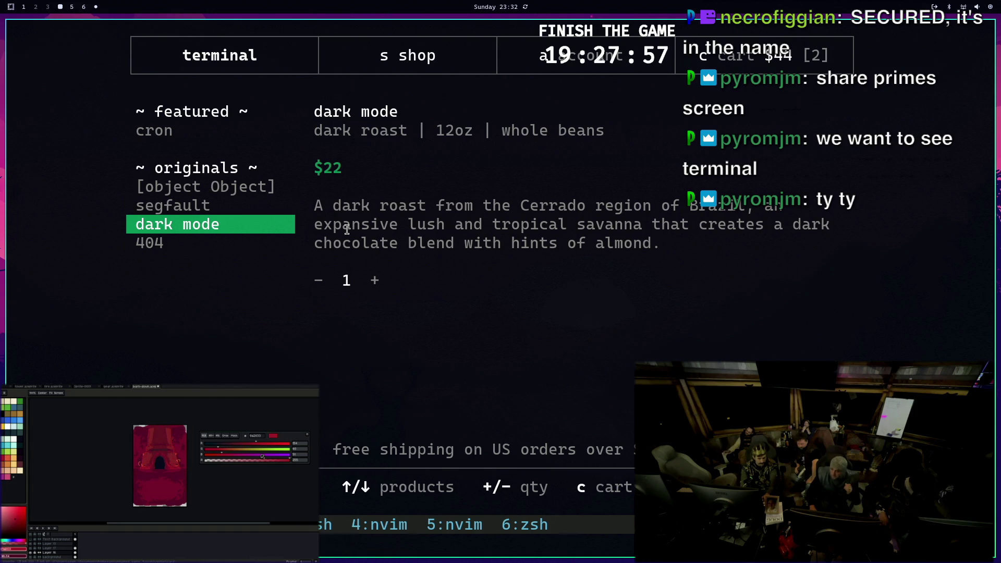
{"action": "key", "text": "Up"}
{"action": "key", "text": "plus"}
Trim quantities to one segfault and one dark mode ($44 total), then continue to the shipping form
{"action": "key", "text": "Down"}
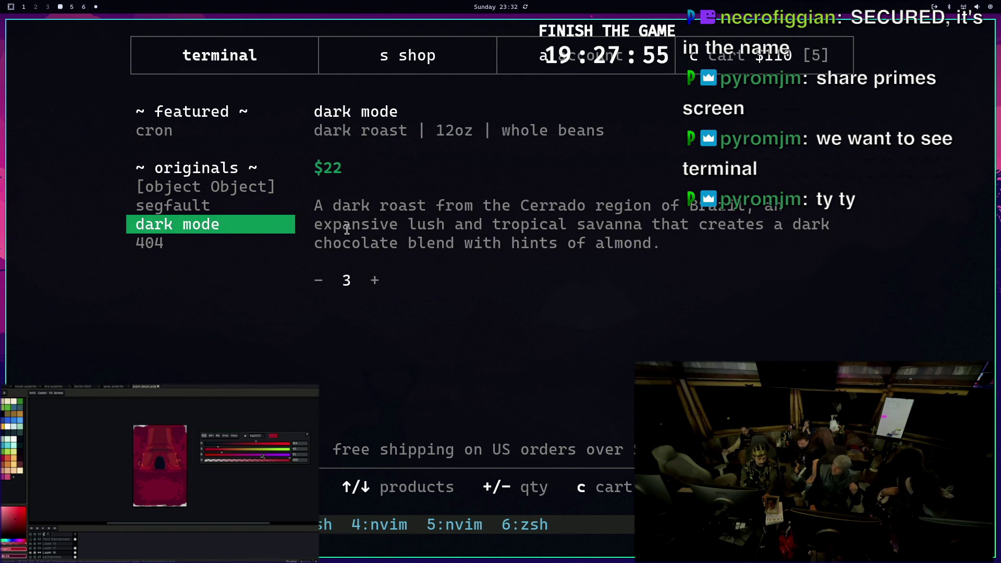
{"action": "key", "text": "minus"}
{"action": "key", "text": "minus"}
{"action": "key", "text": "Down"}
{"action": "key", "text": "minus"}
{"action": "key", "text": "plus"}
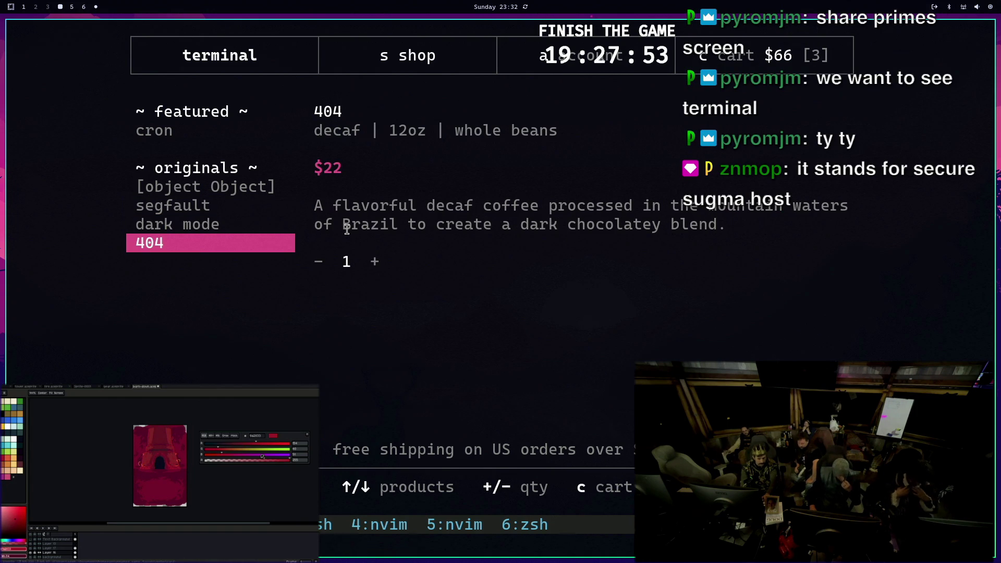
{"action": "key", "text": "minus"}
{"action": "key", "text": "Up"}
{"action": "key", "text": "Up"}
{"action": "key", "text": "Down"}
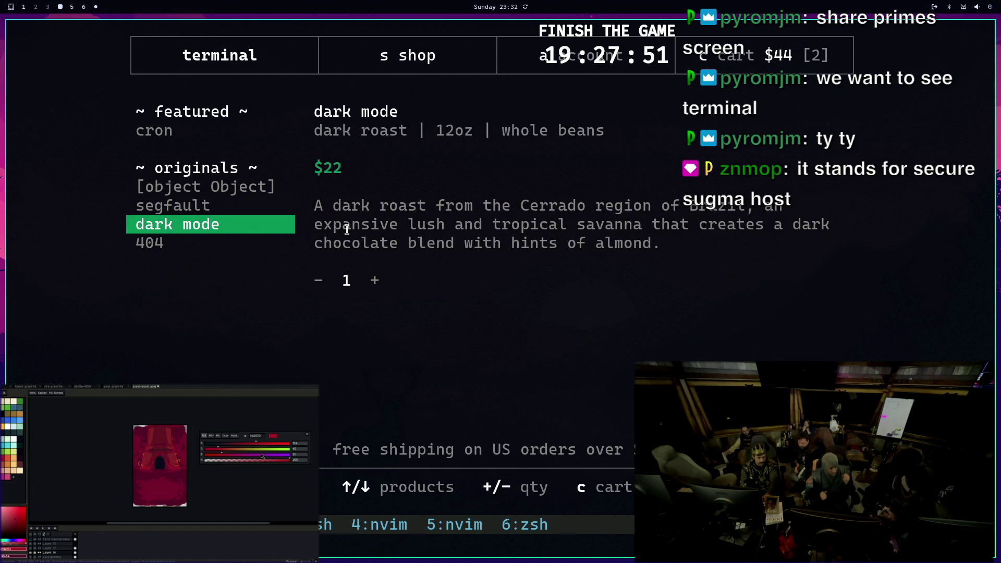
{"action": "key", "text": "c"}
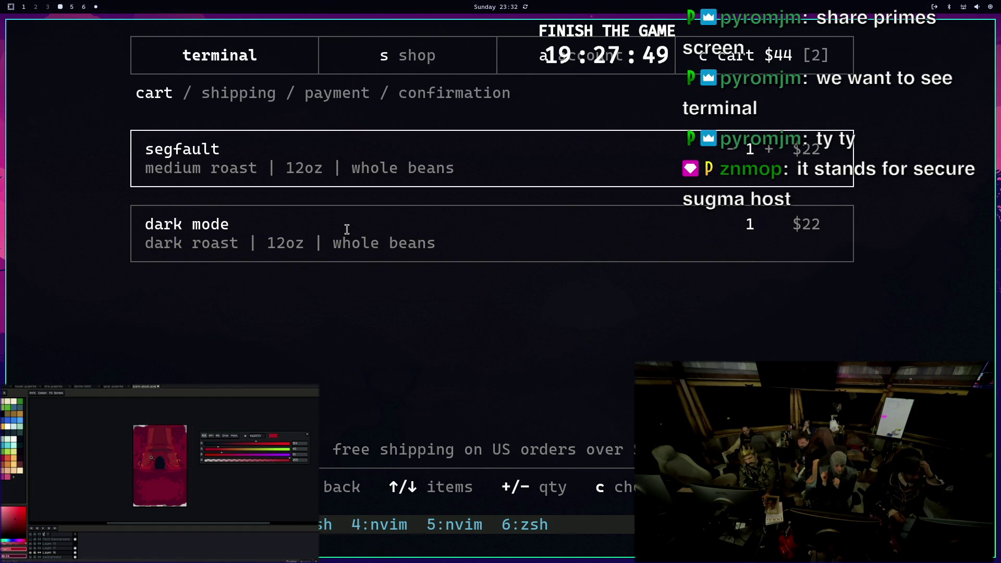
{"action": "key", "text": "c"}
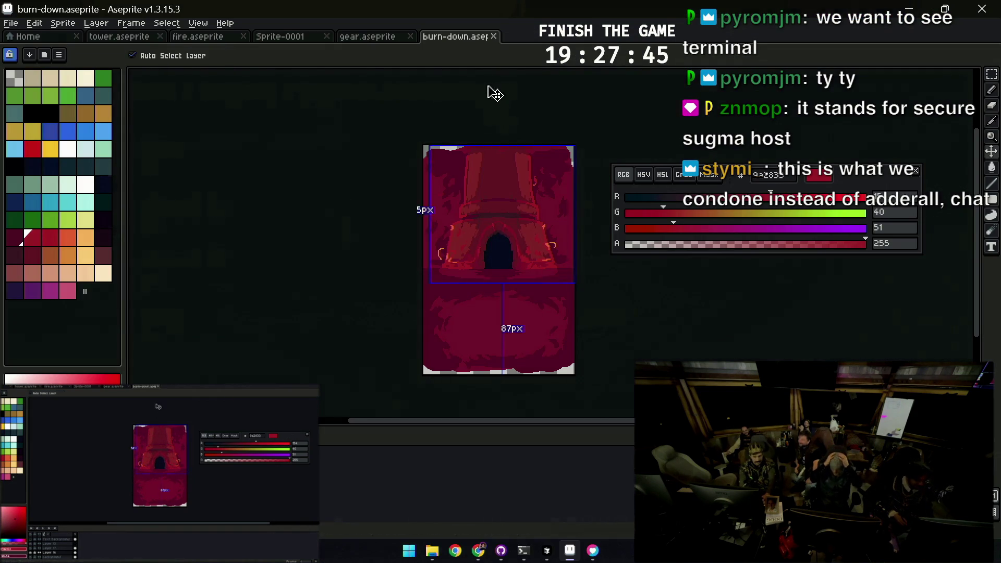
Close the burn-down sprite and return to the flaming helmet in gear.aseprite
{"action": "left_click", "coordinate": [383, 36]}
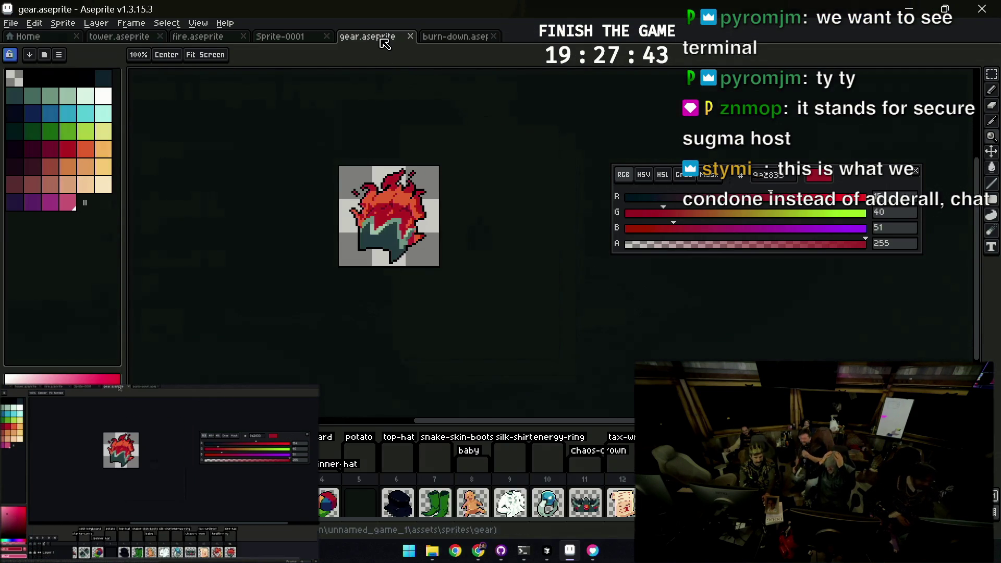
{"action": "left_click", "coordinate": [454, 36]}
{"action": "left_click", "coordinate": [493, 36]}
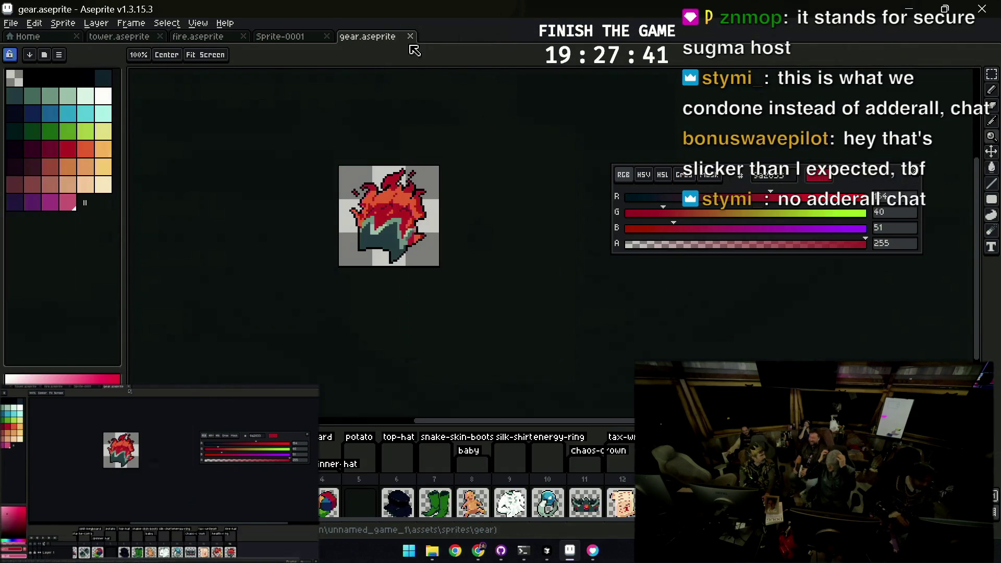
{"action": "mouse_move", "coordinate": [504, 261]}
{"action": "left_mouse_down"}
{"action": "mouse_move", "coordinate": [488, 242]}
{"action": "mouse_move", "coordinate": [532, 381]}
{"action": "left_mouse_up"}
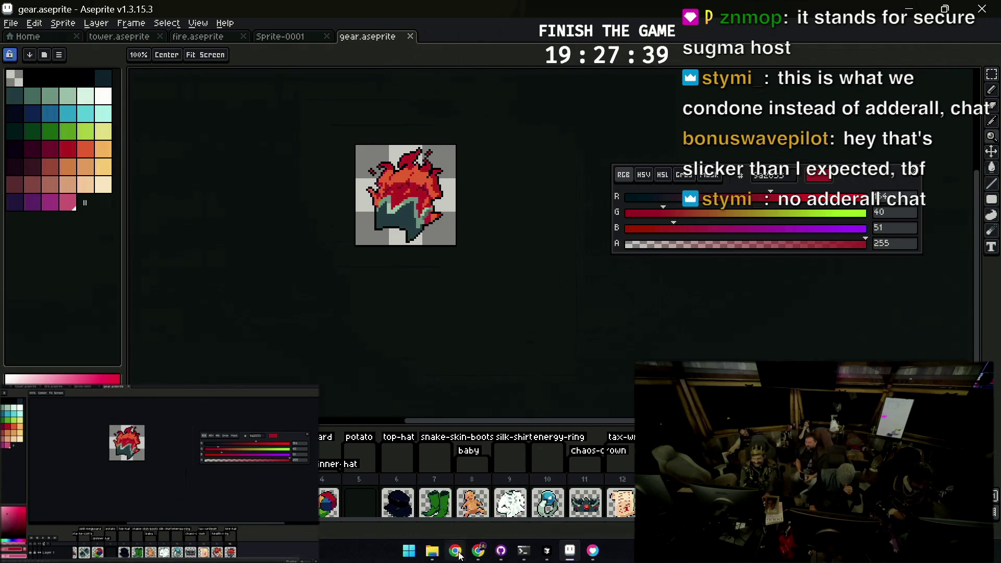
Minimize and restore Aseprite, then switch to the browser with the love.graphics.draw docs
{"action": "left_click", "coordinate": [488, 527]}
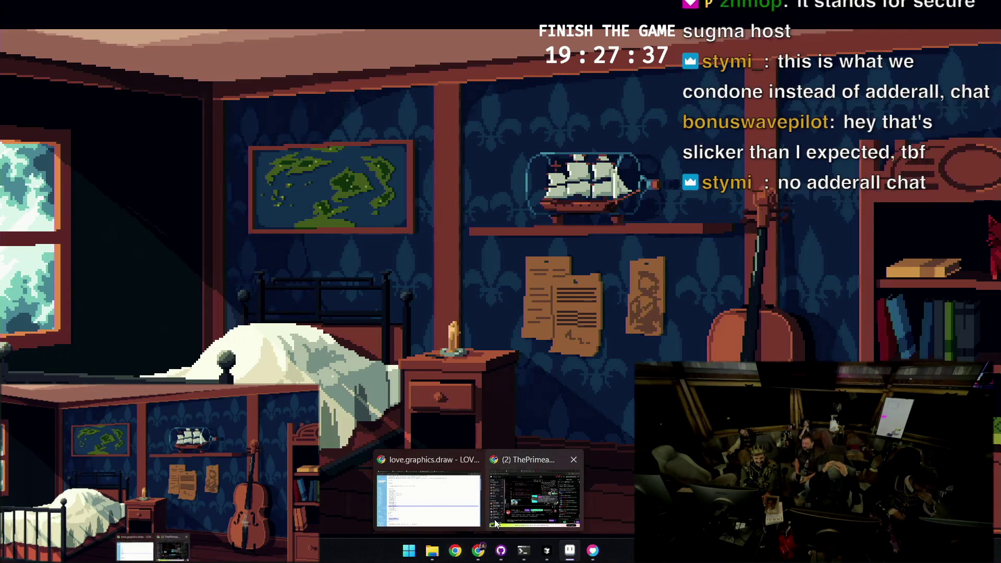
{"action": "key", "text": "alt+Tab"}
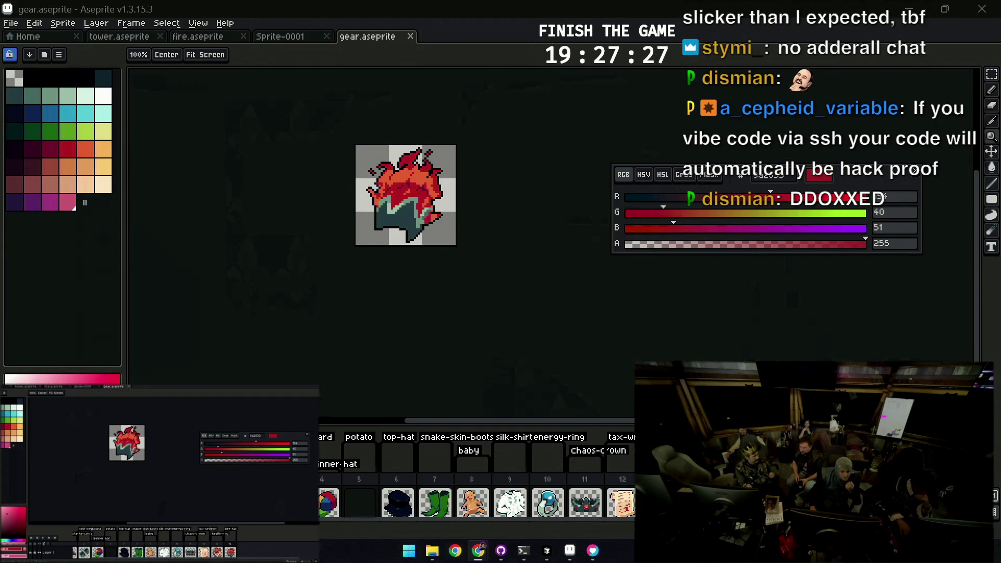
{"action": "left_click", "coordinate": [478, 549]}
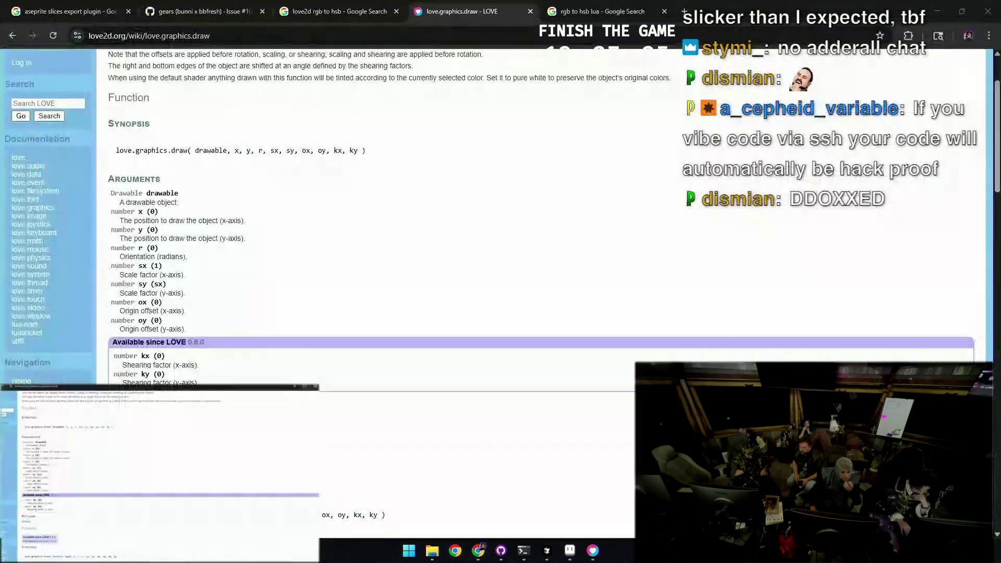
Close the love.graphics.draw docs, read the GitHub gears issue #105, and return to Aseprite
{"action": "left_click", "coordinate": [531, 11]}
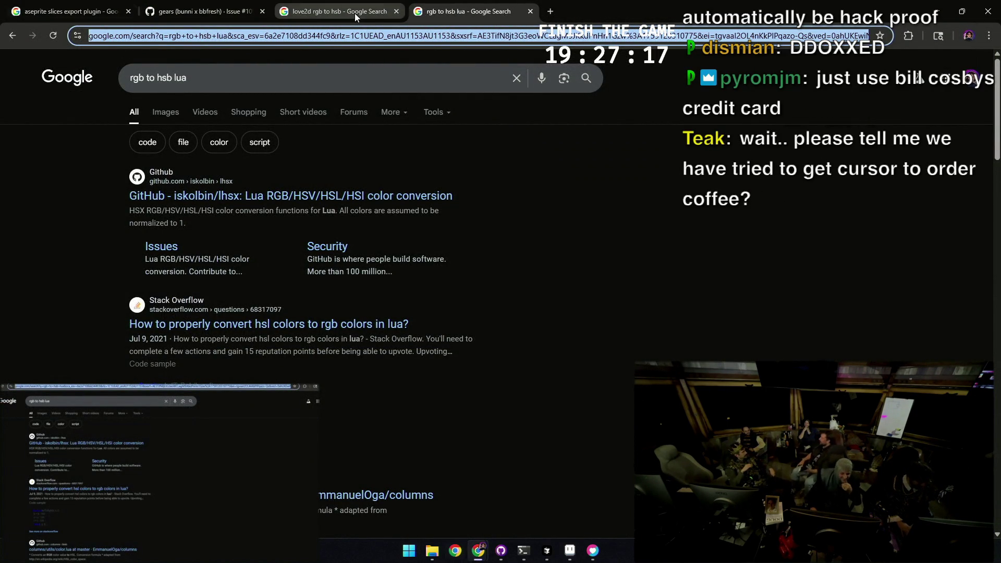
{"action": "left_click", "coordinate": [203, 11]}
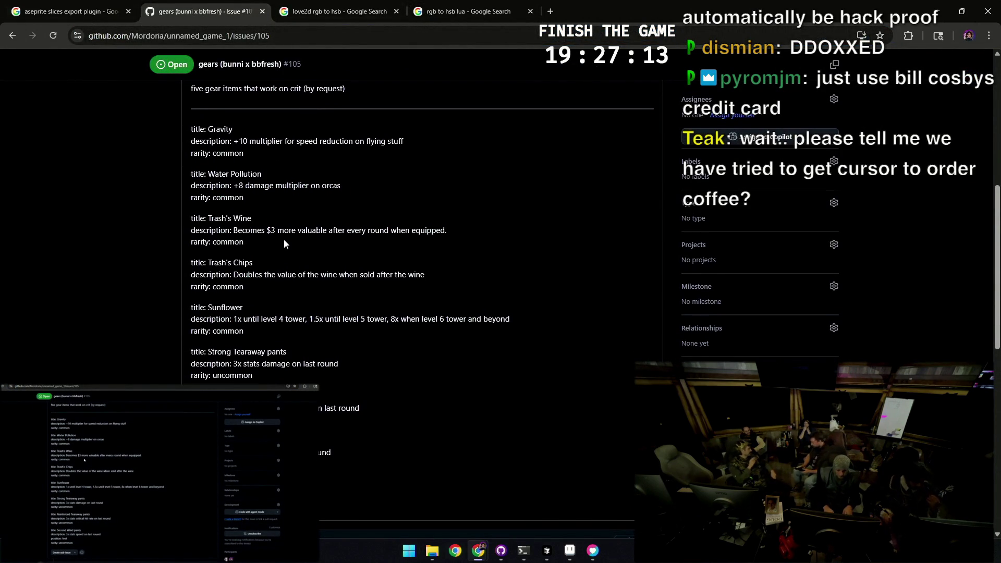
{"action": "left_click", "coordinate": [570, 551]}
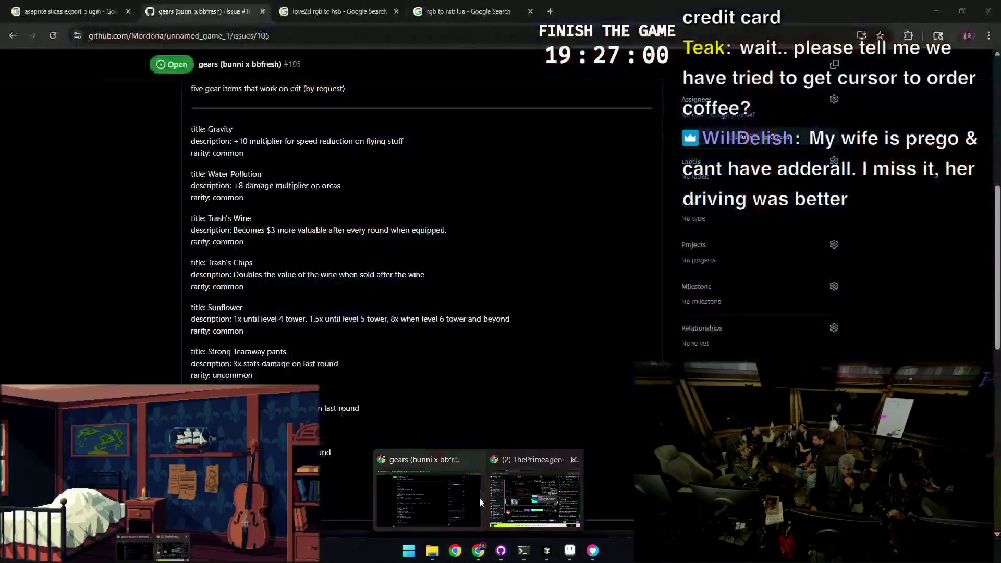
{"action": "mouse_move", "coordinate": [478, 551]}
{"action": "left_click", "coordinate": [480, 498]}
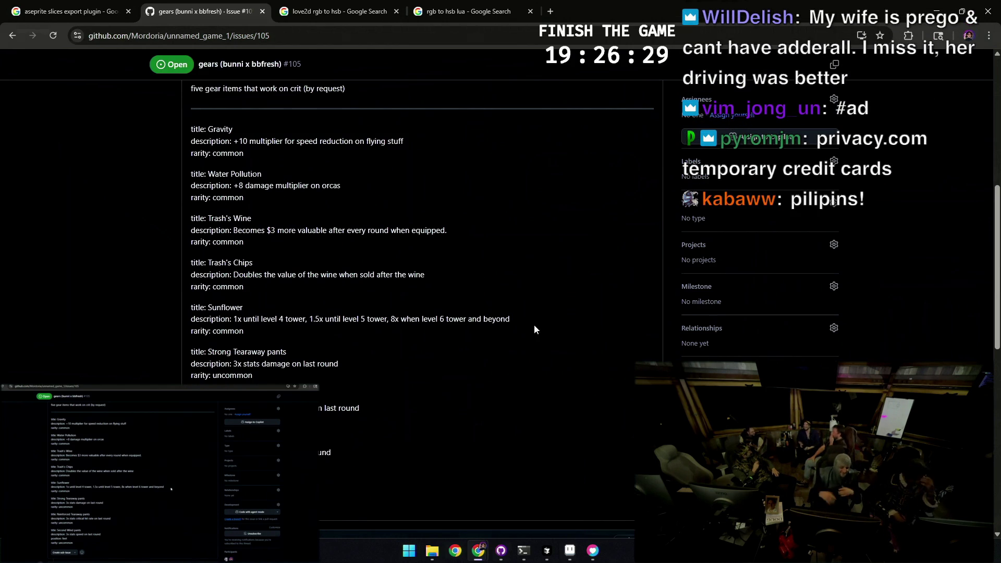
{"action": "left_click", "coordinate": [571, 554]}
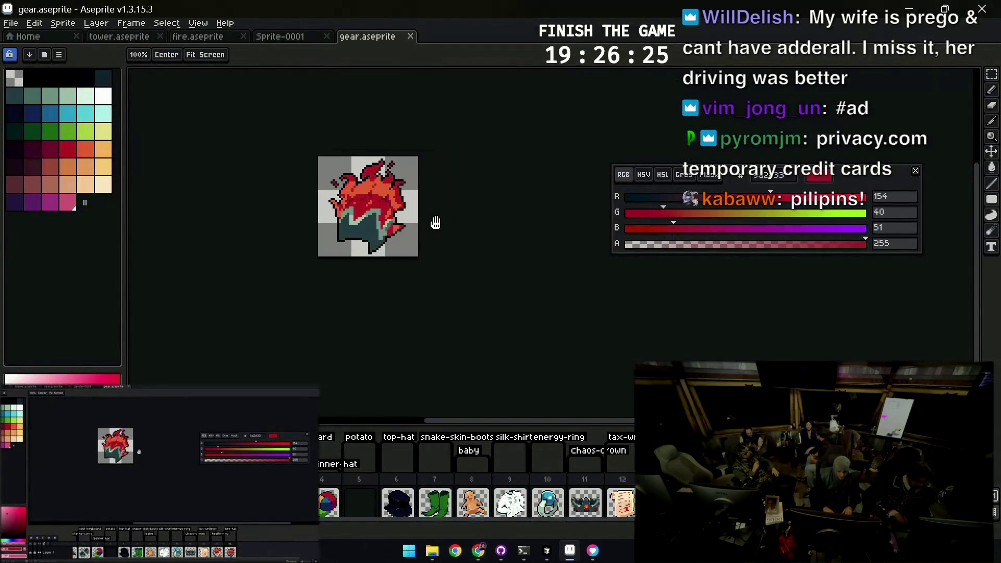
Add a new frame at the end of gear.aseprite's timeline and clear it to fully transparent
{"action": "left_click_drag", "start_coordinate": [436, 223], "coordinate": [441, 262]}
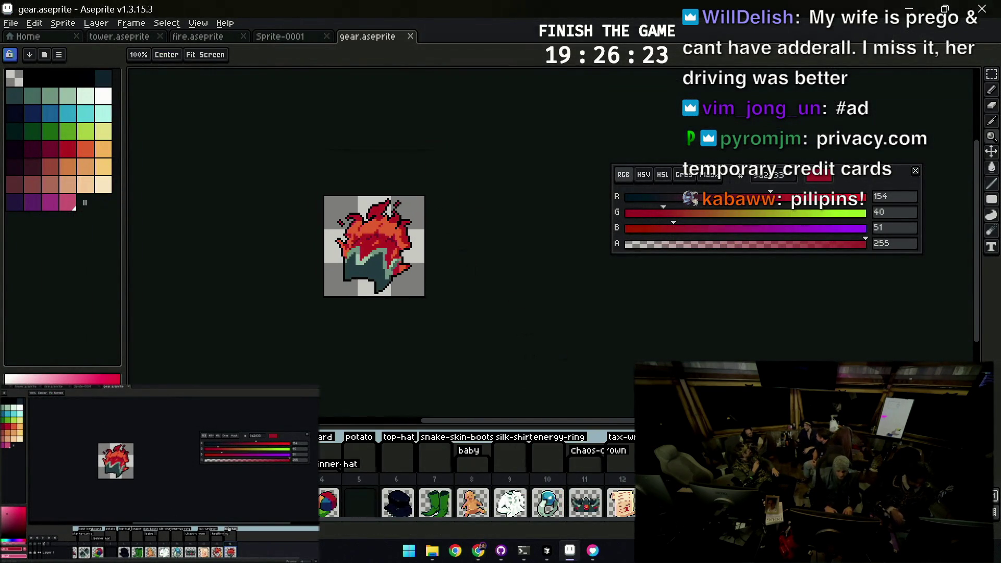
{"action": "left_click_drag", "start_coordinate": [229, 528], "coordinate": [244, 545]}
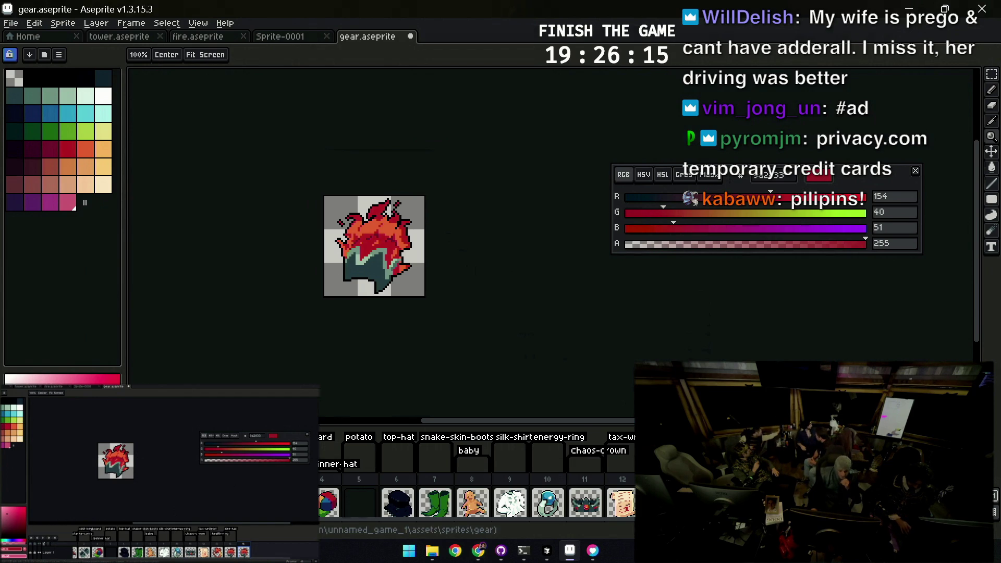
{"action": "left_click_drag", "start_coordinate": [494, 207], "coordinate": [600, 208]}
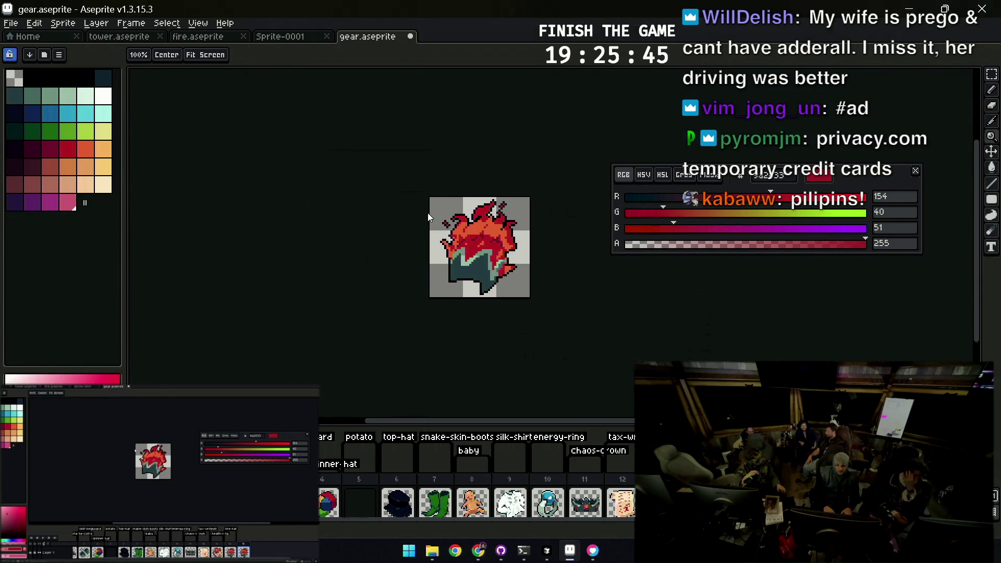
{"action": "key", "text": "ctrl+a"}
{"action": "key", "text": "Delete"}
{"action": "left_click_drag", "start_coordinate": [857, 172], "coordinate": [772, 49]}
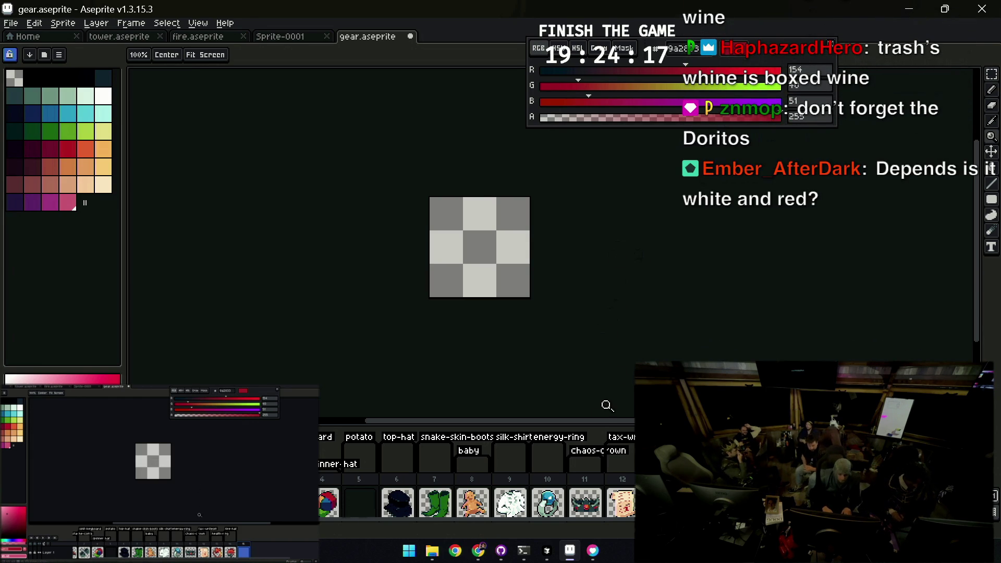
Enlarge the timeline and check the blank frame's properties
{"action": "left_click_drag", "start_coordinate": [593, 428], "coordinate": [592, 400]}
{"action": "key", "text": "Left"}
{"action": "key", "text": "Right"}
{"action": "key", "text": "p"}
{"action": "left_click", "coordinate": [576, 244]}
{"action": "scroll", "coordinate": [532, 240], "scroll_direction": "up", "scroll_amount": 1}
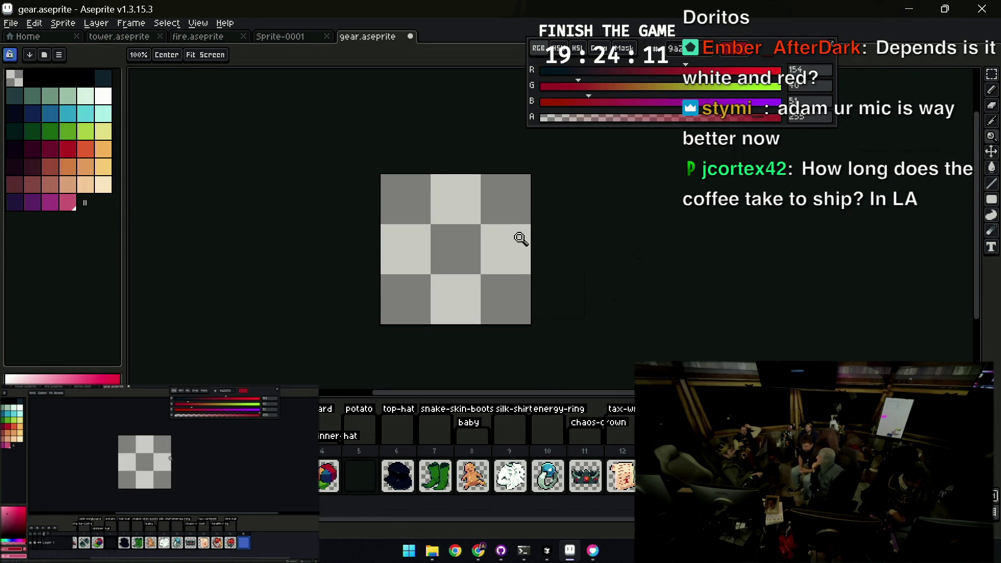
{"action": "scroll", "coordinate": [490, 248], "scroll_direction": "up", "scroll_amount": 1}
Paint a pale green goblet blob with a 4px pencil: bowl, then stem and base
{"action": "left_click", "coordinate": [76, 168]}
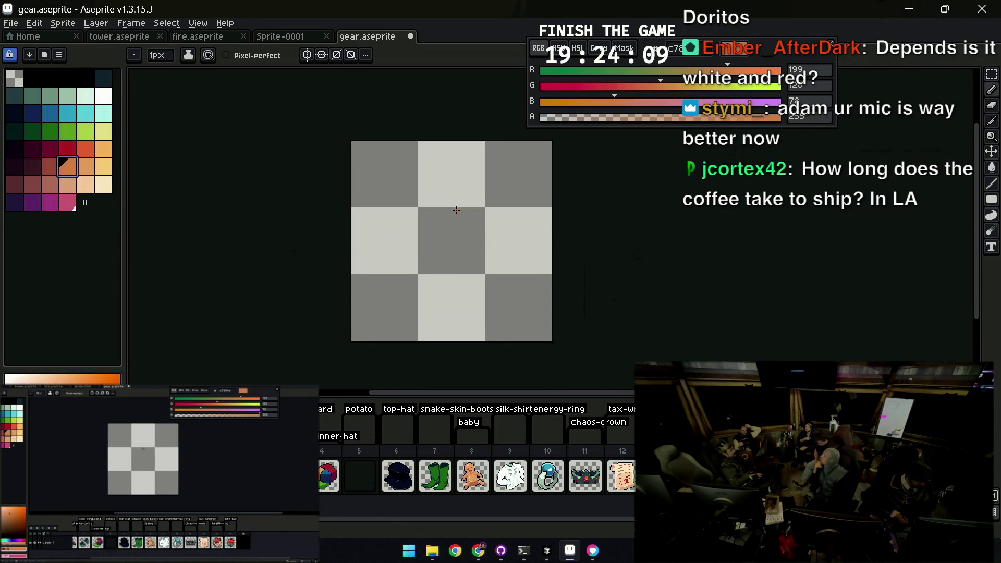
{"action": "left_click", "coordinate": [69, 96]}
{"action": "key", "text": "minus"}
{"action": "key", "text": "minus"}
{"action": "key", "text": "plus"}
{"action": "key", "text": "plus"}
{"action": "key", "text": "plus"}
{"action": "mouse_move", "coordinate": [404, 198]}
{"action": "left_mouse_down"}
{"action": "mouse_move", "coordinate": [447, 228]}
{"action": "mouse_move", "coordinate": [423, 180]}
{"action": "mouse_move", "coordinate": [474, 182]}
{"action": "left_mouse_up"}
{"action": "mouse_move", "coordinate": [422, 224]}
{"action": "left_mouse_down"}
{"action": "mouse_move", "coordinate": [454, 250]}
{"action": "mouse_move", "coordinate": [461, 286]}
{"action": "mouse_move", "coordinate": [493, 274]}
{"action": "mouse_move", "coordinate": [448, 297]}
{"action": "mouse_move", "coordinate": [492, 313]}
{"action": "mouse_move", "coordinate": [462, 301]}
{"action": "mouse_move", "coordinate": [447, 313]}
{"action": "mouse_move", "coordinate": [449, 302]}
{"action": "left_mouse_up"}
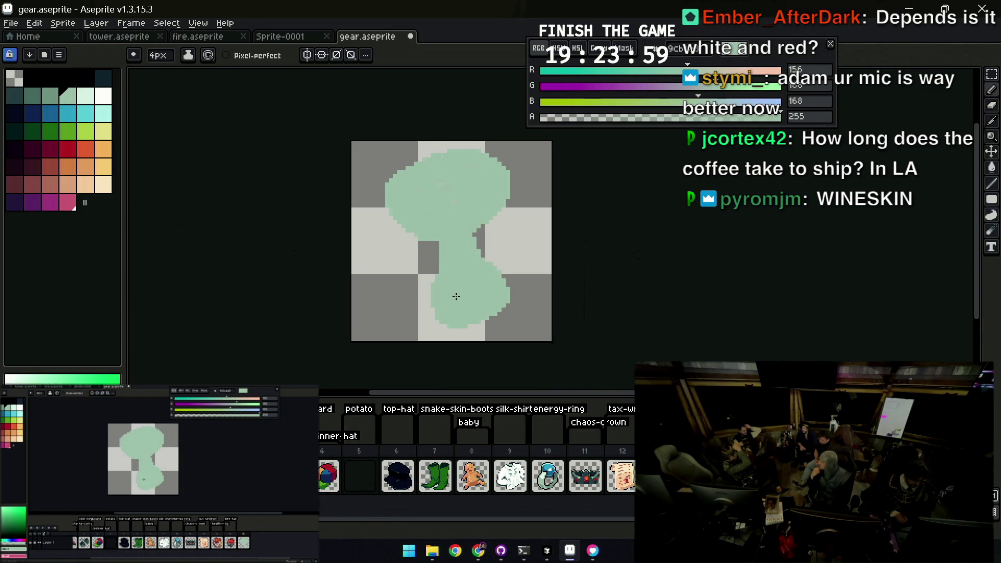
Fill out the goblet's lower-left edge, then paint a 4px dark teal oval across the bowl's top
{"action": "mouse_move", "coordinate": [402, 211]}
{"action": "left_mouse_down"}
{"action": "mouse_move", "coordinate": [439, 242]}
{"action": "mouse_move", "coordinate": [476, 235]}
{"action": "left_mouse_up"}
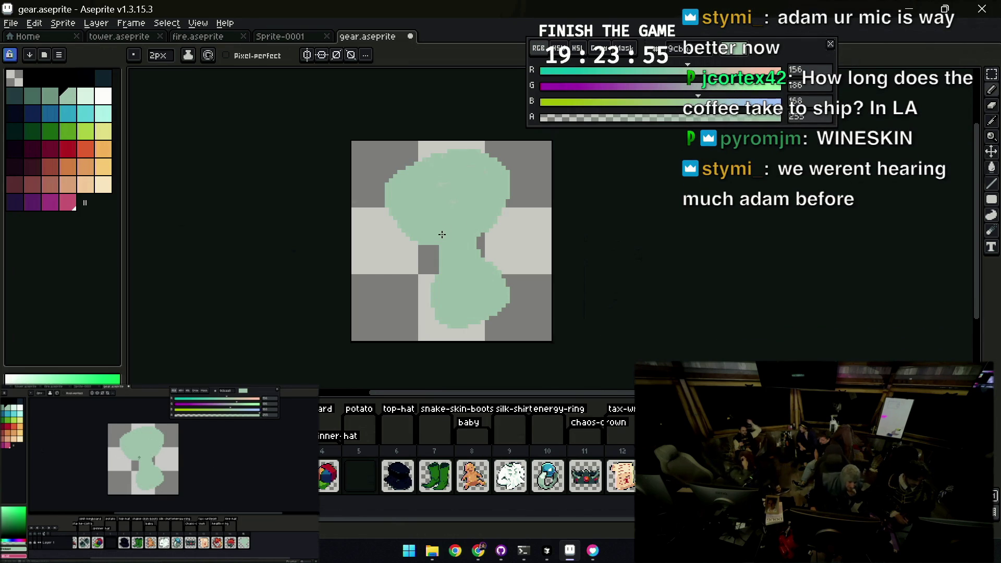
{"action": "key", "text": "x"}
{"action": "right_click", "coordinate": [34, 98]}
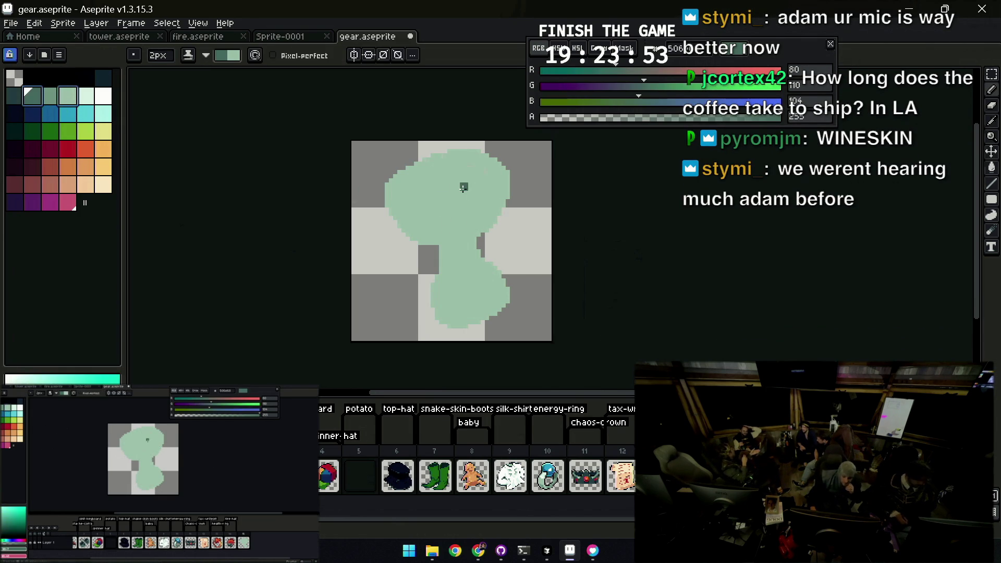
{"action": "key", "text": "x"}
{"action": "key", "text": "plus"}
{"action": "key", "text": "plus"}
{"action": "mouse_move", "coordinate": [406, 188]}
{"action": "left_mouse_down"}
{"action": "mouse_move", "coordinate": [458, 173]}
{"action": "mouse_move", "coordinate": [439, 191]}
{"action": "left_mouse_up"}
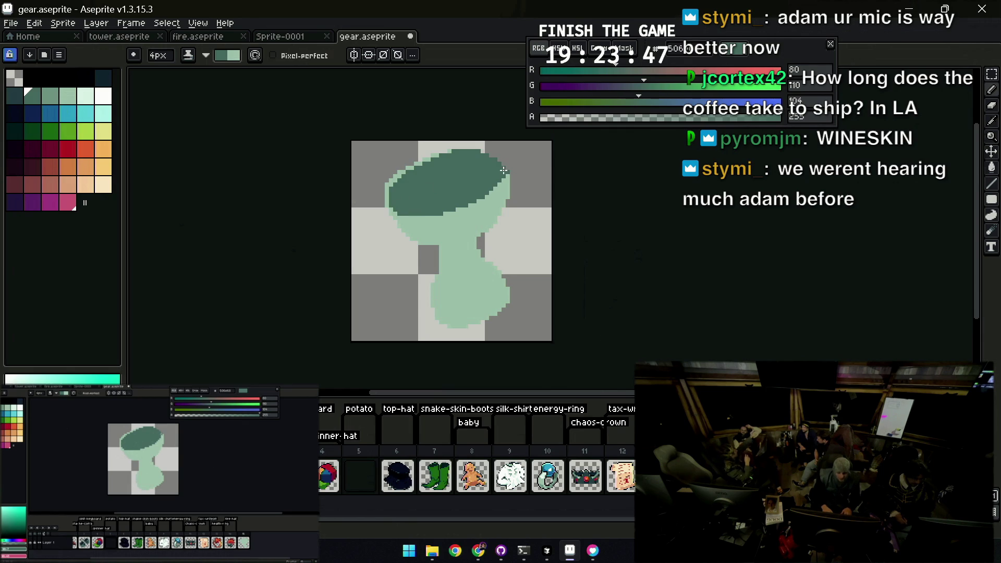
{"action": "left_click_drag", "start_coordinate": [427, 166], "coordinate": [398, 188]}
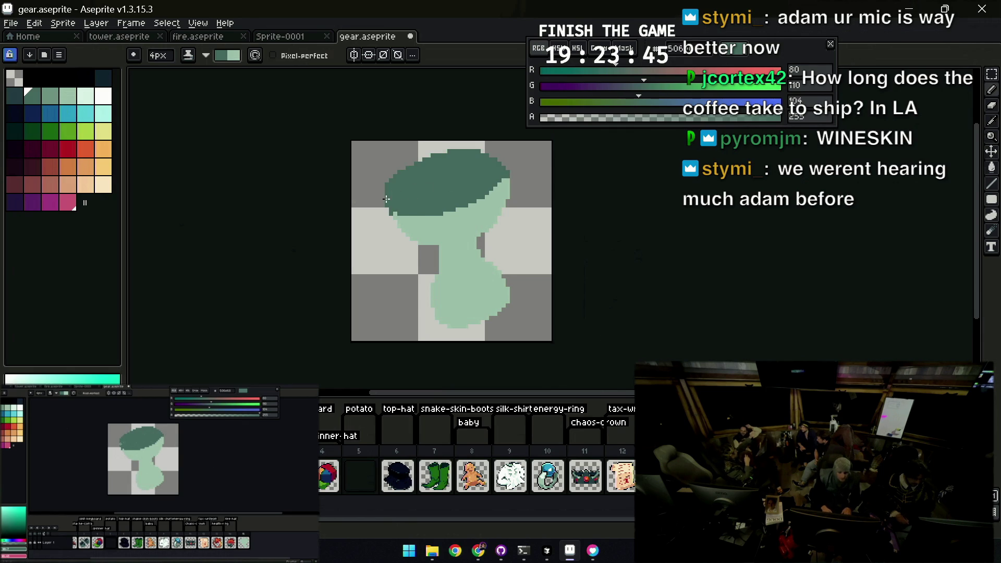
Touch up the bowl's lower-right edge in light teal and resample the dark rim colour
{"action": "left_click", "coordinate": [481, 218], "text": "alt"}
{"action": "left_click_drag", "start_coordinate": [482, 215], "coordinate": [519, 190]}
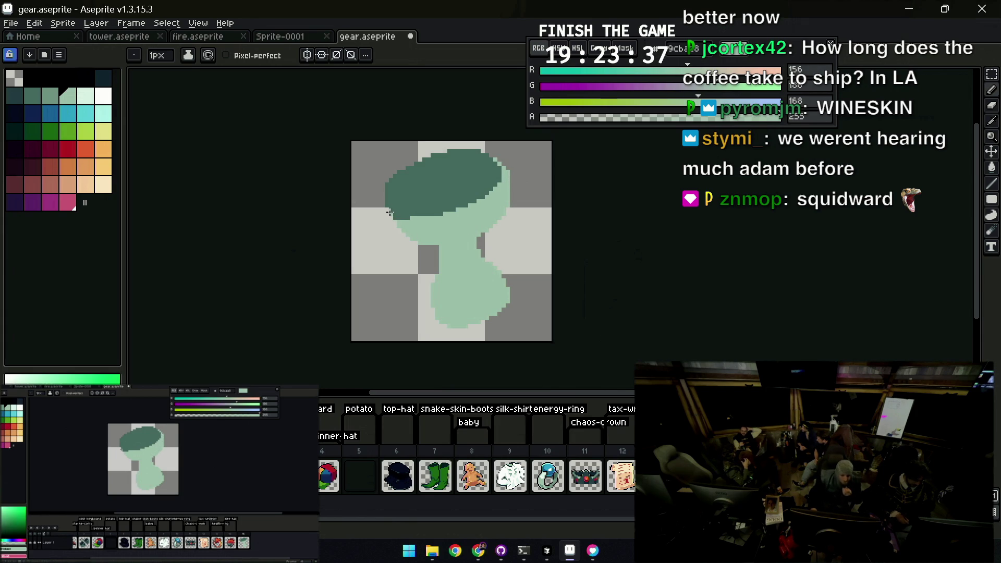
{"action": "left_click", "coordinate": [450, 208], "text": "alt"}
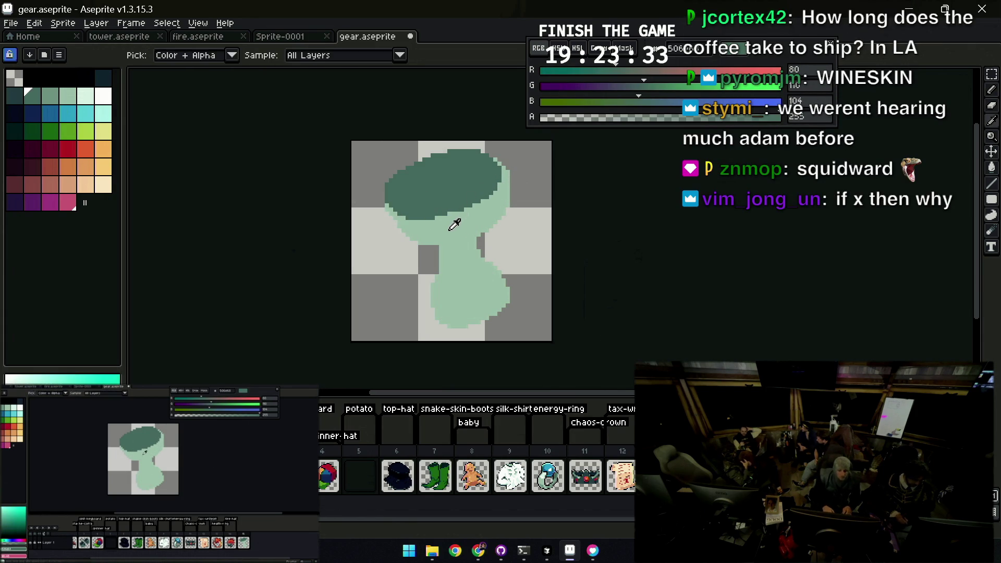
Clean up the bowl edge in light teal and check the goblet at actual size
{"action": "left_click", "coordinate": [453, 216], "text": "alt"}
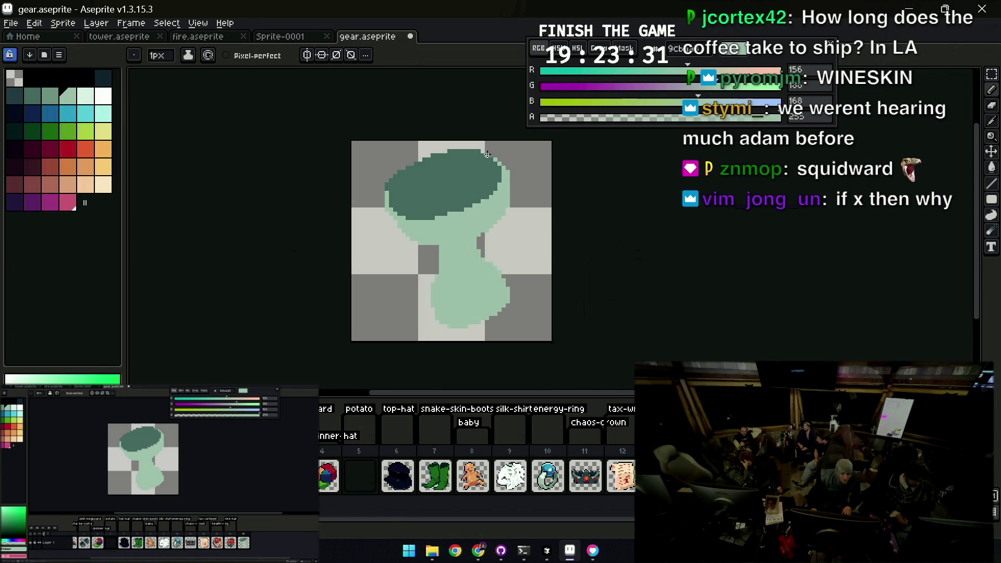
{"action": "left_click", "coordinate": [439, 221], "text": "alt"}
{"action": "left_click", "coordinate": [415, 220], "text": "alt"}
{"action": "left_click", "coordinate": [399, 227], "text": "alt"}
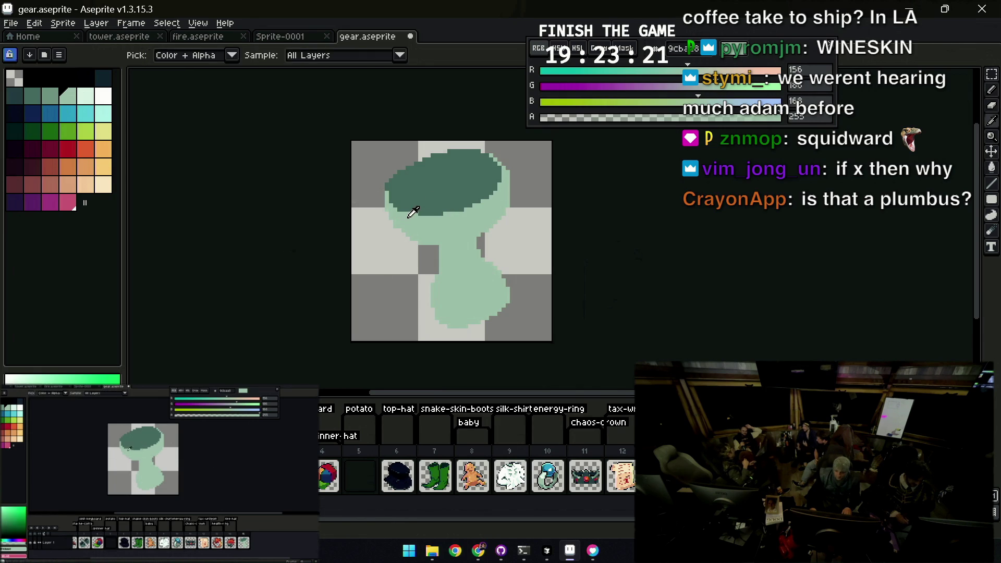
{"action": "key", "text": "z"}
{"action": "scroll", "coordinate": [493, 185], "scroll_direction": "down", "scroll_amount": 3}
{"action": "scroll", "coordinate": [509, 180], "scroll_direction": "up", "scroll_amount": 1}
{"action": "scroll", "coordinate": [509, 180], "scroll_direction": "up", "scroll_amount": 1}
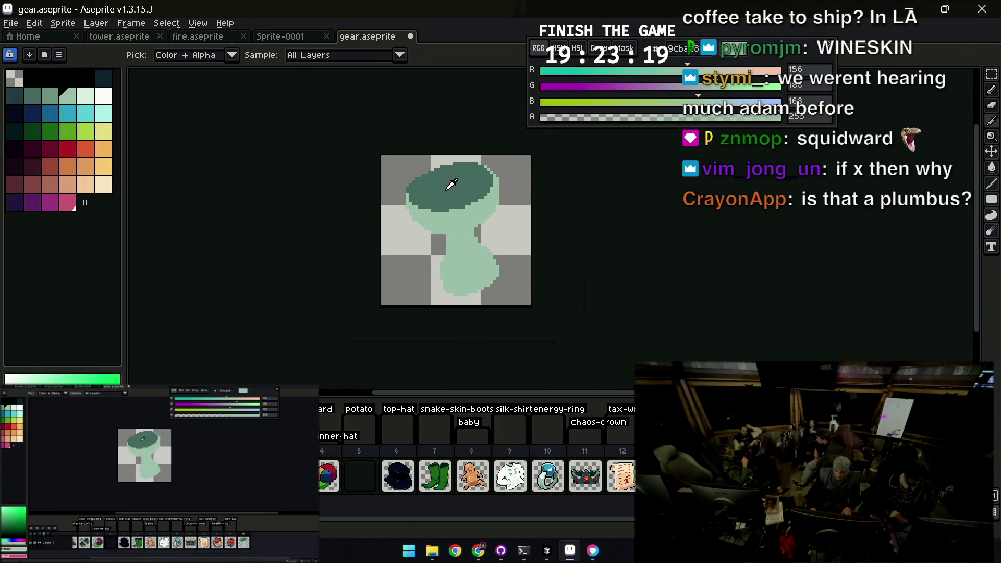
Draw a 1px red line across the bowl and bucket-fill below it with red wine inside the dark rim
{"action": "left_click", "coordinate": [67, 149]}
{"action": "key", "text": "b"}
{"action": "key", "text": "minus"}
{"action": "key", "text": "minus"}
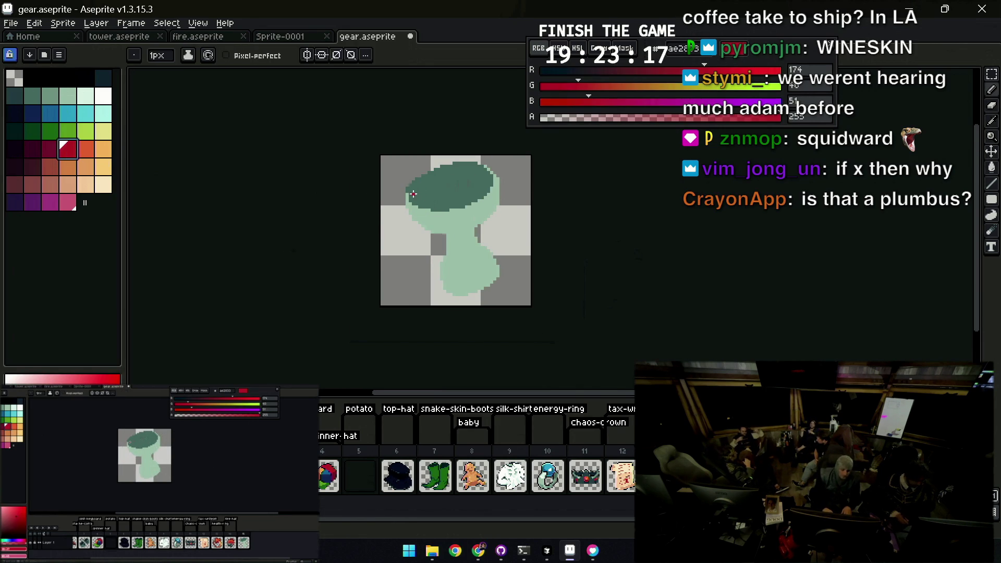
{"action": "left_click_drag", "start_coordinate": [408, 198], "coordinate": [484, 172]}
{"action": "key", "text": "z"}
{"action": "scroll", "coordinate": [483, 169], "scroll_direction": "up", "scroll_amount": 1}
{"action": "key", "text": "g"}
{"action": "left_click", "coordinate": [476, 166]}
{"action": "left_click", "coordinate": [481, 158], "text": "alt"}
{"action": "key", "text": "b"}
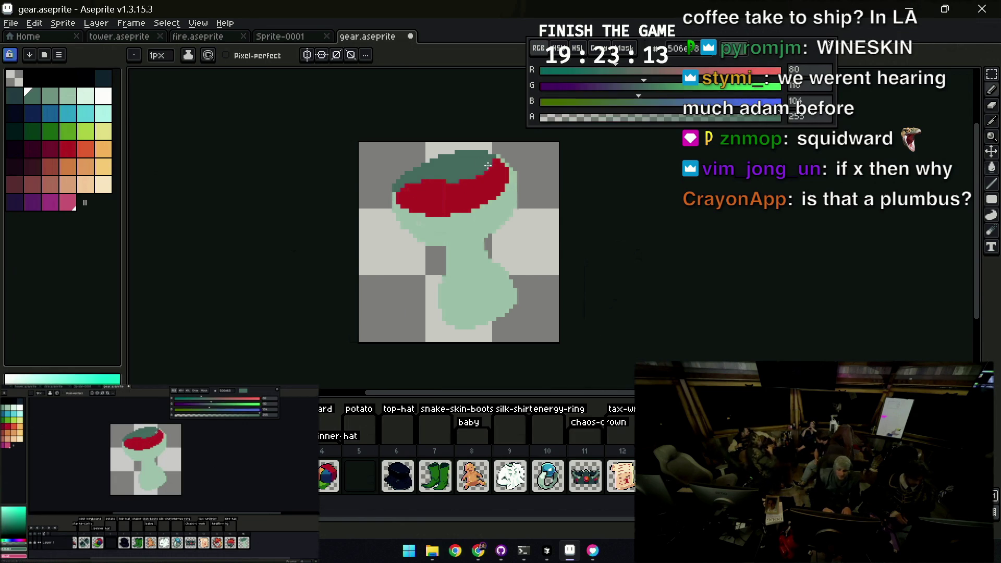
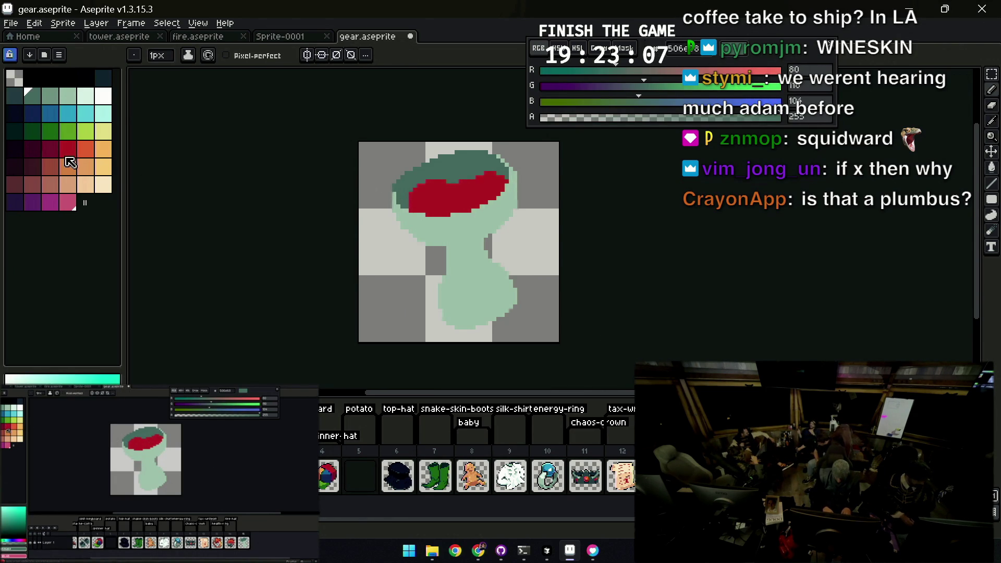
Paint a darker red patch into the wine, then dab a lighter red at 50% opacity
{"action": "left_click", "coordinate": [46, 145]}
{"action": "mouse_move", "coordinate": [436, 197]}
{"action": "left_mouse_down"}
{"action": "mouse_move", "coordinate": [424, 205]}
{"action": "mouse_move", "coordinate": [466, 202]}
{"action": "mouse_move", "coordinate": [484, 182]}
{"action": "left_mouse_up"}
{"action": "key", "text": "plus"}
{"action": "key", "text": "plus"}
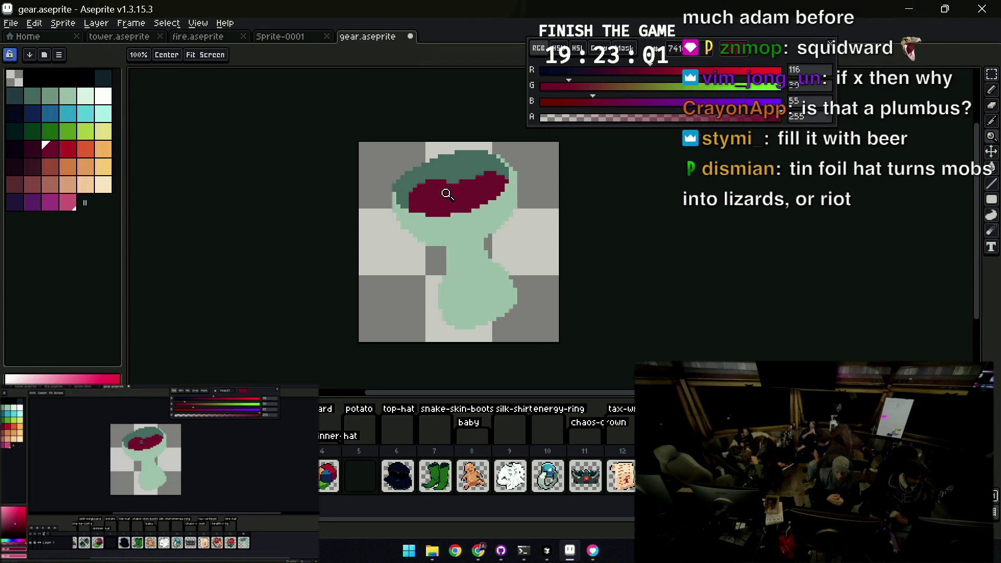
{"action": "scroll", "coordinate": [459, 185], "scroll_direction": "up", "scroll_amount": 1}
{"action": "left_click", "coordinate": [67, 150]}
{"action": "key", "text": "b"}
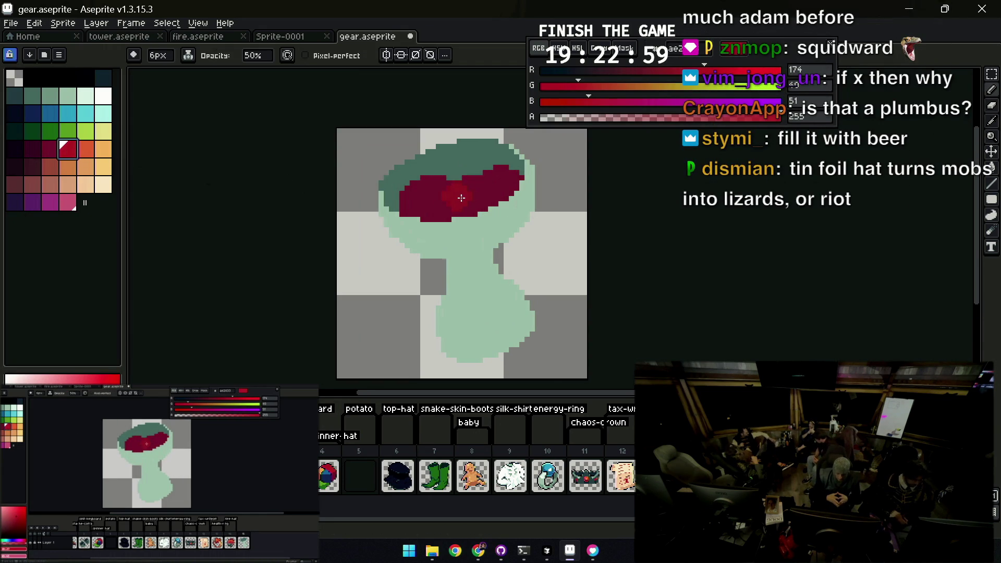
{"action": "left_click", "coordinate": [438, 200]}
{"action": "scroll", "coordinate": [438, 199], "scroll_direction": "up", "scroll_amount": 1}
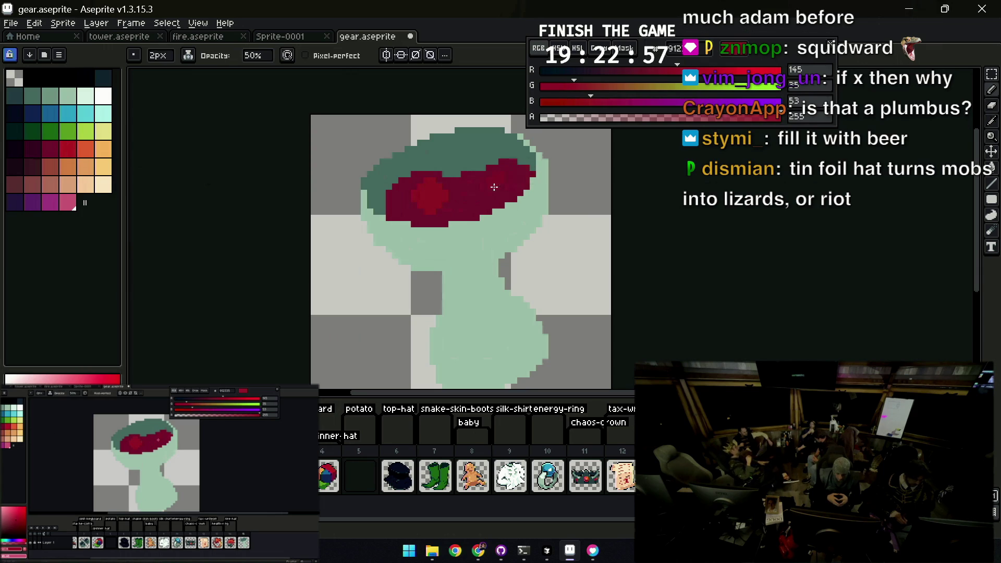
Back at full opacity, speckle the wine with dark and light reds sampled from it
{"action": "key", "text": "ctrl"}
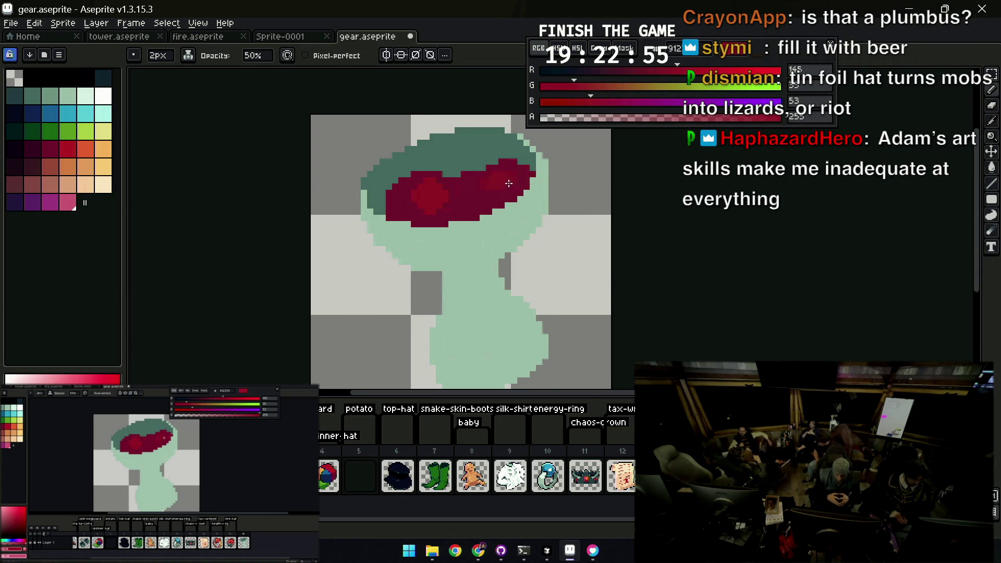
{"action": "key", "text": "b"}
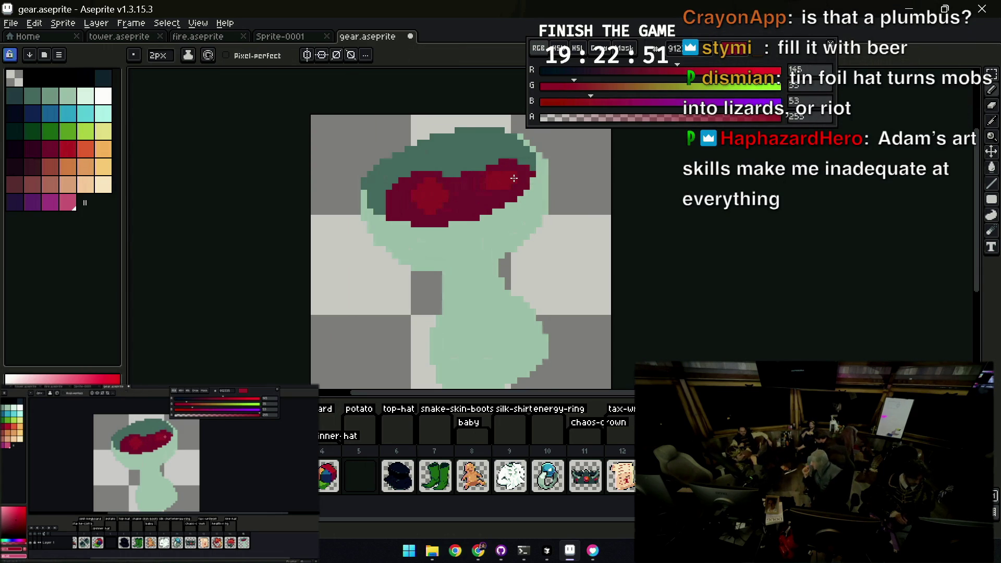
{"action": "left_click", "coordinate": [488, 177], "text": "alt"}
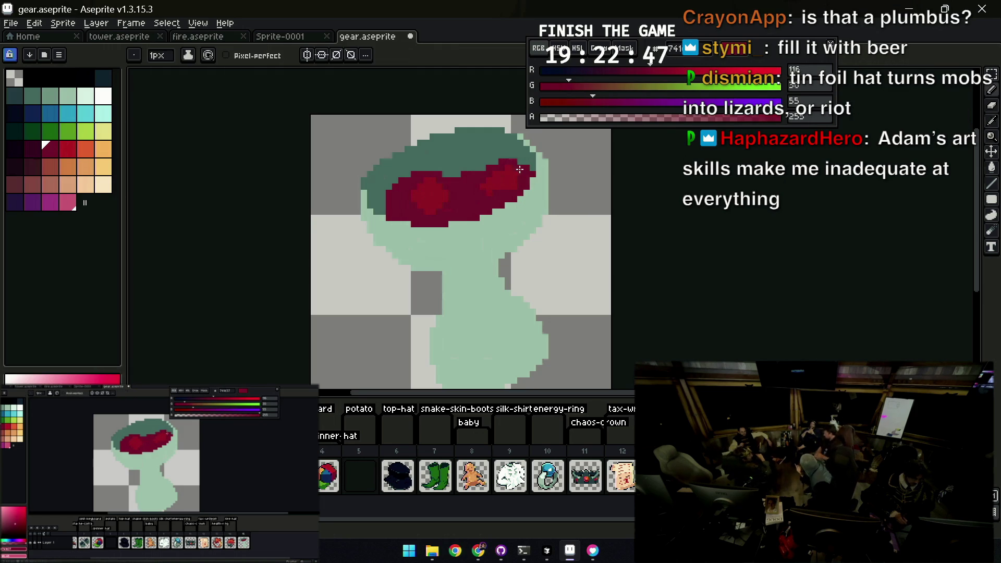
{"action": "left_click", "coordinate": [497, 192], "text": "alt"}
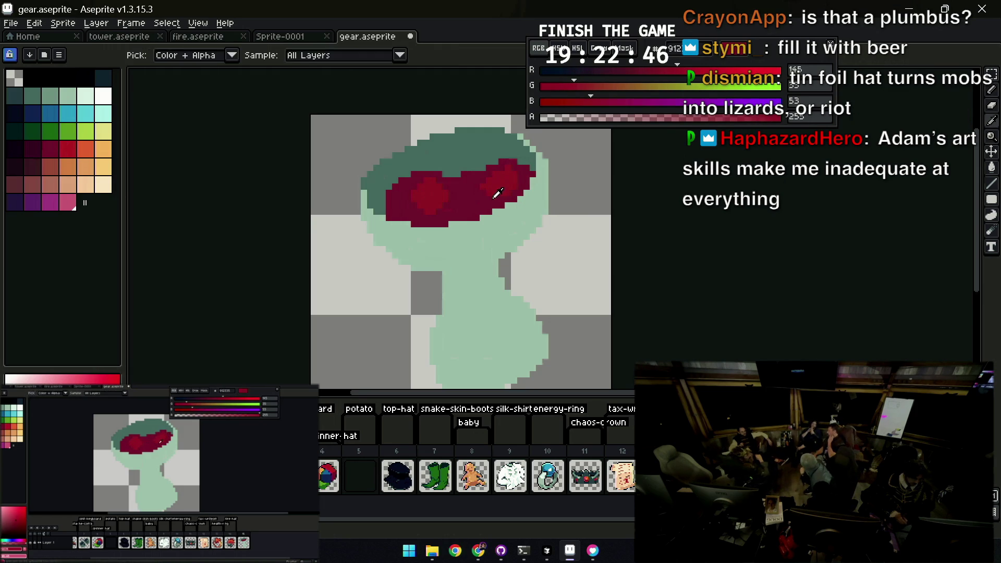
{"action": "left_click", "coordinate": [456, 208], "text": "alt"}
{"action": "key", "text": "z"}
{"action": "scroll", "coordinate": [491, 192], "scroll_direction": "down", "scroll_amount": 2}
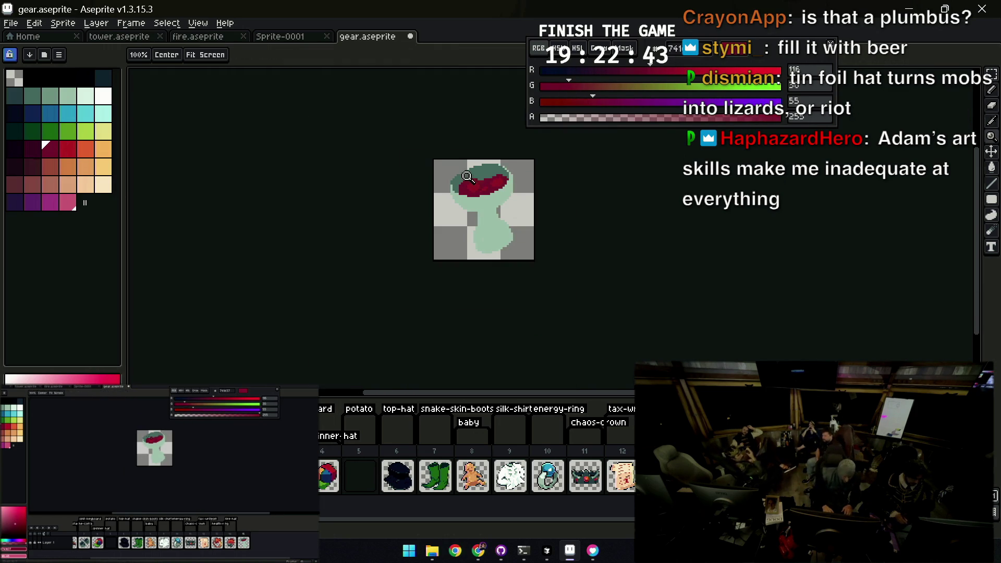
{"action": "scroll", "coordinate": [474, 188], "scroll_direction": "up", "scroll_amount": 2}
{"action": "key", "text": "b"}
Add more alternating light and dark red pixels across the wine's upper surface
{"action": "left_click", "coordinate": [466, 178], "text": "alt"}
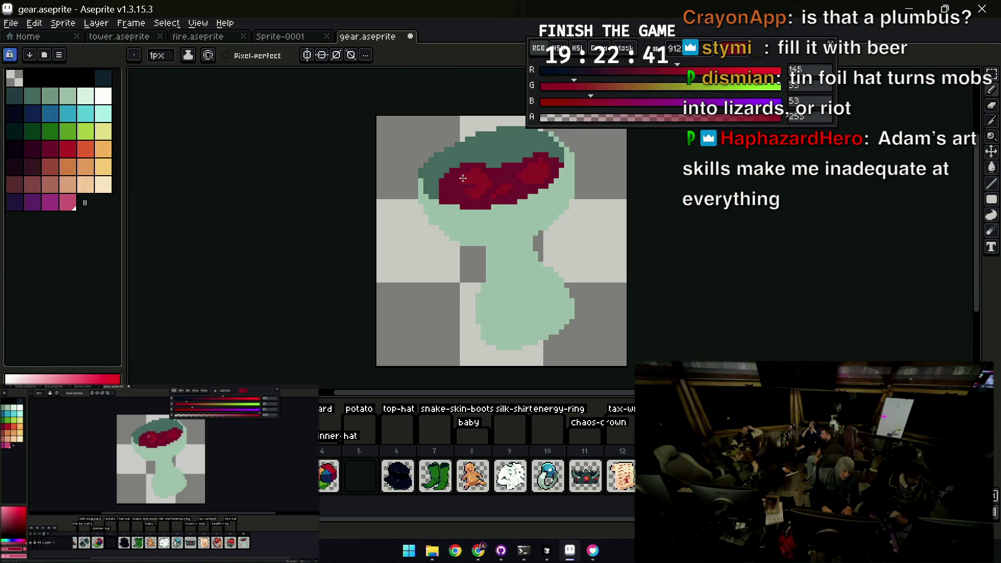
{"action": "left_click", "coordinate": [455, 182], "text": "alt"}
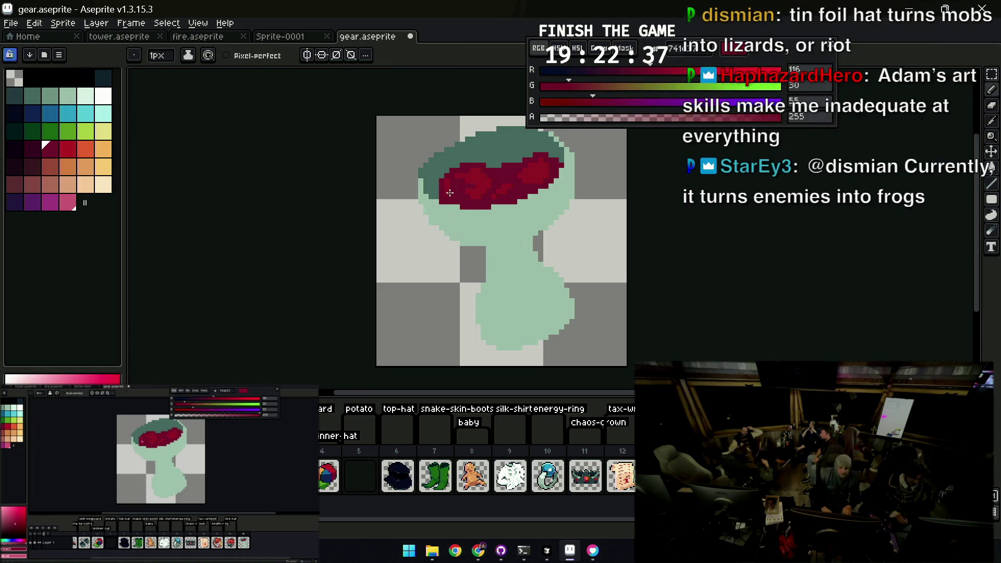
{"action": "left_click", "coordinate": [485, 172], "text": "alt"}
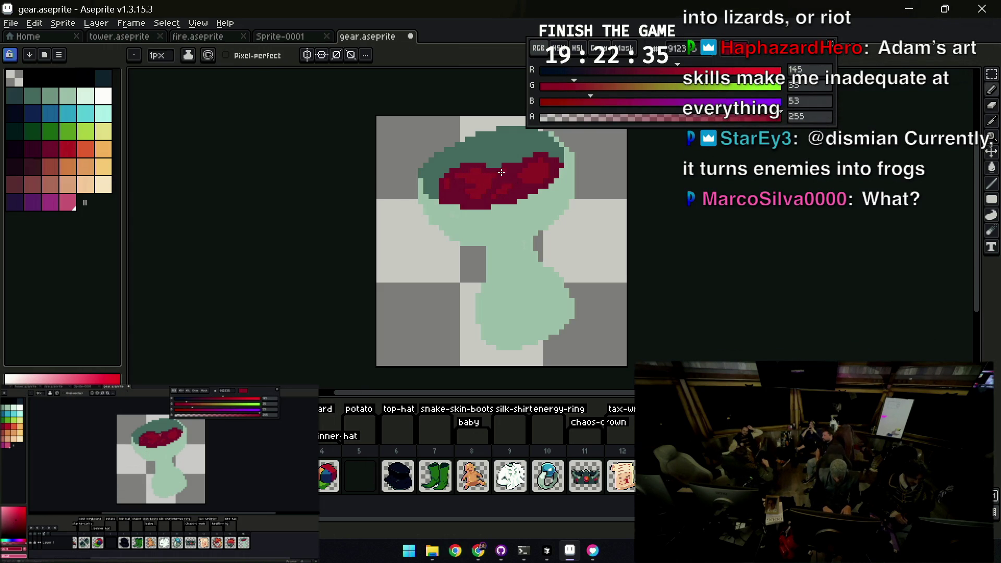
{"action": "left_click", "coordinate": [488, 177], "text": "alt"}
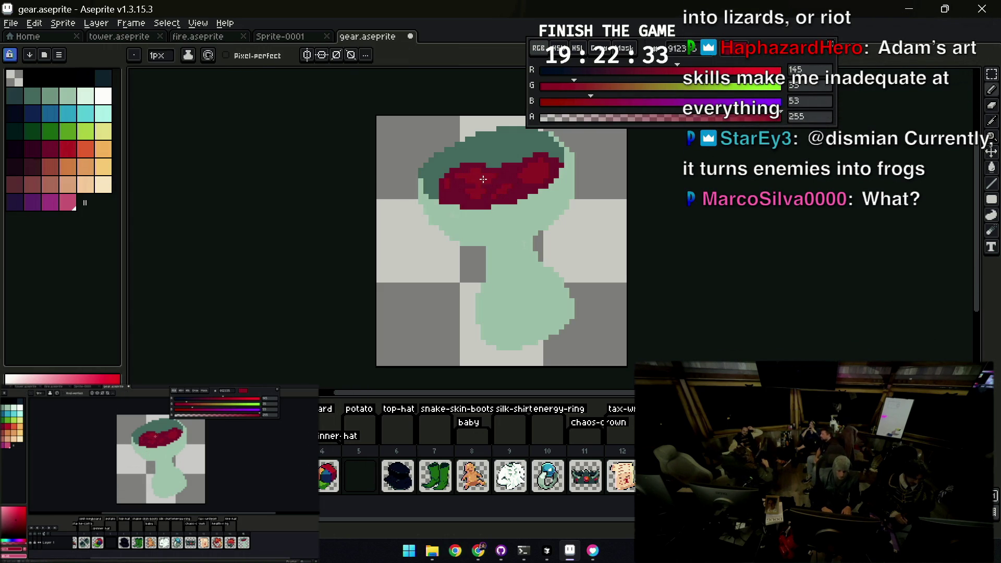
{"action": "left_click", "coordinate": [458, 185], "text": "alt"}
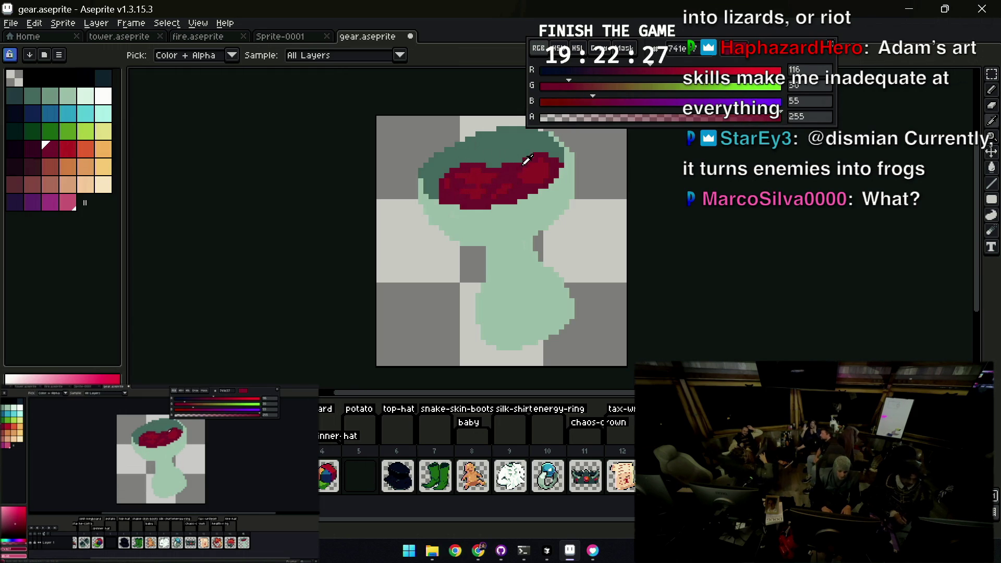
{"action": "left_click", "coordinate": [504, 150], "text": "alt"}
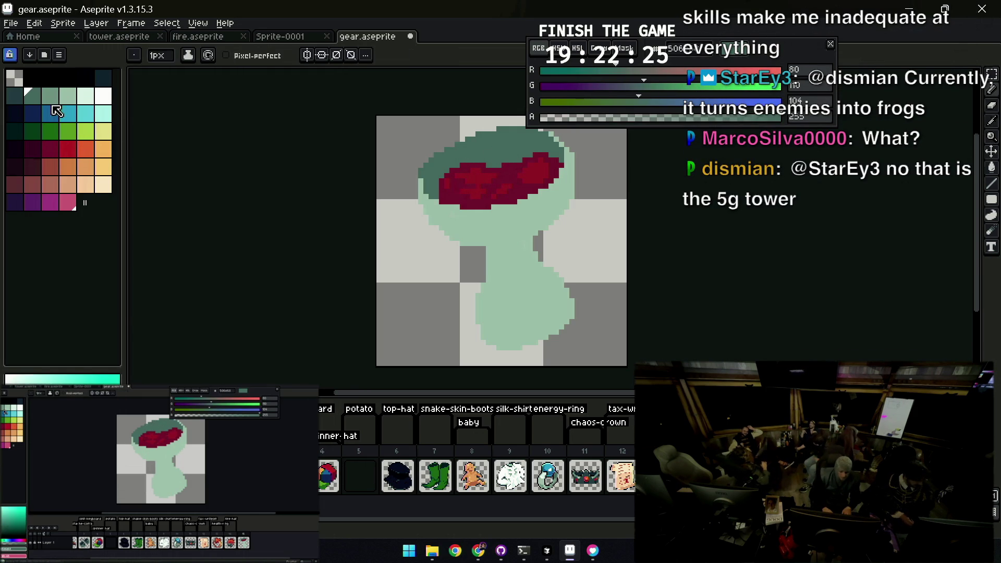
Shade the bowl's left inner edge and a line above the wine in dark teal
{"action": "left_click", "coordinate": [22, 100]}
{"action": "left_click_drag", "start_coordinate": [436, 197], "coordinate": [436, 180]}
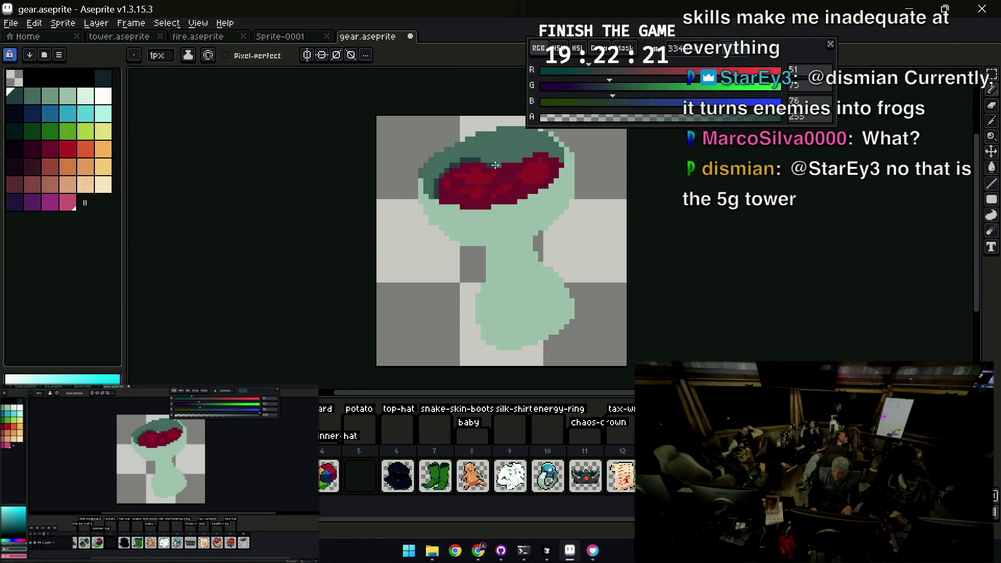
{"action": "left_click_drag", "start_coordinate": [504, 160], "coordinate": [535, 153]}
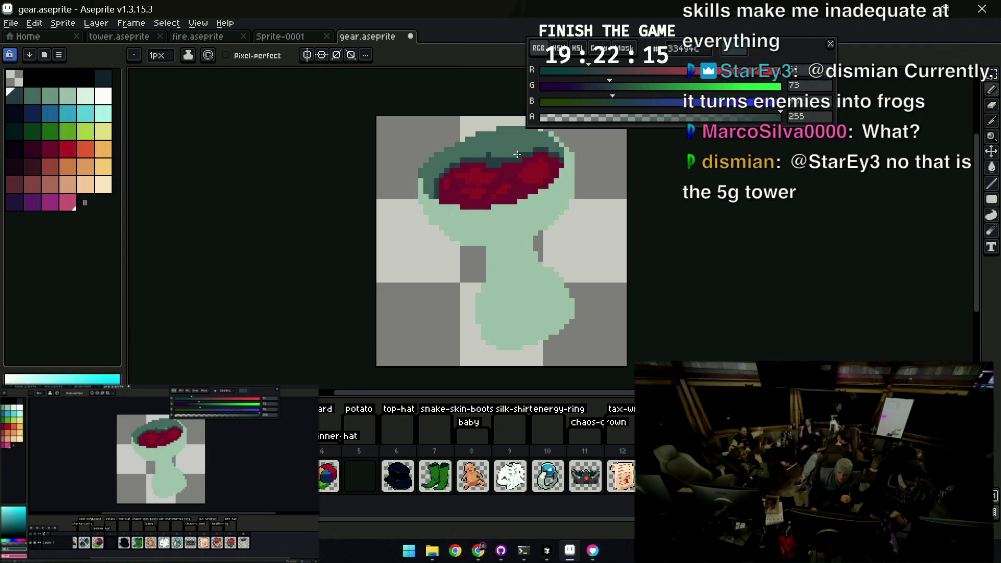
{"action": "left_click", "coordinate": [486, 154], "text": "alt"}
{"action": "left_click", "coordinate": [451, 164], "text": "alt"}
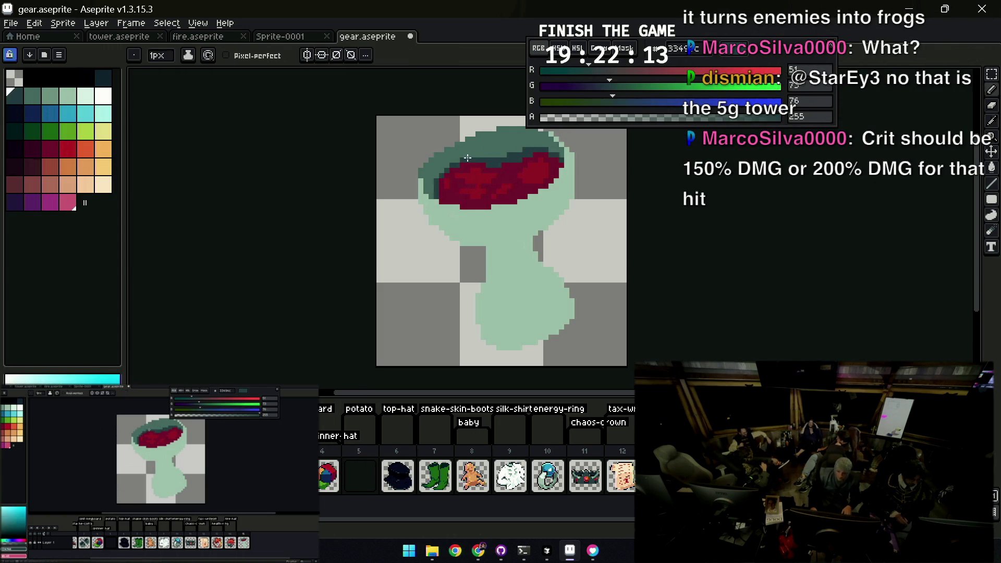
Darken the bowl's left rim and upper-right rim with the dark teal
{"action": "left_click_drag", "start_coordinate": [428, 184], "coordinate": [428, 170]}
{"action": "left_click_drag", "start_coordinate": [557, 144], "coordinate": [556, 196]}
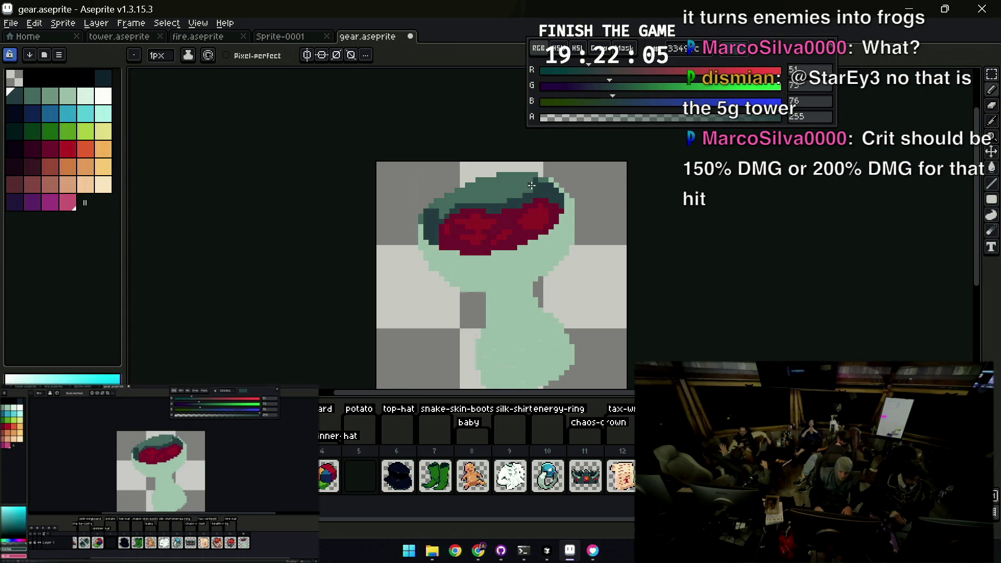
{"action": "left_click", "coordinate": [446, 201], "text": "alt"}
{"action": "key", "text": "z"}
{"action": "scroll", "coordinate": [497, 191], "scroll_direction": "down", "scroll_amount": 5}
{"action": "scroll", "coordinate": [497, 200], "scroll_direction": "up", "scroll_amount": 2}
{"action": "scroll", "coordinate": [498, 205], "scroll_direction": "up", "scroll_amount": 1}
{"action": "scroll", "coordinate": [498, 208], "scroll_direction": "up", "scroll_amount": 1}
{"action": "key", "text": "alt"}
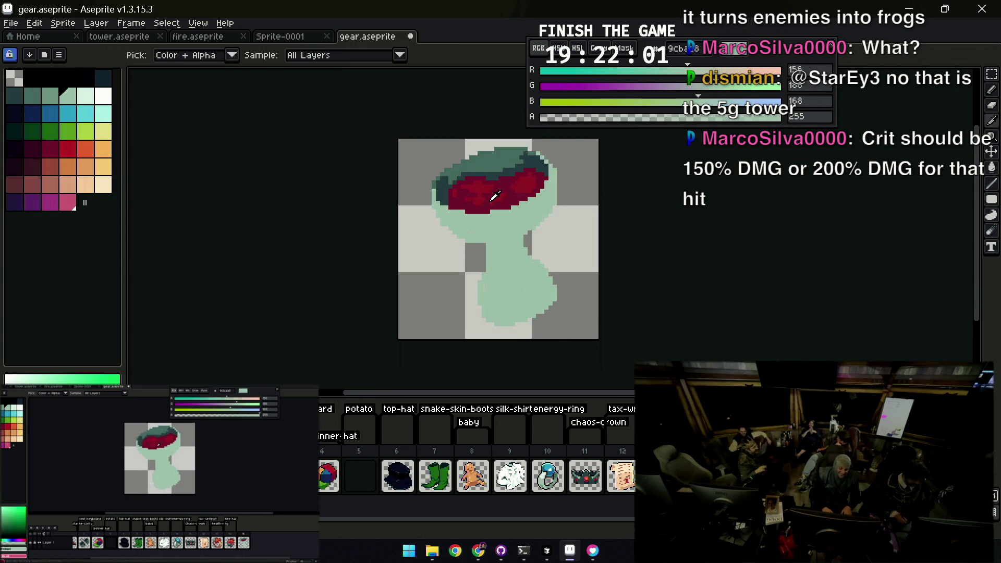
Shade the bowl's underside darker green and touch up pixels near its bottom
{"action": "left_click", "coordinate": [57, 102]}
{"action": "key", "text": "b"}
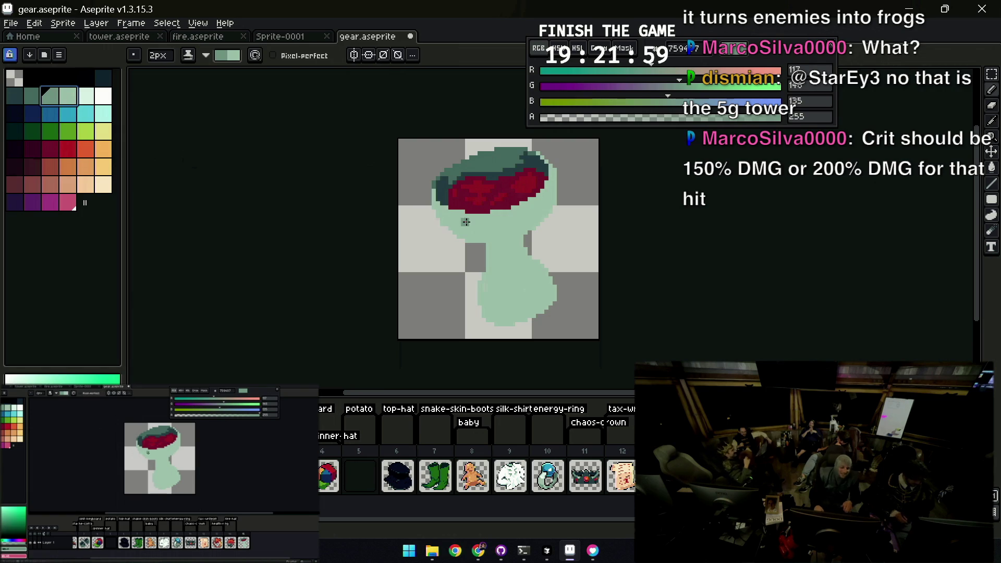
{"action": "left_click_drag", "start_coordinate": [470, 242], "coordinate": [537, 241]}
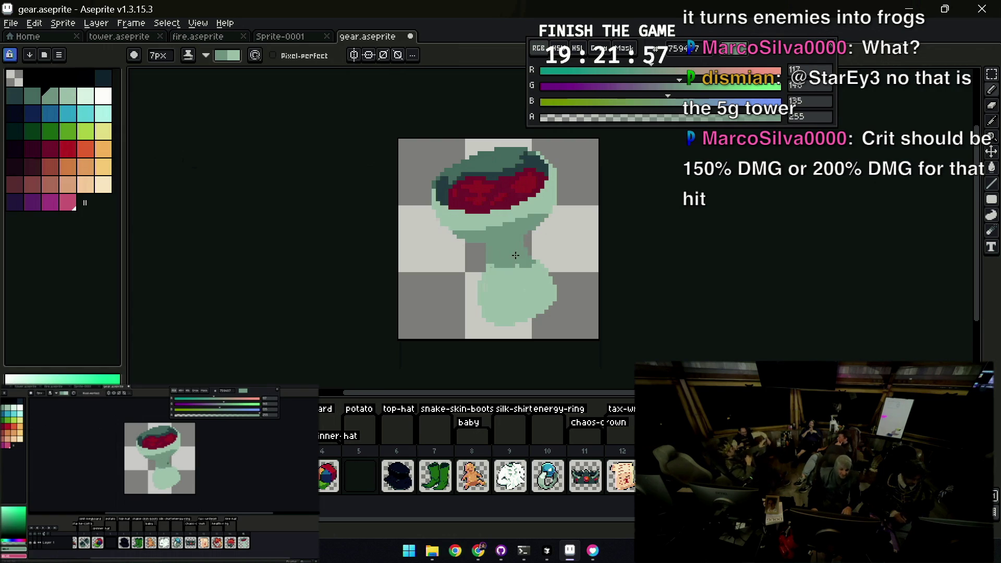
{"action": "scroll", "coordinate": [547, 231], "scroll_direction": "down", "scroll_amount": 1}
{"action": "scroll", "coordinate": [554, 223], "scroll_direction": "up", "scroll_amount": 1}
{"action": "left_click", "coordinate": [522, 240], "text": "alt"}
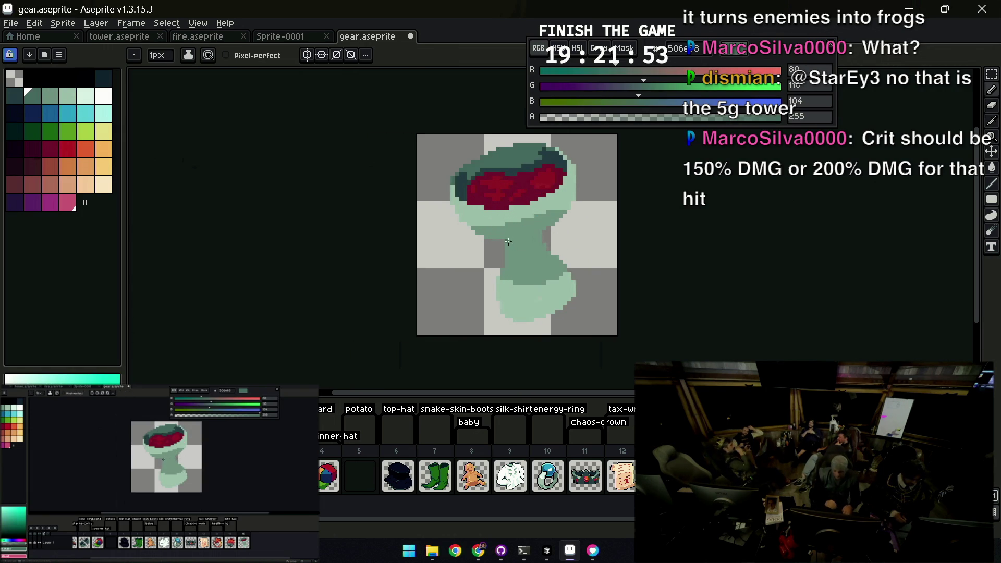
{"action": "key", "text": "e"}
{"action": "mouse_move", "coordinate": [512, 241]}
{"action": "left_mouse_down"}
{"action": "mouse_move", "coordinate": [504, 274]}
{"action": "mouse_move", "coordinate": [486, 287]}
{"action": "left_mouse_up"}
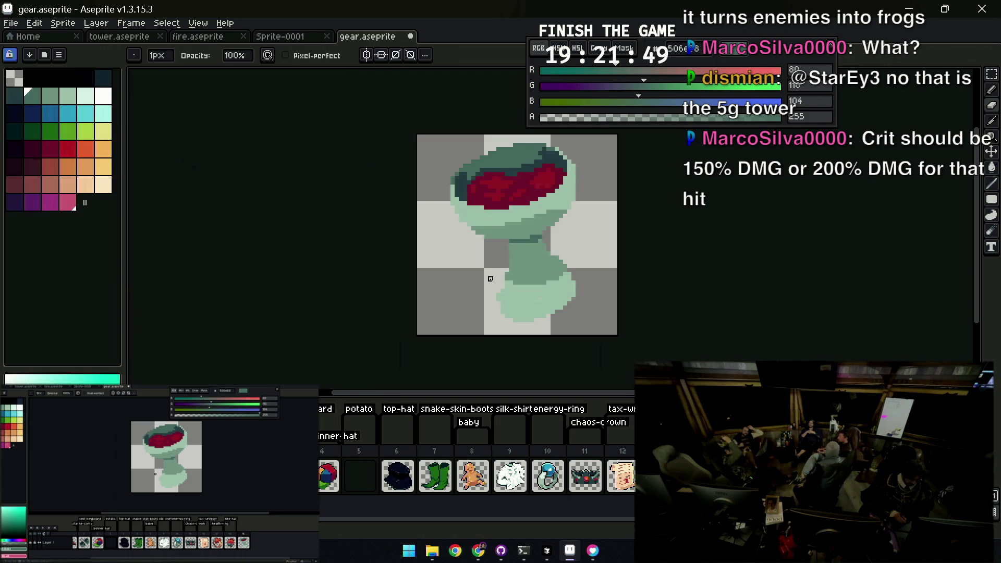
Add sampled light green along the stem's lower-left edge
{"action": "left_click", "coordinate": [572, 274], "text": "alt"}
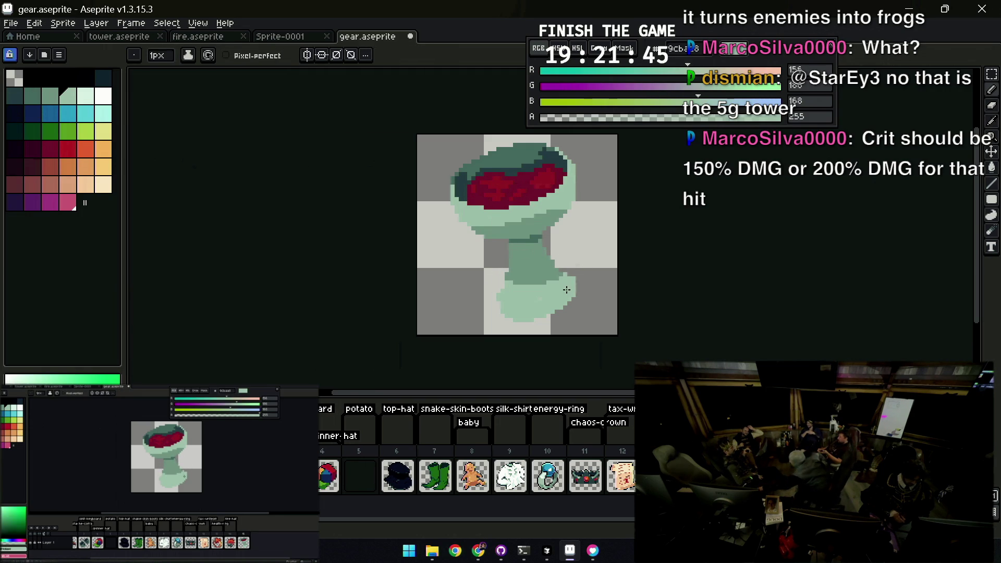
{"action": "left_click", "coordinate": [521, 271], "text": "alt"}
{"action": "left_click", "coordinate": [527, 289], "text": "alt"}
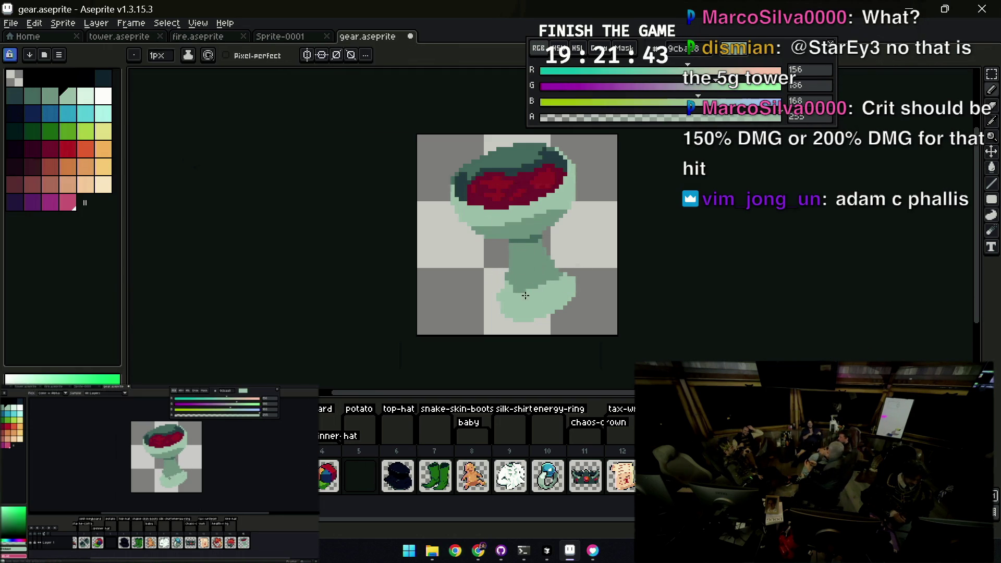
{"action": "left_click", "coordinate": [517, 291], "text": "alt"}
{"action": "left_click_drag", "start_coordinate": [513, 293], "coordinate": [508, 275]}
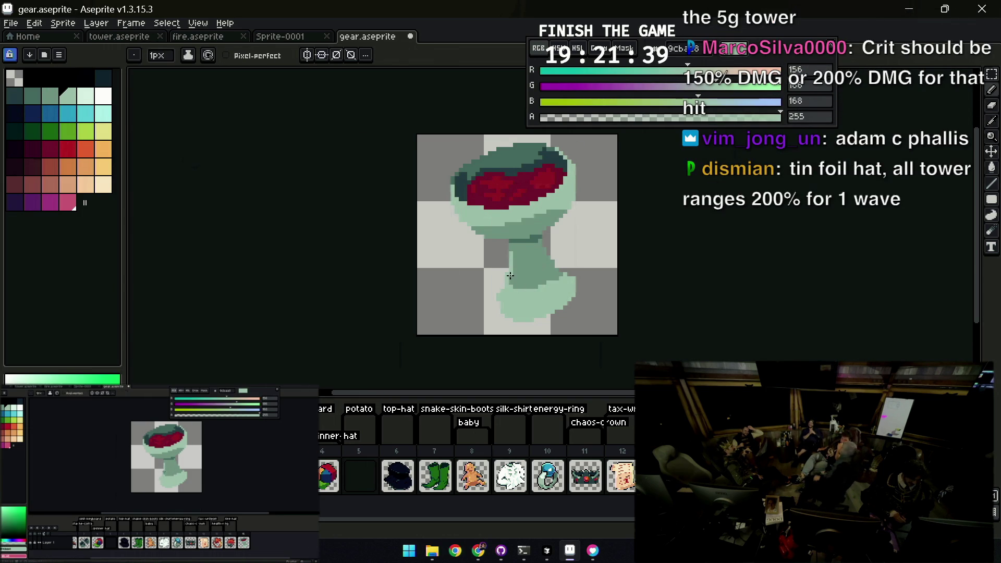
{"action": "key", "text": "b"}
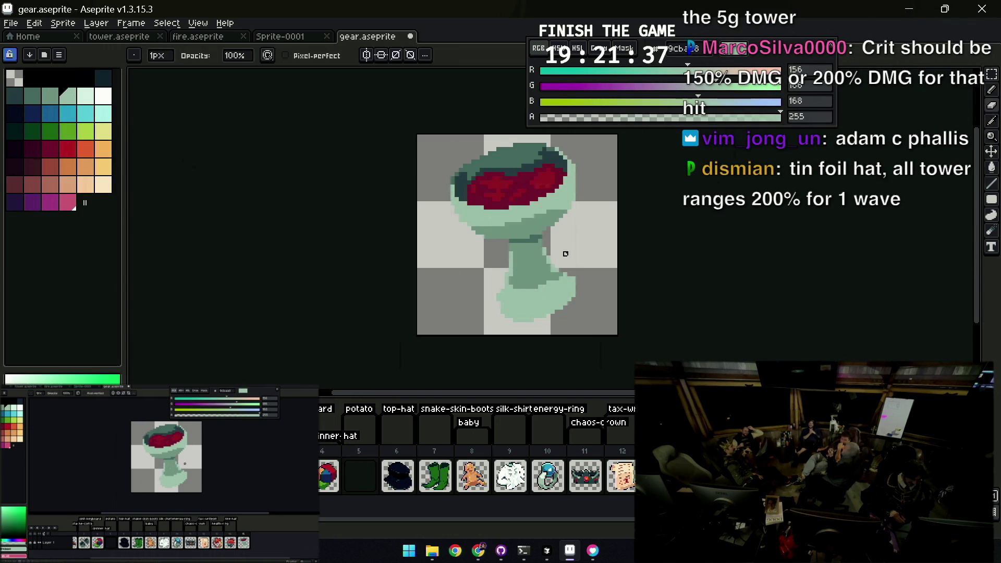
{"action": "scroll", "coordinate": [569, 253], "scroll_direction": "down", "scroll_amount": 3}
{"action": "scroll", "coordinate": [587, 242], "scroll_direction": "up", "scroll_amount": 3}
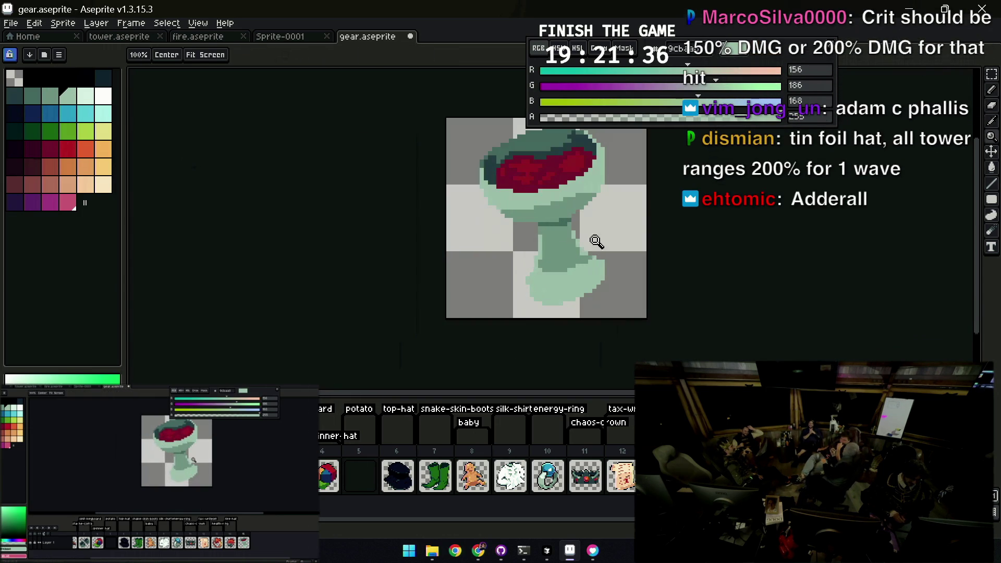
Shade the bottom of the goblet base darker green and pick up the light green
{"action": "left_click", "coordinate": [552, 262], "text": "alt"}
{"action": "left_click_drag", "start_coordinate": [527, 291], "coordinate": [595, 286]}
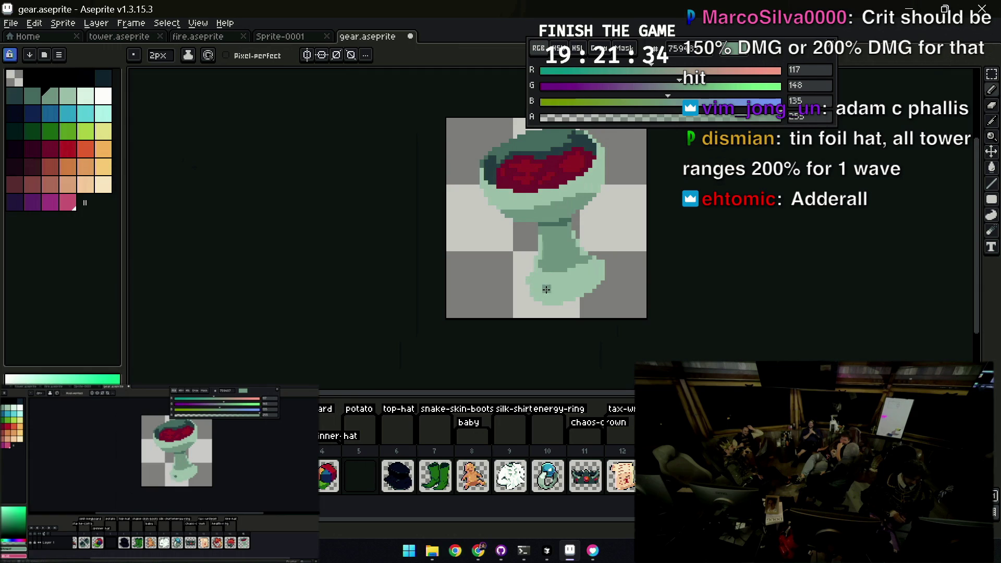
{"action": "left_click", "coordinate": [599, 268], "text": "alt"}
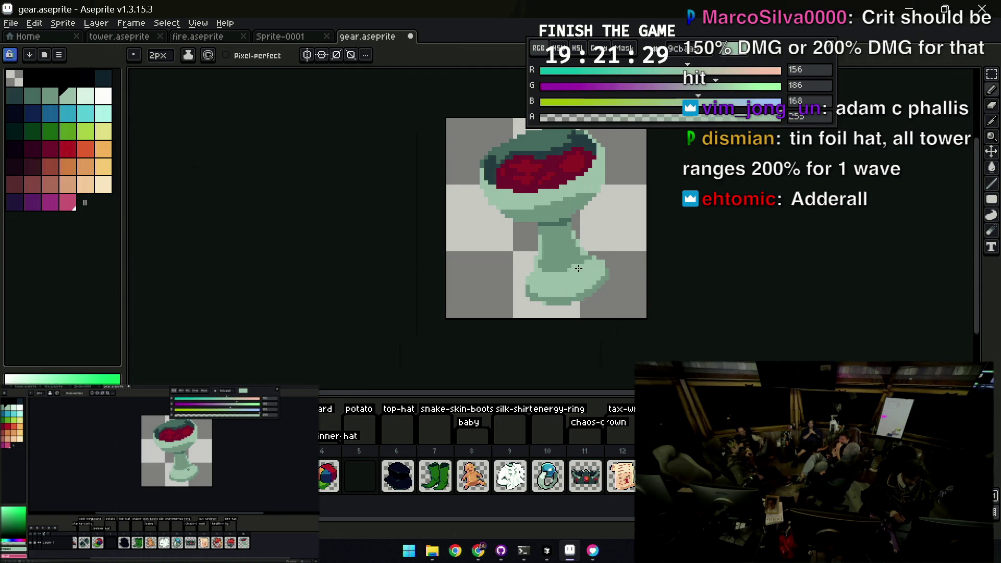
{"action": "key", "text": "z"}
{"action": "scroll", "coordinate": [579, 258], "scroll_direction": "down", "scroll_amount": 2}
{"action": "left_click", "coordinate": [591, 260]}
{"action": "scroll", "coordinate": [576, 224], "scroll_direction": "up", "scroll_amount": 2}
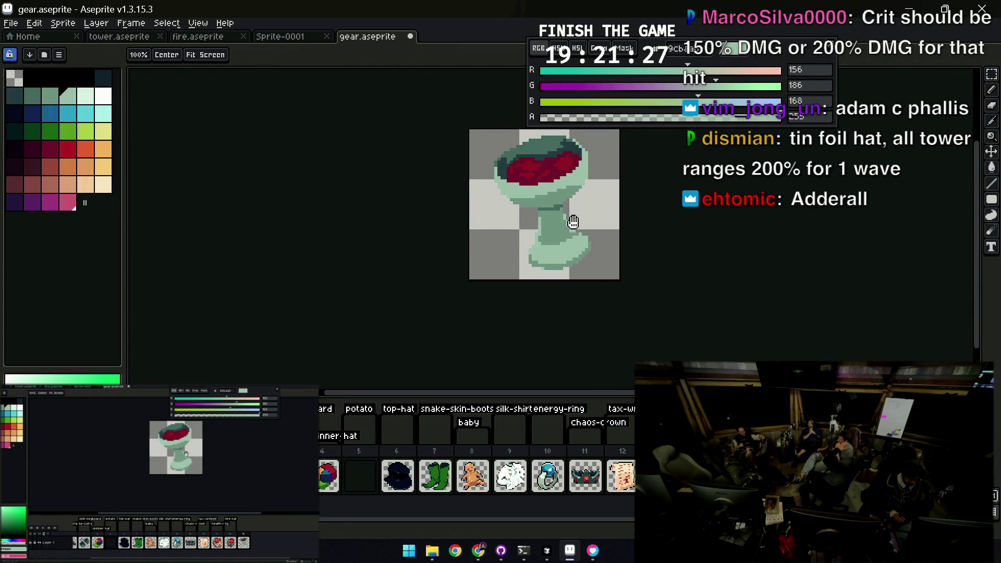
{"action": "scroll", "coordinate": [568, 208], "scroll_direction": "up", "scroll_amount": 1}
With a 1px pencil and sampled greens, shade the bowl's right edge darker green
{"action": "key", "text": "b"}
{"action": "left_click", "coordinate": [563, 228], "text": "alt"}
{"action": "key", "text": "minus"}
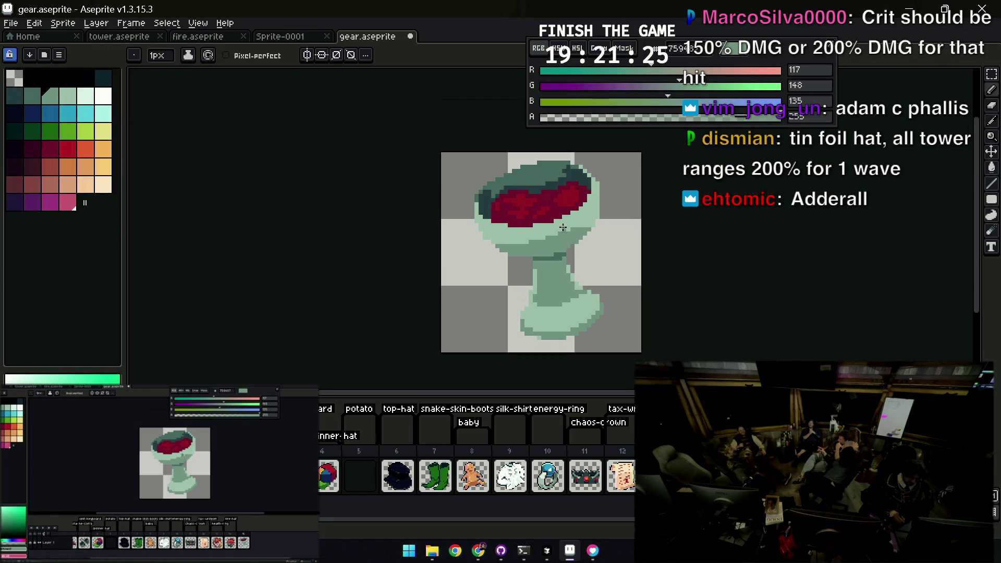
{"action": "left_click", "coordinate": [560, 243], "text": "alt"}
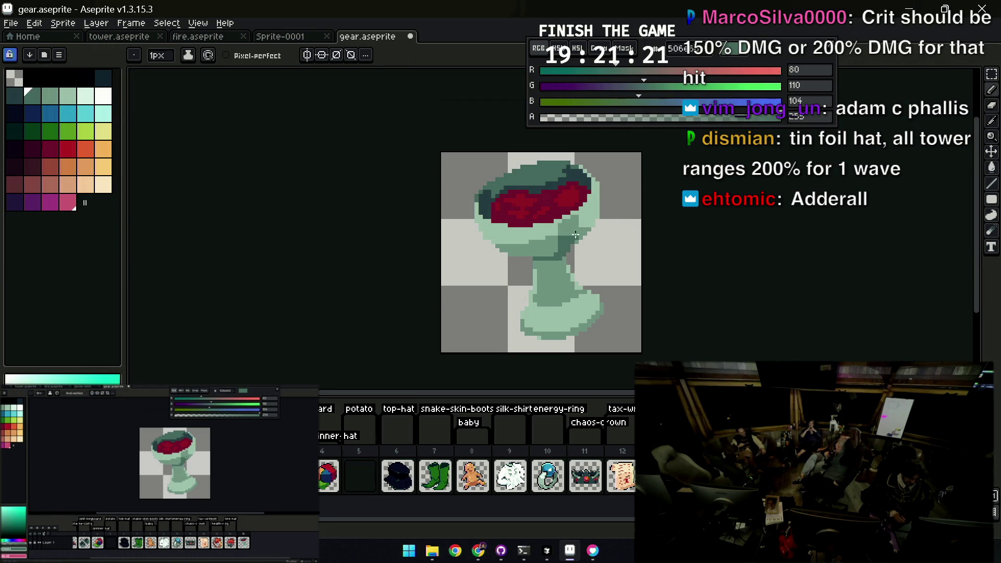
{"action": "key", "text": "z"}
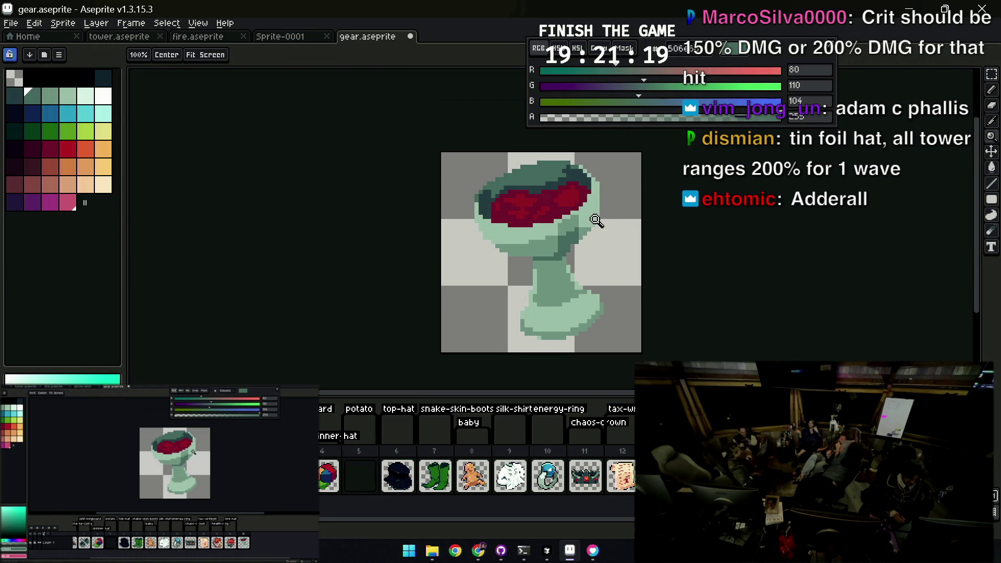
{"action": "scroll", "coordinate": [594, 218], "scroll_direction": "down", "scroll_amount": 3}
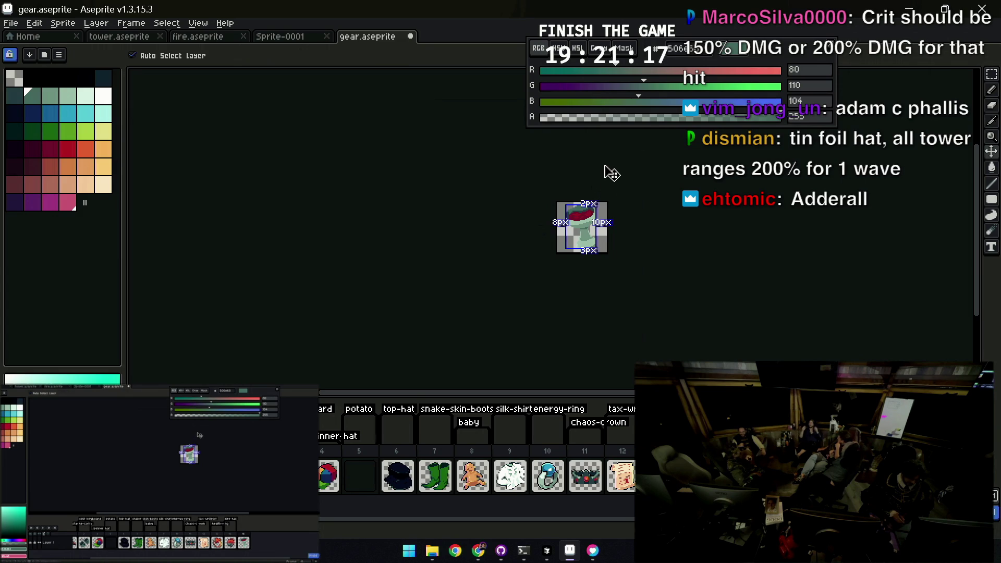
{"action": "scroll", "coordinate": [599, 177], "scroll_direction": "up", "scroll_amount": 2}
{"action": "scroll", "coordinate": [607, 214], "scroll_direction": "up", "scroll_amount": 1}
{"action": "left_click", "coordinate": [608, 213], "text": "alt"}
{"action": "key", "text": "b"}
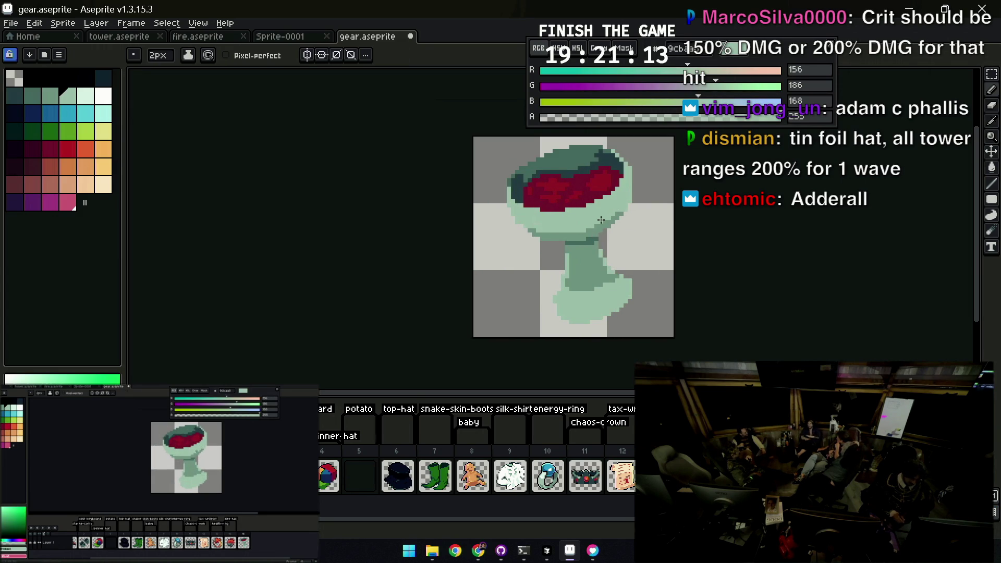
{"action": "left_click", "coordinate": [623, 196], "text": "alt"}
{"action": "key", "text": "minus"}
{"action": "left_click_drag", "start_coordinate": [624, 196], "coordinate": [623, 190]}
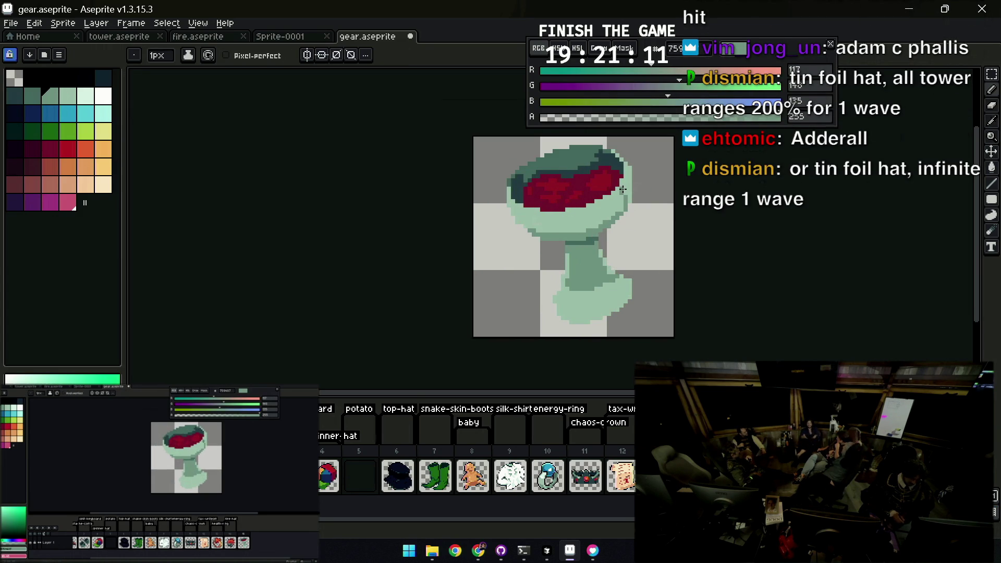
Cycle through fill, move and zoom tools while inspecting the goblet at actual size
{"action": "key", "text": "g"}
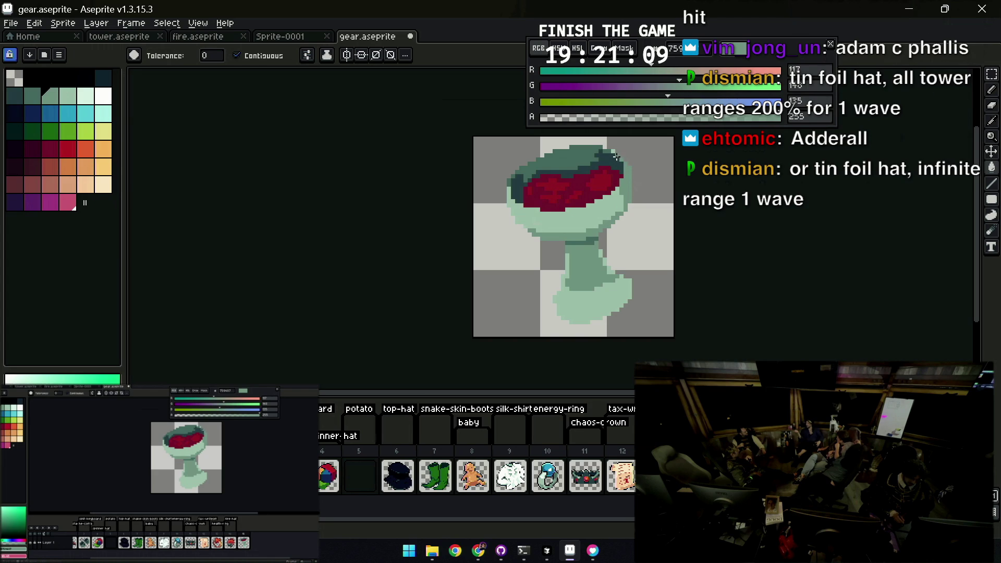
{"action": "key", "text": "b"}
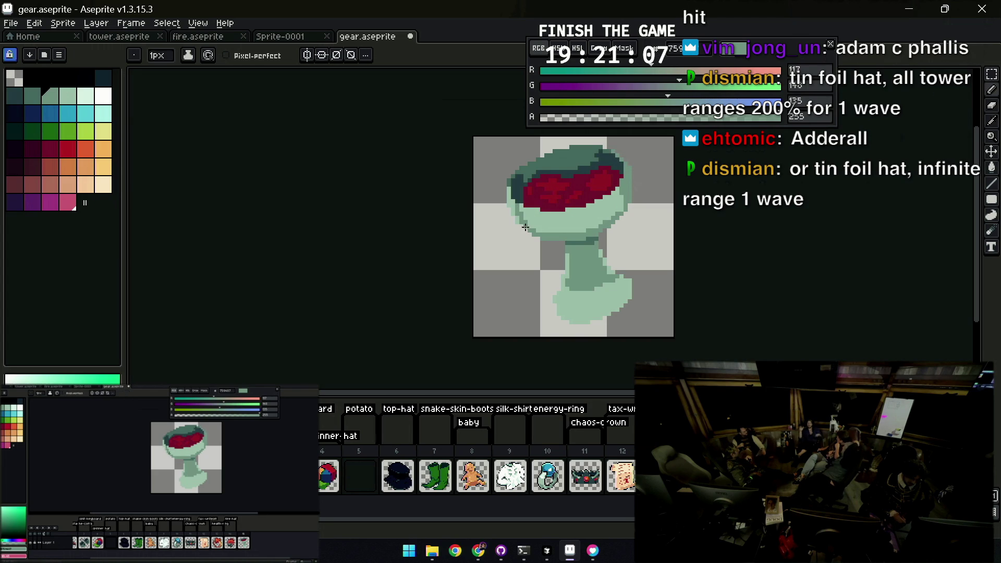
{"action": "key", "text": "g"}
{"action": "key", "text": "z"}
{"action": "scroll", "coordinate": [597, 186], "scroll_direction": "down", "scroll_amount": 3}
{"action": "scroll", "coordinate": [598, 187], "scroll_direction": "up", "scroll_amount": 1}
{"action": "scroll", "coordinate": [557, 230], "scroll_direction": "up", "scroll_amount": 3}
{"action": "key", "text": "b"}
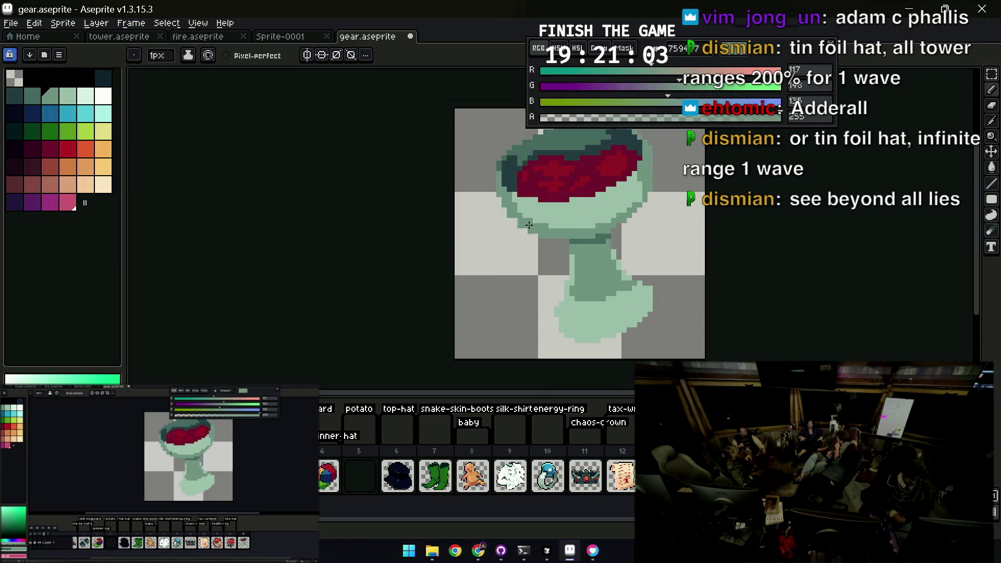
{"action": "scroll", "coordinate": [531, 225], "scroll_direction": "up", "scroll_amount": 1}
{"action": "scroll", "coordinate": [600, 223], "scroll_direction": "down", "scroll_amount": 1}
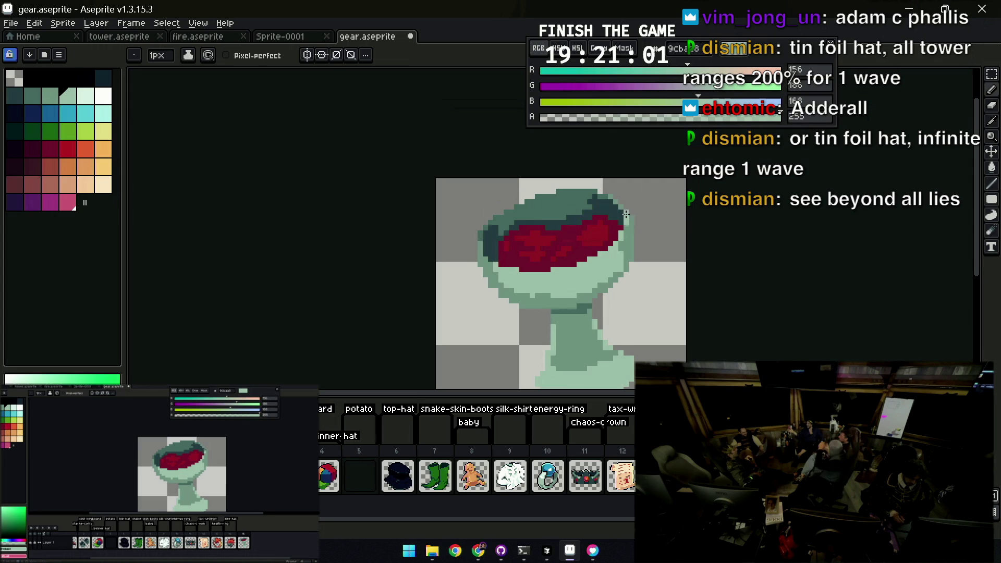
{"action": "key", "text": "v"}
{"action": "key", "text": "b"}
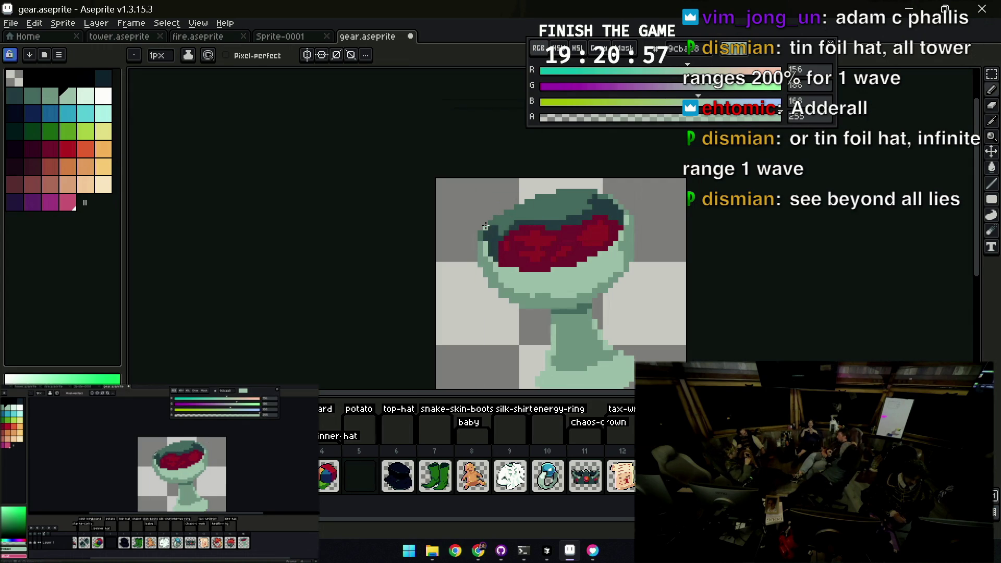
{"action": "key", "text": "v"}
{"action": "key", "text": "z"}
{"action": "key", "text": "1"}
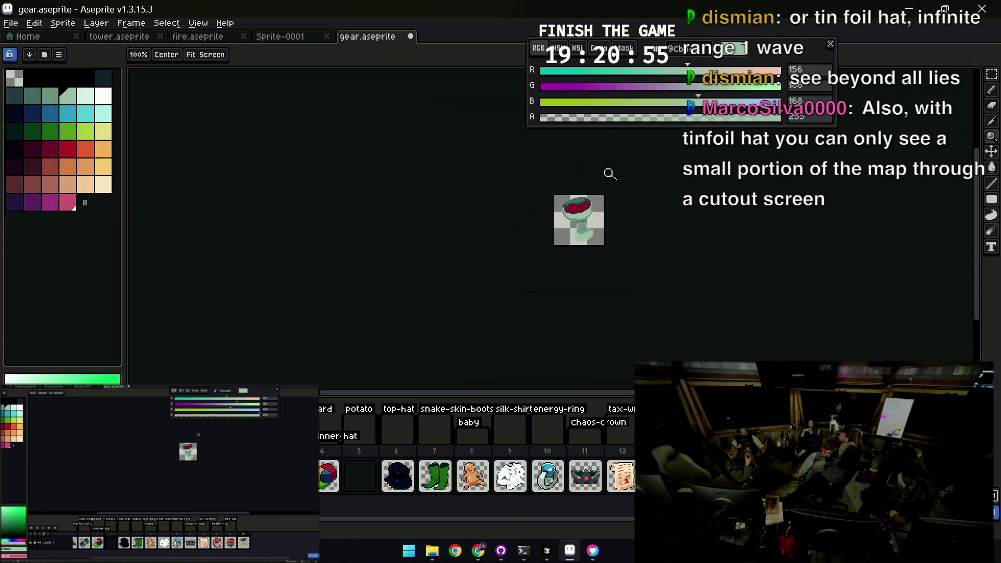
{"action": "scroll", "coordinate": [615, 186], "scroll_direction": "up", "scroll_amount": 2}
{"action": "scroll", "coordinate": [619, 196], "scroll_direction": "up", "scroll_amount": 2}
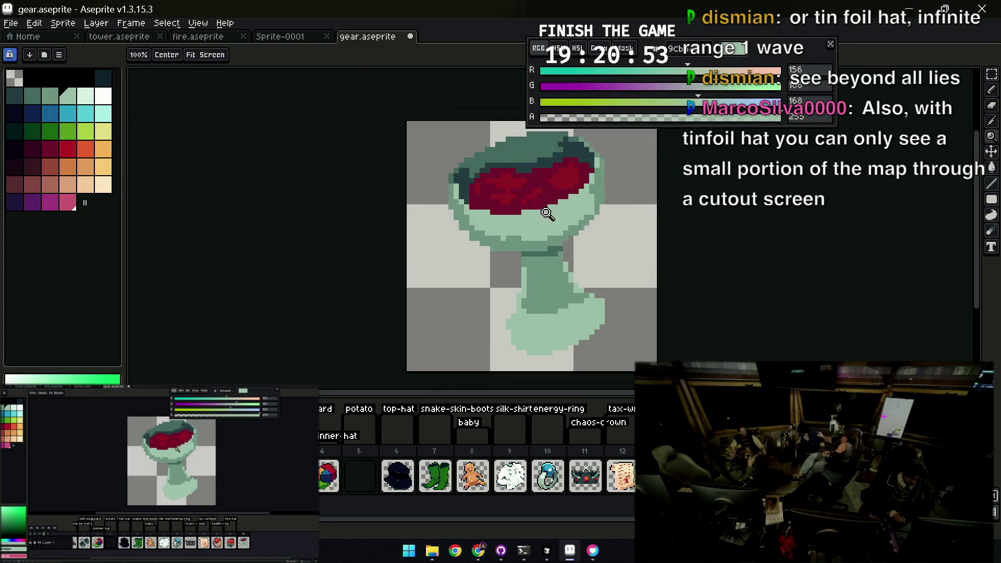
{"action": "left_click_drag", "start_coordinate": [568, 205], "coordinate": [560, 235]}
{"action": "key", "text": "i"}
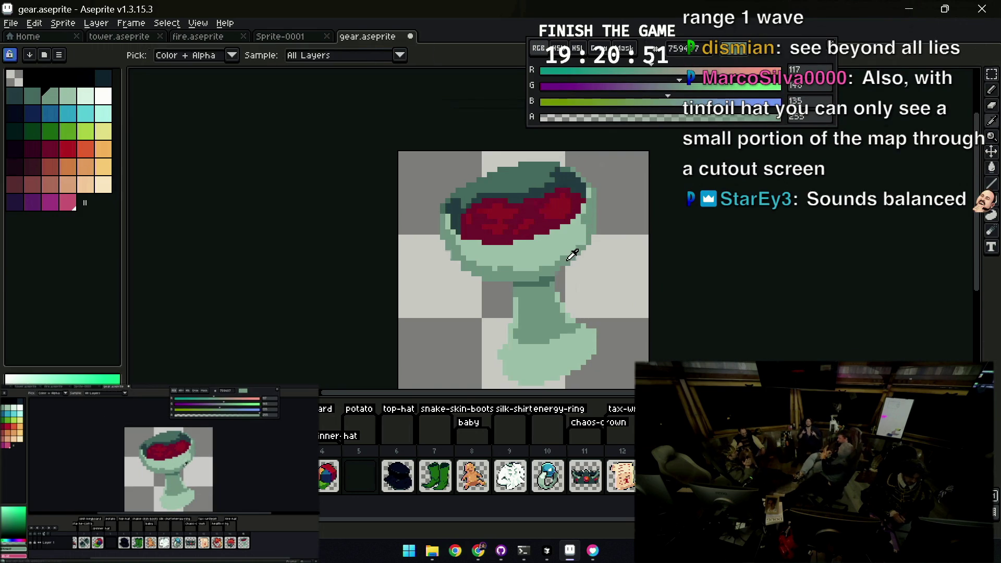
{"action": "key", "text": "b"}
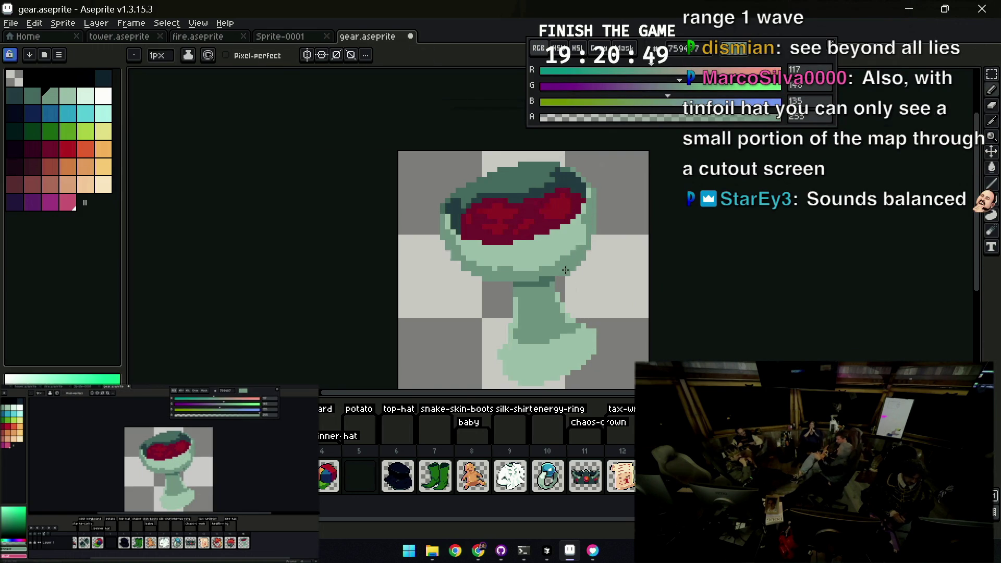
Draw a dark line across the stem top, undo it, and re-sample the goblet greens
{"action": "left_click_drag", "start_coordinate": [517, 282], "coordinate": [556, 282]}
{"action": "scroll", "coordinate": [519, 271], "scroll_direction": "down", "scroll_amount": 2}
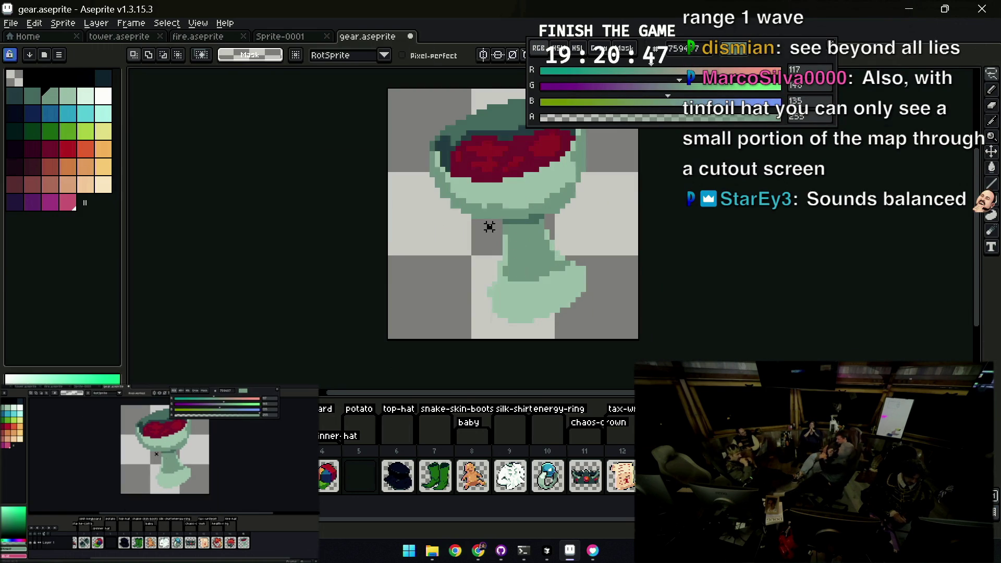
{"action": "key", "text": "ctrl+z"}
{"action": "key", "text": "ctrl+z"}
{"action": "key", "text": "b"}
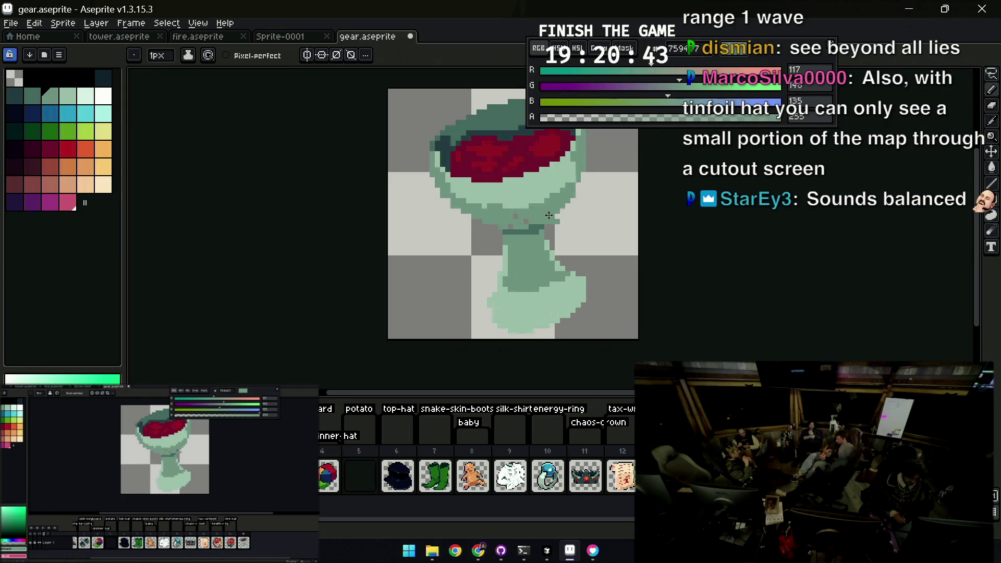
{"action": "key", "text": "e"}
{"action": "key", "text": "b"}
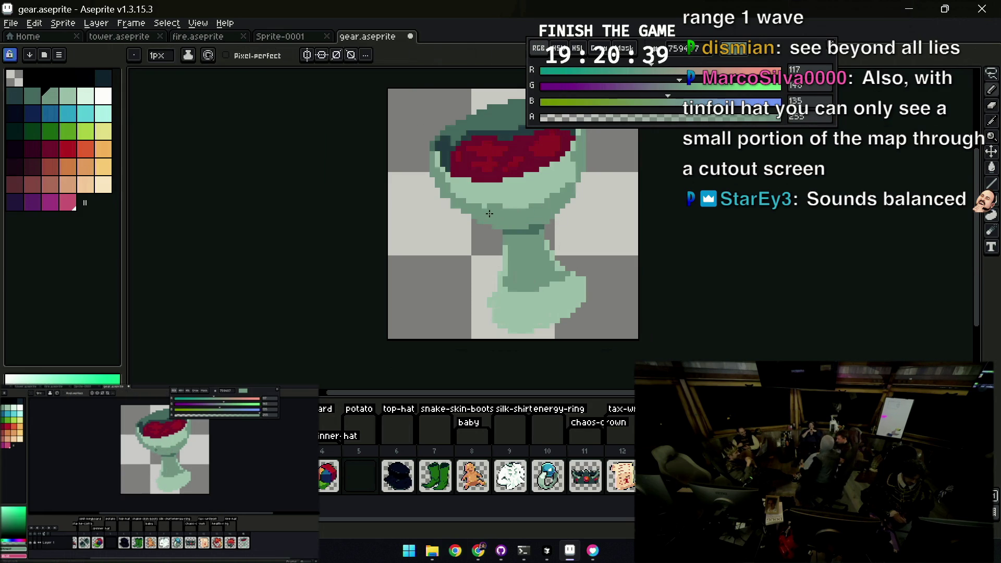
{"action": "left_click", "coordinate": [514, 198], "text": "alt"}
{"action": "scroll", "coordinate": [514, 198], "scroll_direction": "down", "scroll_amount": 2}
{"action": "scroll", "coordinate": [548, 235], "scroll_direction": "up", "scroll_amount": 1}
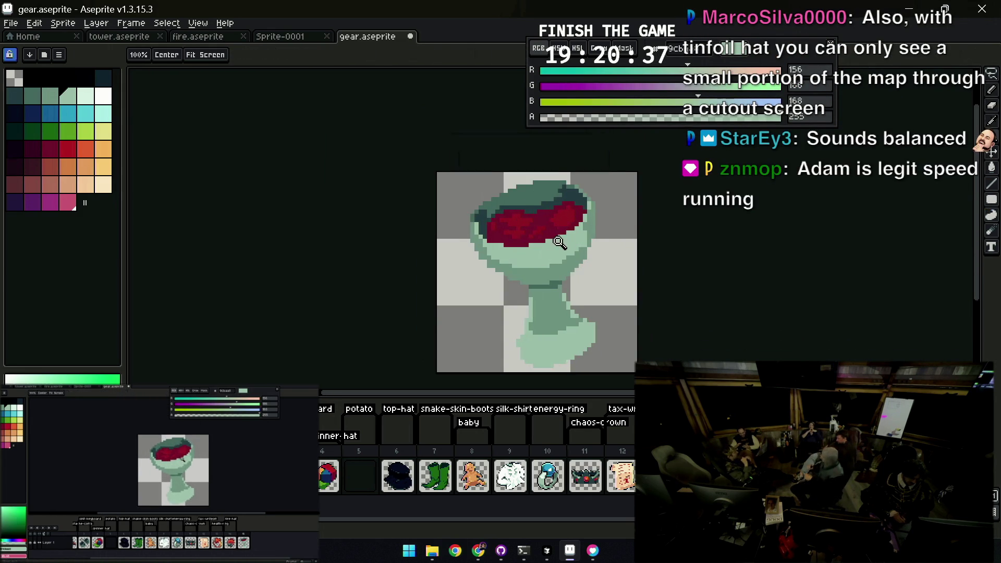
{"action": "scroll", "coordinate": [563, 257], "scroll_direction": "up", "scroll_amount": 1}
{"action": "left_click", "coordinate": [474, 251], "text": "alt"}
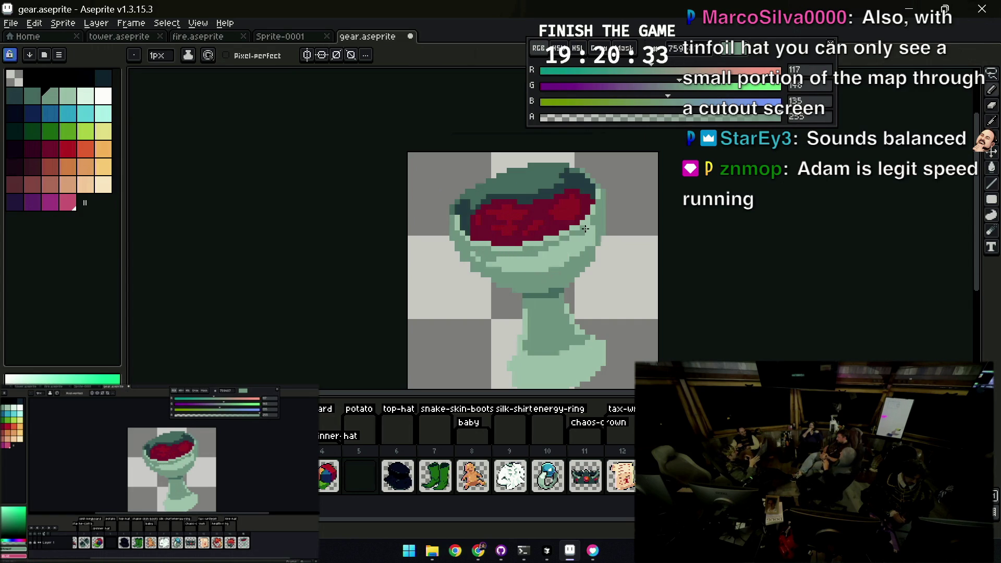
Review the whole goblet at different zoom levels, sampling the wine red and light green
{"action": "key", "text": "z"}
{"action": "scroll", "coordinate": [579, 235], "scroll_direction": "down", "scroll_amount": 3}
{"action": "scroll", "coordinate": [579, 235], "scroll_direction": "down", "scroll_amount": 2}
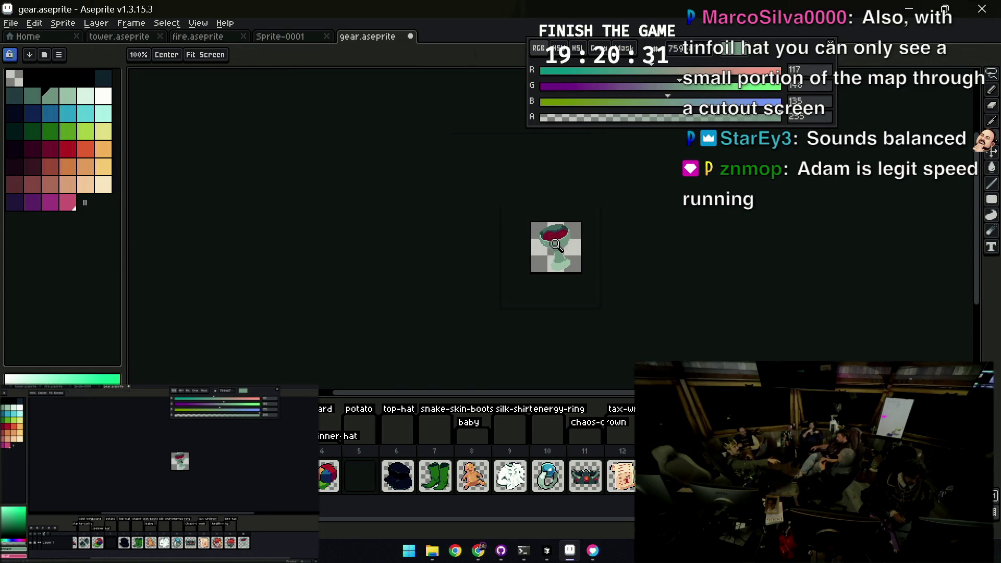
{"action": "scroll", "coordinate": [571, 233], "scroll_direction": "up", "scroll_amount": 5}
{"action": "left_click_drag", "start_coordinate": [526, 237], "coordinate": [538, 257]}
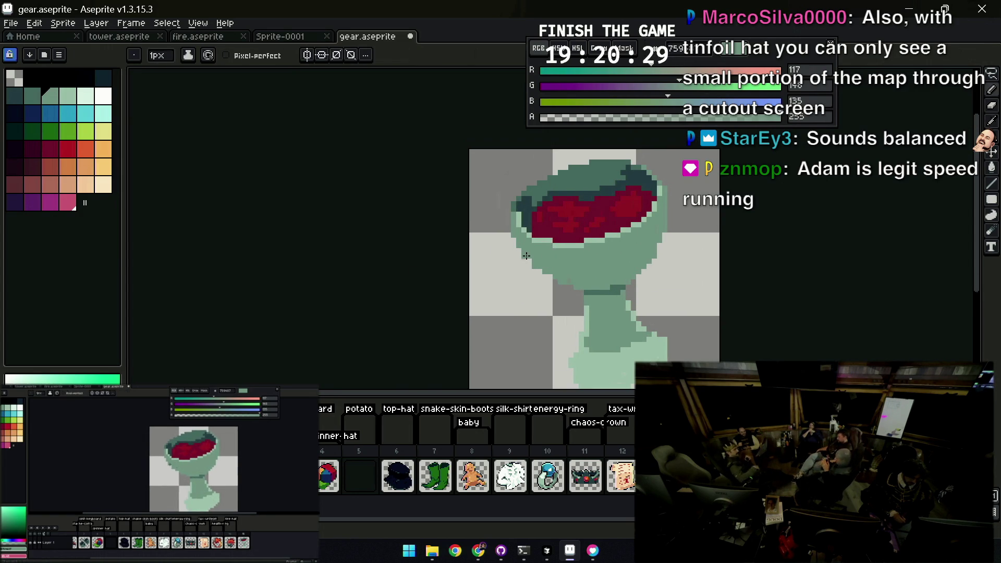
{"action": "scroll", "coordinate": [561, 278], "scroll_direction": "down", "scroll_amount": 4}
{"action": "scroll", "coordinate": [567, 262], "scroll_direction": "up", "scroll_amount": 2}
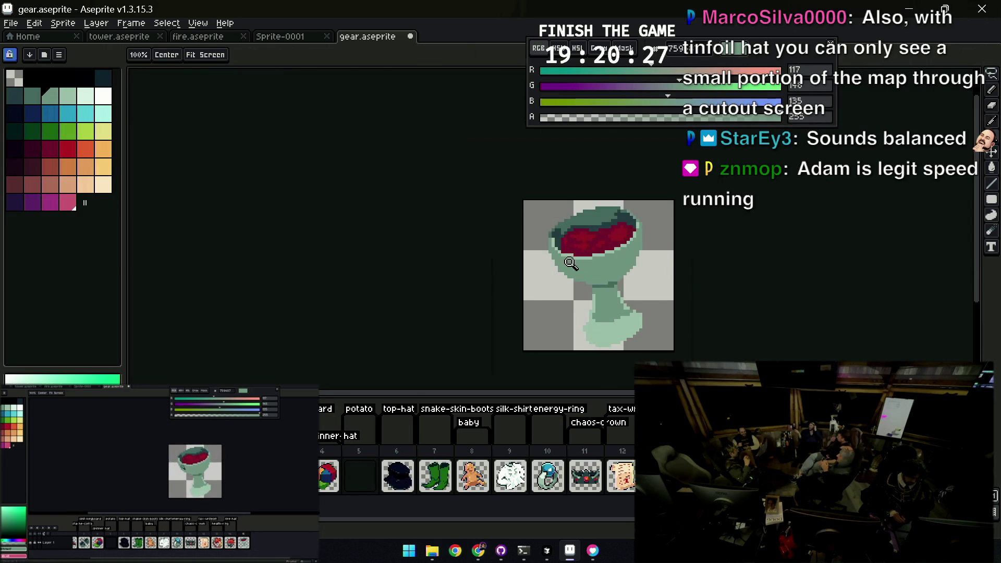
{"action": "scroll", "coordinate": [571, 255], "scroll_direction": "up", "scroll_amount": 1}
{"action": "left_click", "coordinate": [573, 252], "text": "alt"}
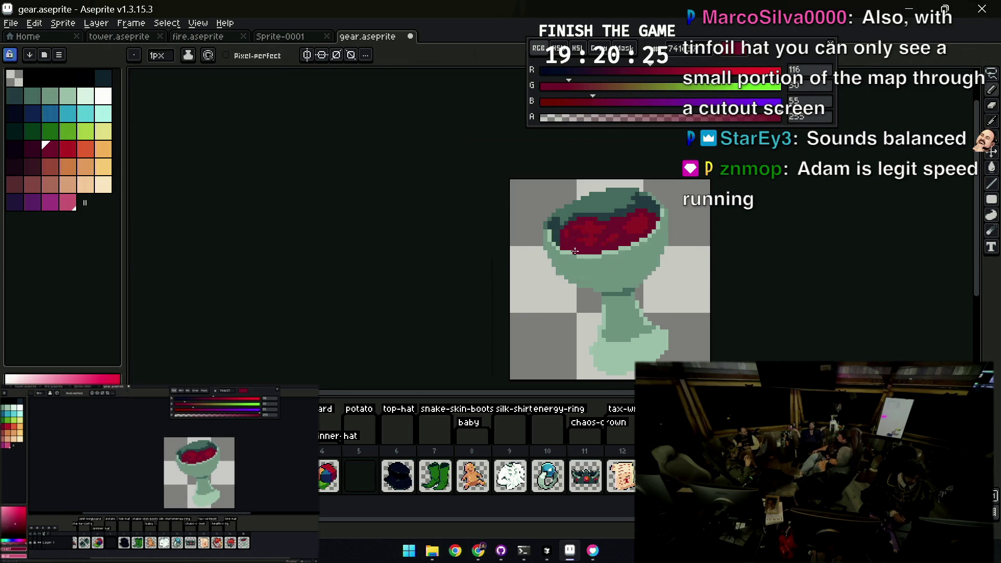
{"action": "left_click", "coordinate": [575, 257], "text": "alt"}
{"action": "key", "text": "z"}
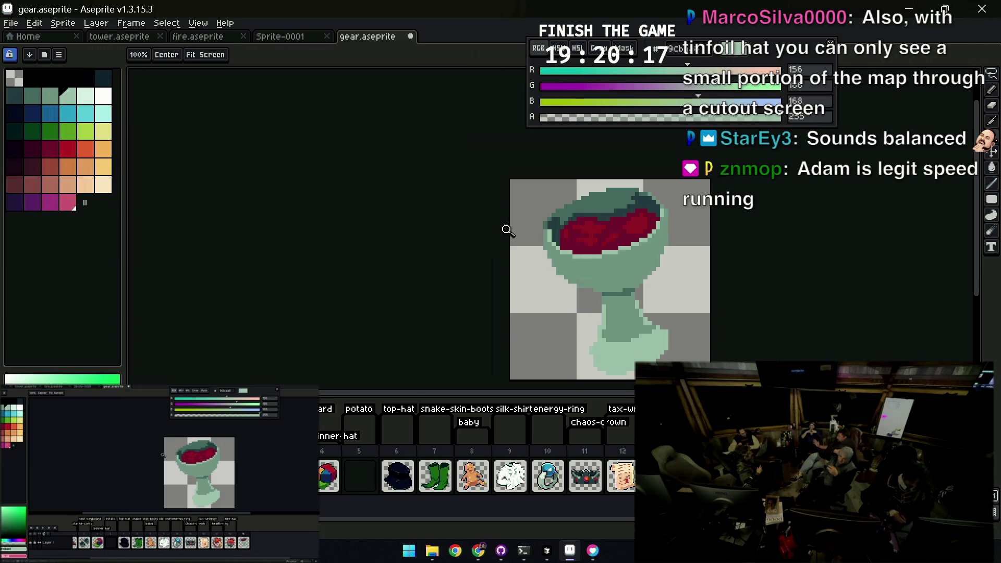
{"action": "scroll", "coordinate": [507, 232], "scroll_direction": "down", "scroll_amount": 3}
{"action": "scroll", "coordinate": [510, 243], "scroll_direction": "up", "scroll_amount": 3}
{"action": "scroll", "coordinate": [513, 254], "scroll_direction": "up", "scroll_amount": 1}
{"action": "key", "text": "b"}
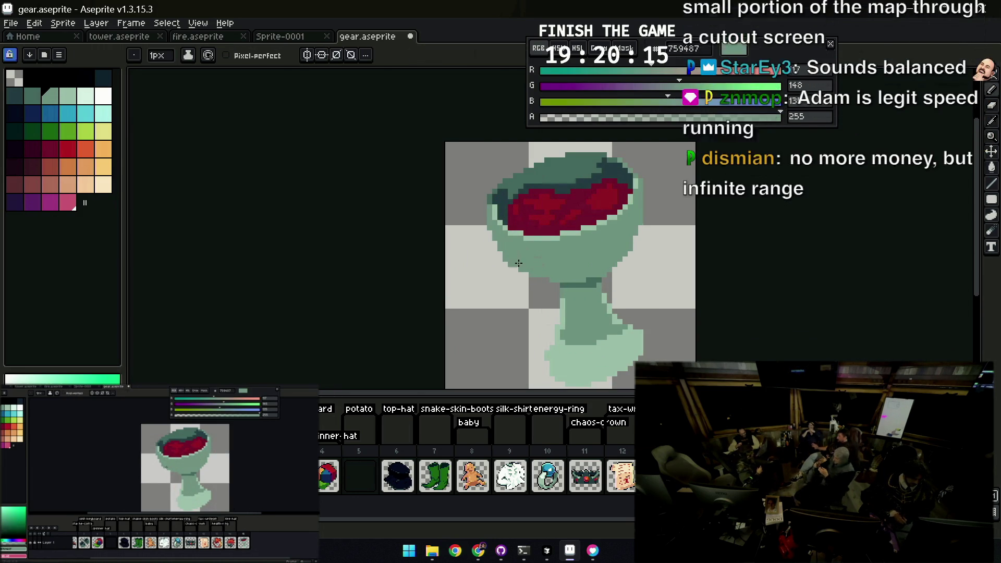
{"action": "left_click_drag", "start_coordinate": [585, 250], "coordinate": [523, 249]}
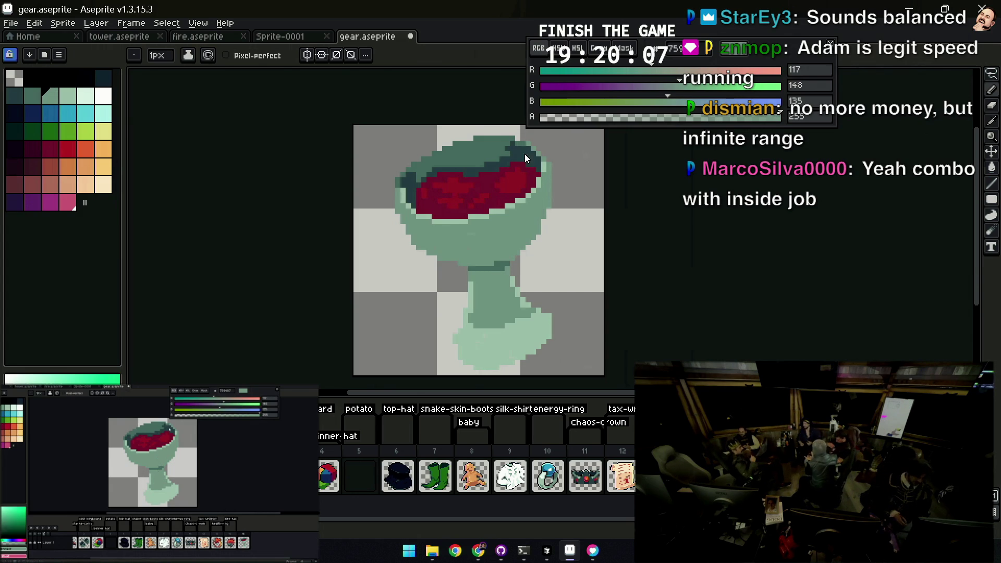
{"action": "key", "text": "z"}
{"action": "scroll", "coordinate": [502, 177], "scroll_direction": "down", "scroll_amount": 1}
{"action": "scroll", "coordinate": [507, 191], "scroll_direction": "down", "scroll_amount": 1}
{"action": "scroll", "coordinate": [512, 207], "scroll_direction": "down", "scroll_amount": 1}
{"action": "scroll", "coordinate": [518, 223], "scroll_direction": "down", "scroll_amount": 1}
{"action": "scroll", "coordinate": [518, 224], "scroll_direction": "up", "scroll_amount": 2}
{"action": "scroll", "coordinate": [519, 225], "scroll_direction": "up", "scroll_amount": 1}
{"action": "scroll", "coordinate": [518, 225], "scroll_direction": "up", "scroll_amount": 1}
{"action": "key", "text": "b"}
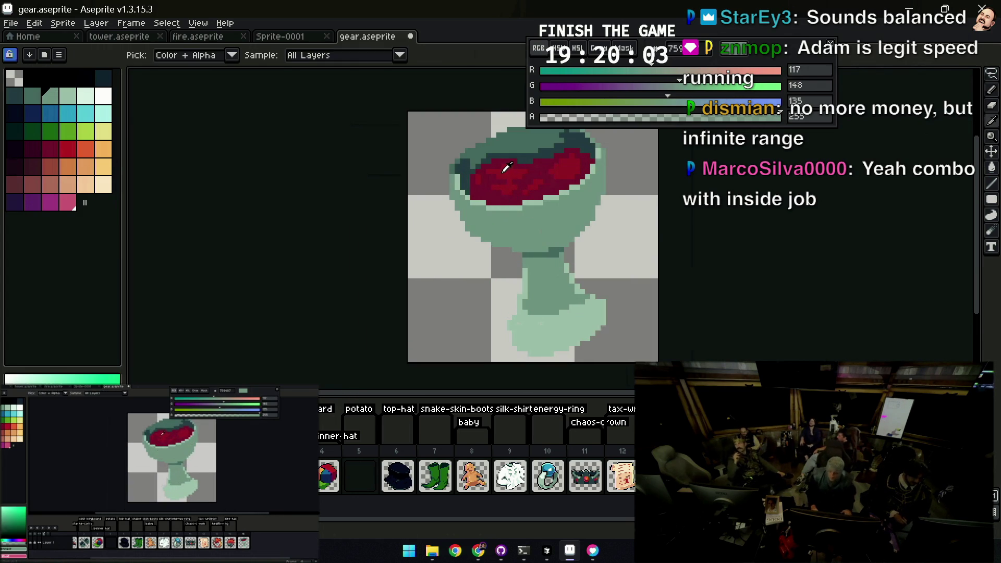
Paint a red splash left of the goblet's stem and trim its upper right
{"action": "left_click", "coordinate": [484, 176], "text": "alt"}
{"action": "left_click_drag", "start_coordinate": [444, 236], "coordinate": [458, 276]}
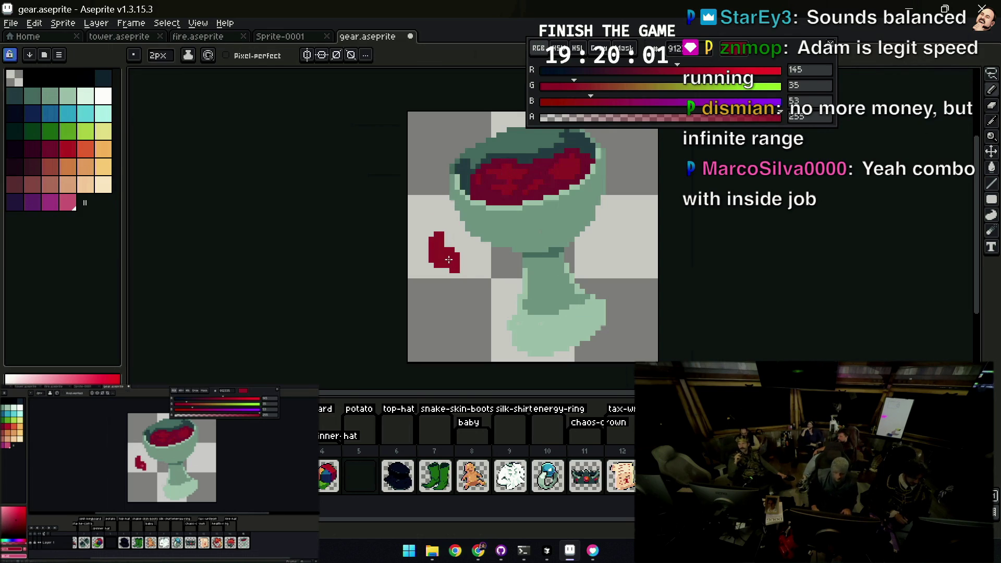
{"action": "key", "text": "e"}
{"action": "left_click_drag", "start_coordinate": [449, 240], "coordinate": [457, 250]}
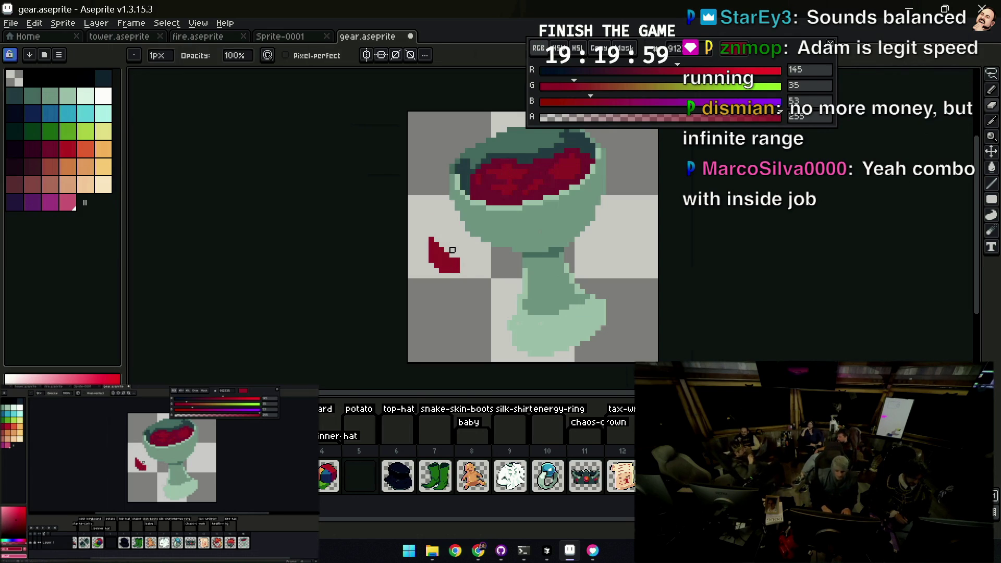
{"action": "key", "text": "b"}
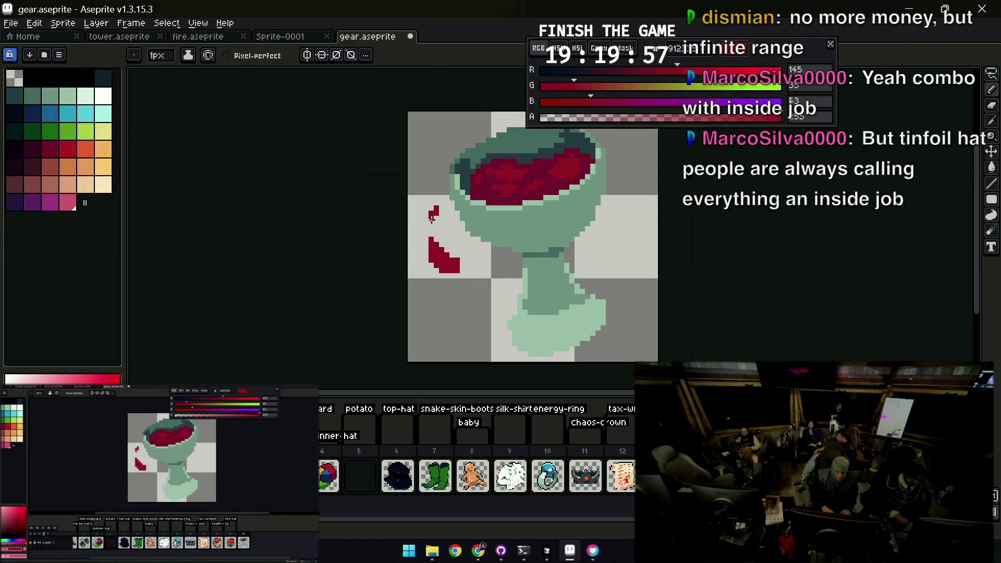
Add a small darker red drop above the splash and check the whole sprite
{"action": "key", "text": "i"}
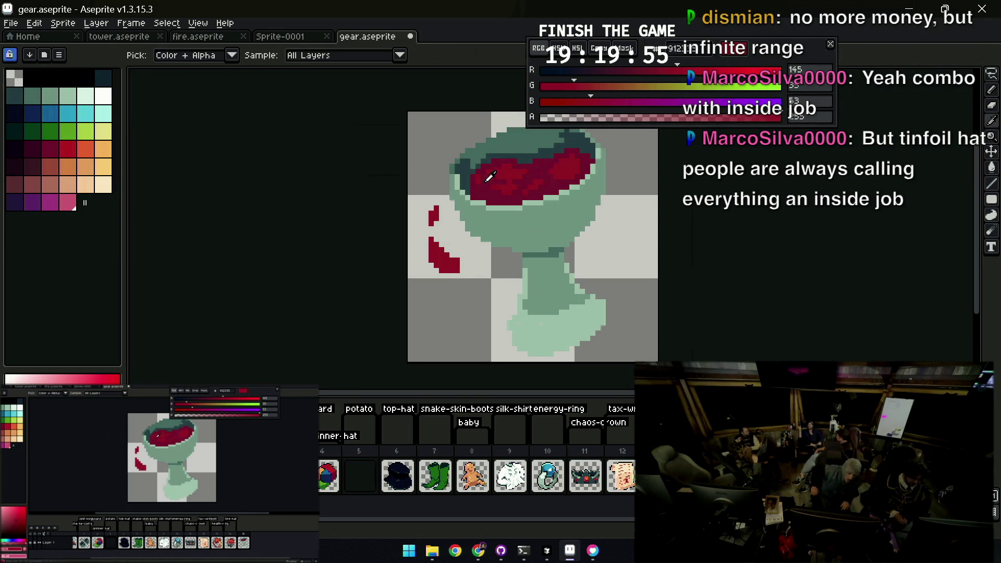
{"action": "left_click", "coordinate": [495, 173]}
{"action": "key", "text": "b"}
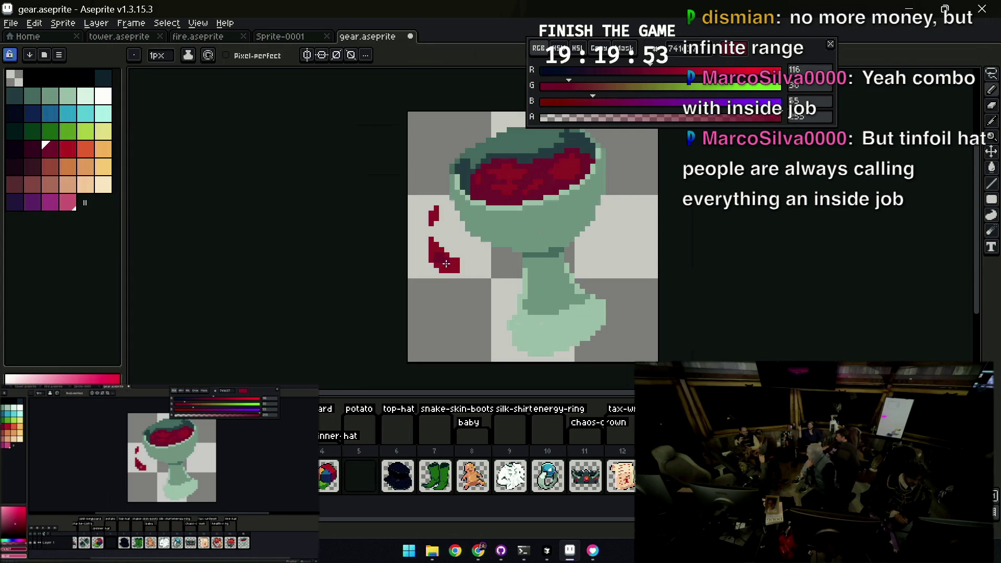
{"action": "key", "text": "e"}
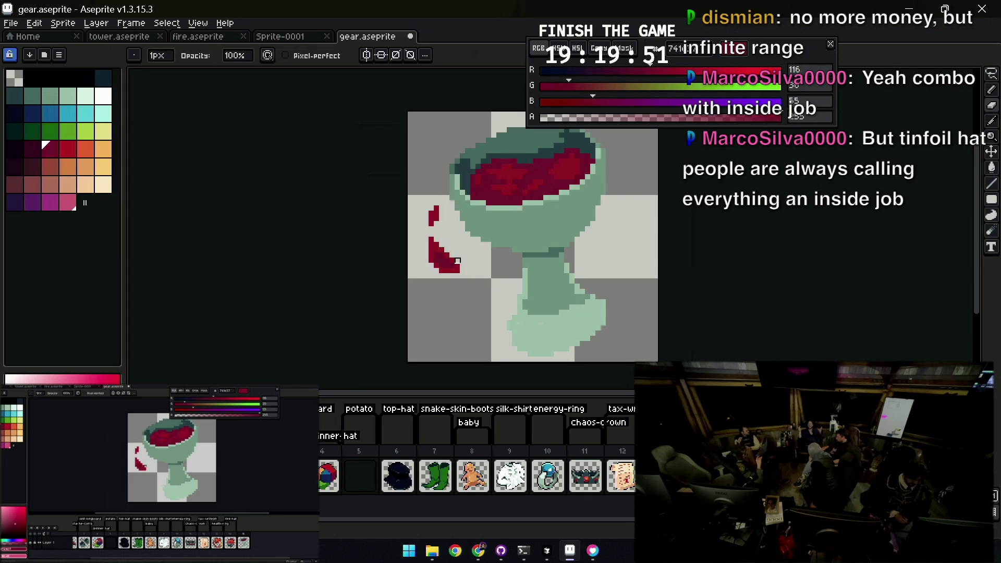
{"action": "key", "text": "z"}
{"action": "scroll", "coordinate": [476, 228], "scroll_direction": "down", "scroll_amount": 4}
{"action": "scroll", "coordinate": [521, 247], "scroll_direction": "up", "scroll_amount": 4}
{"action": "left_click", "coordinate": [475, 261], "text": "alt"}
{"action": "key", "text": "b"}
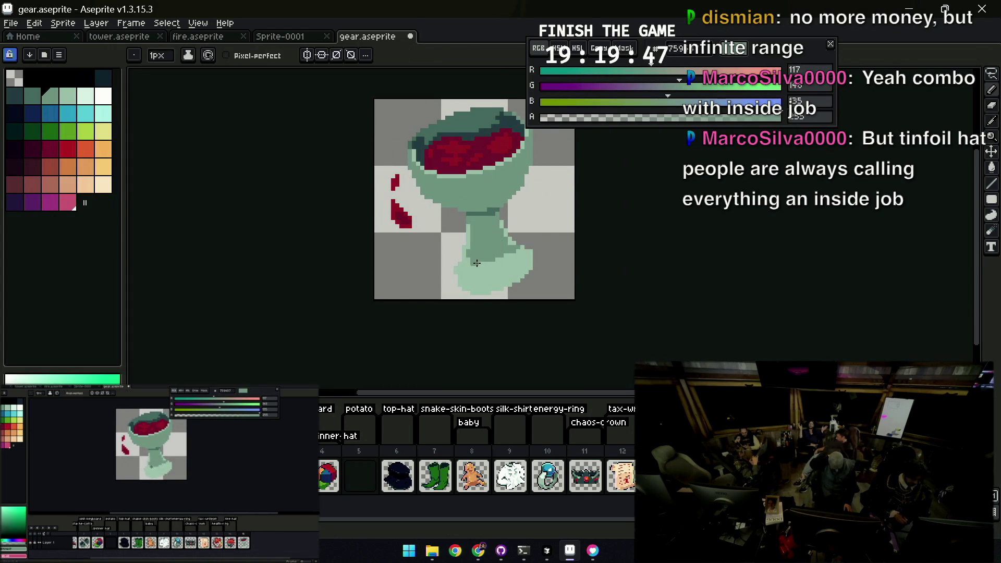
Add light mint highlight pixels on the goblet's rim, including its right side
{"action": "left_click", "coordinate": [516, 253], "text": "alt"}
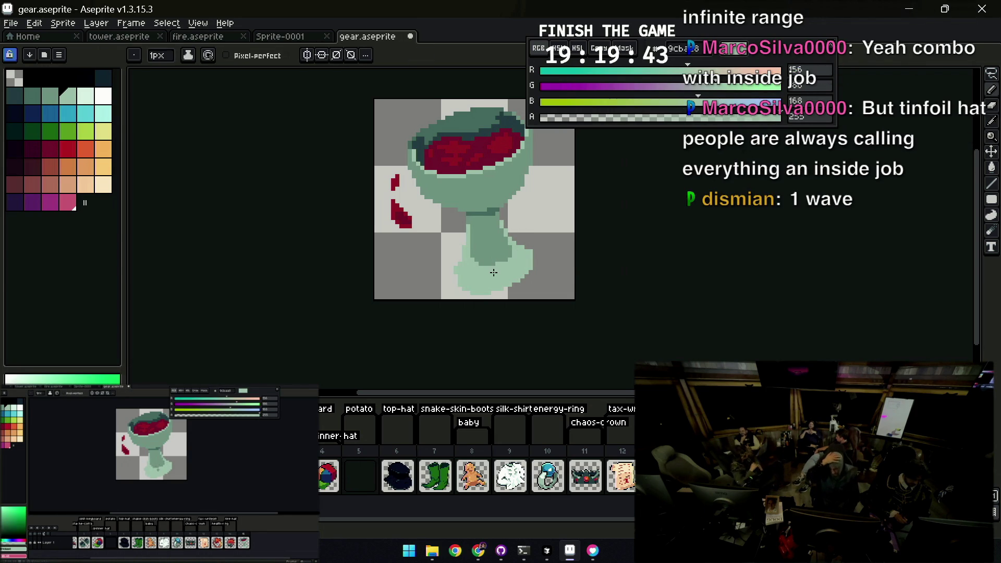
{"action": "left_click_drag", "start_coordinate": [491, 266], "coordinate": [499, 253]}
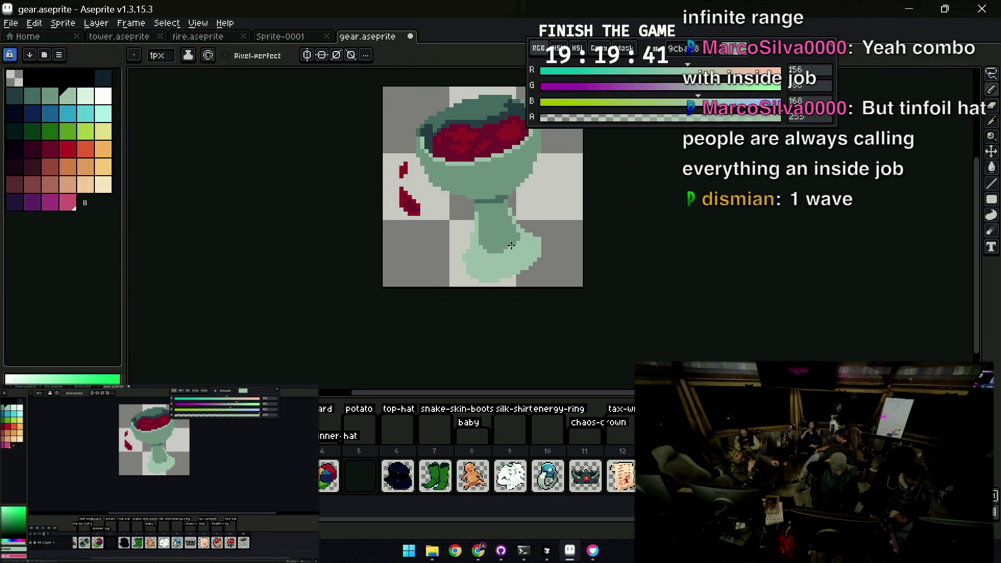
{"action": "left_click", "coordinate": [86, 95]}
{"action": "key", "text": "space"}
{"action": "left_click_drag", "start_coordinate": [531, 165], "coordinate": [500, 211]}
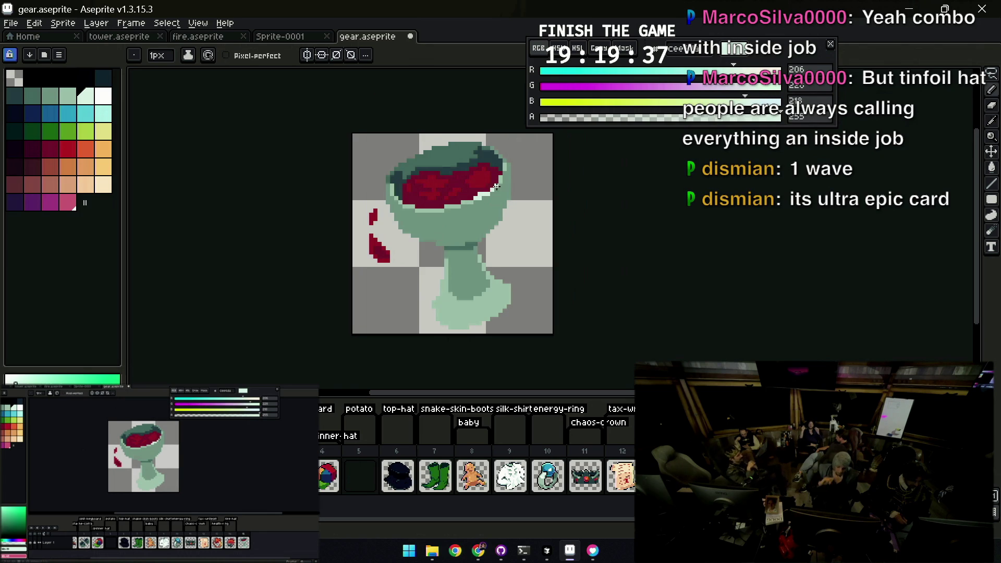
{"action": "left_click", "coordinate": [492, 187], "text": "alt"}
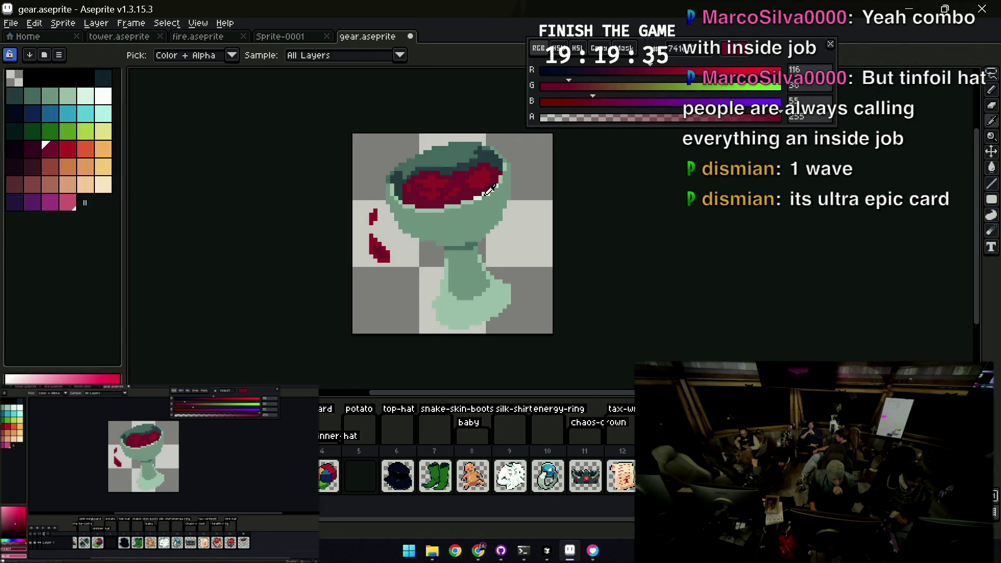
{"action": "left_click", "coordinate": [492, 191], "text": "alt"}
{"action": "left_click", "coordinate": [487, 205]}
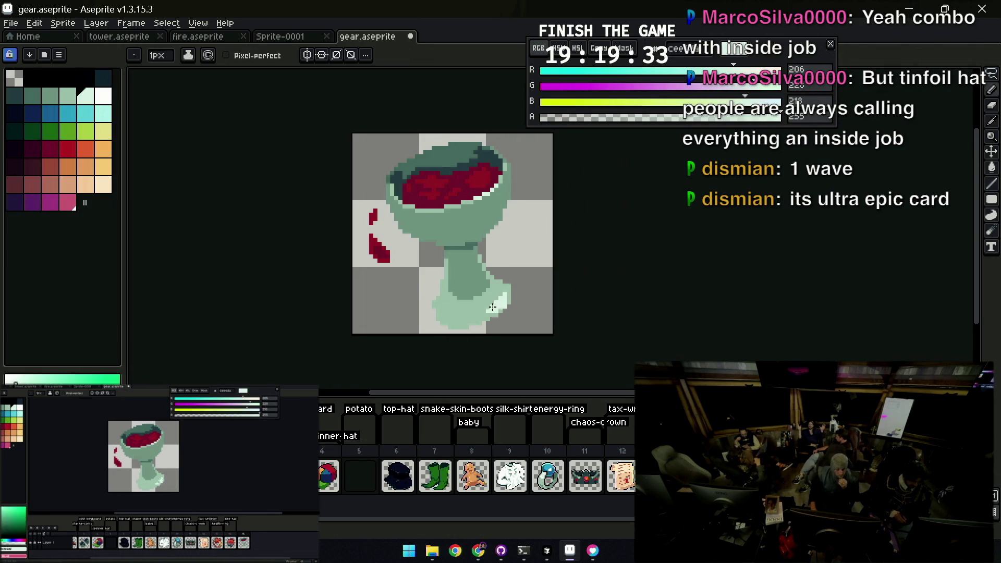
Refine the stem shading, alternating sampled lighter and darker greens between zoom checks
{"action": "key", "text": "z"}
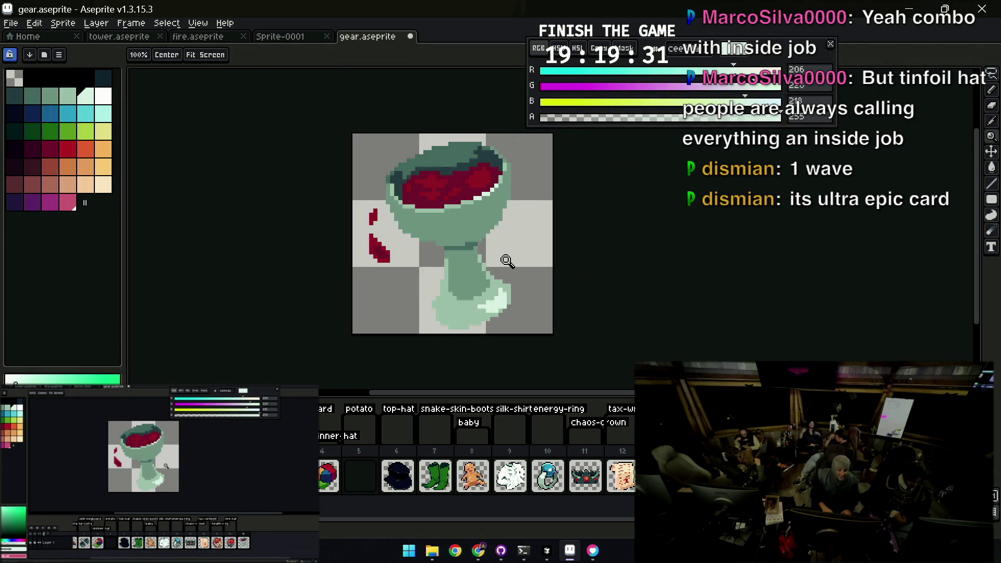
{"action": "scroll", "coordinate": [538, 233], "scroll_direction": "down", "scroll_amount": 3}
{"action": "scroll", "coordinate": [535, 259], "scroll_direction": "up", "scroll_amount": 3}
{"action": "key", "text": "b"}
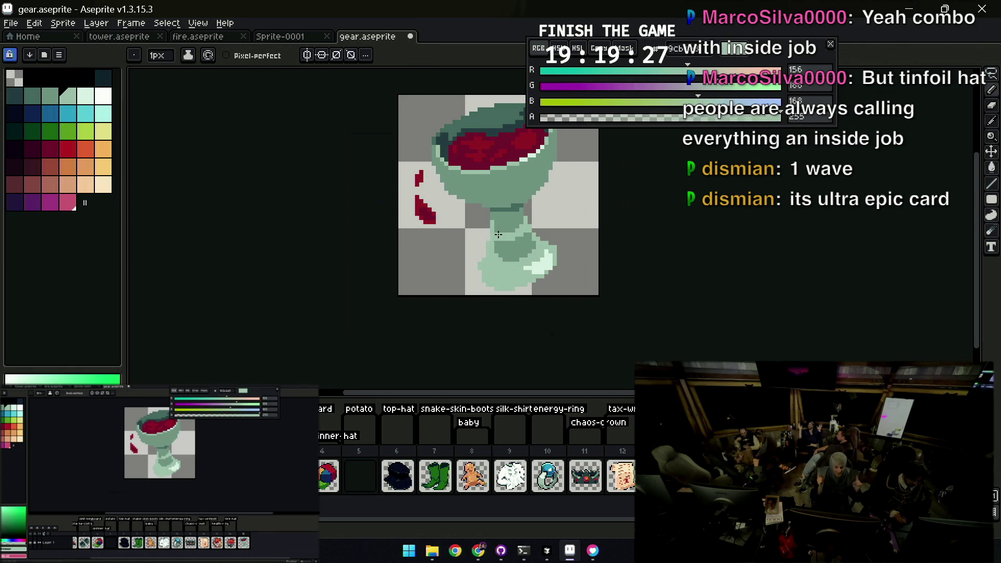
{"action": "left_click", "coordinate": [512, 237], "text": "alt"}
{"action": "left_click", "coordinate": [517, 233], "text": "alt"}
{"action": "left_click", "coordinate": [496, 232], "text": "alt"}
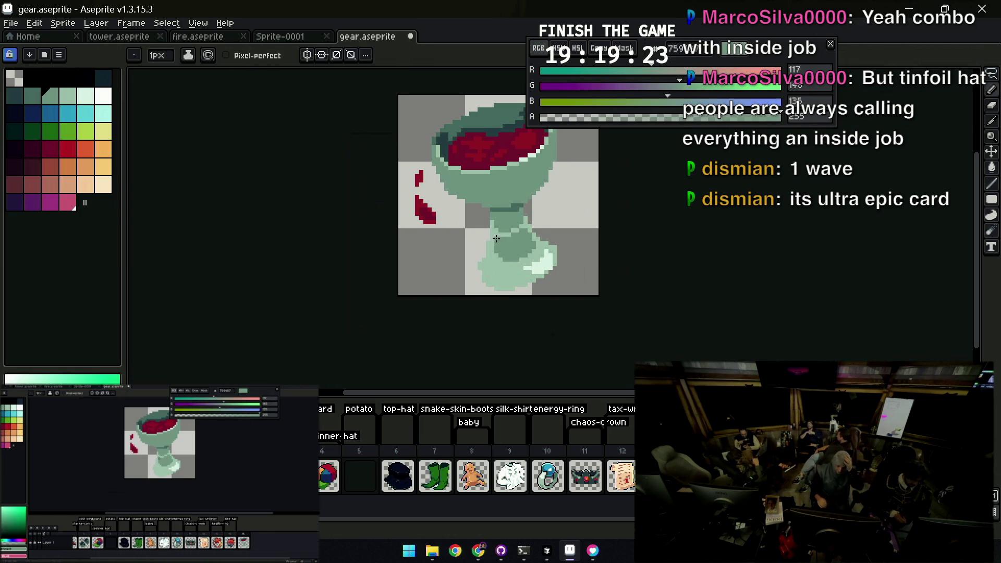
{"action": "key", "text": "z"}
{"action": "scroll", "coordinate": [537, 206], "scroll_direction": "down", "scroll_amount": 3}
{"action": "scroll", "coordinate": [556, 208], "scroll_direction": "up", "scroll_amount": 3}
{"action": "scroll", "coordinate": [556, 208], "scroll_direction": "up", "scroll_amount": 1}
{"action": "key", "text": "b"}
{"action": "left_click", "coordinate": [531, 227], "text": "alt"}
{"action": "left_click", "coordinate": [545, 203], "text": "alt"}
Work pale green highlights into the stem and foot with re-sampled greens
{"action": "key", "text": "z"}
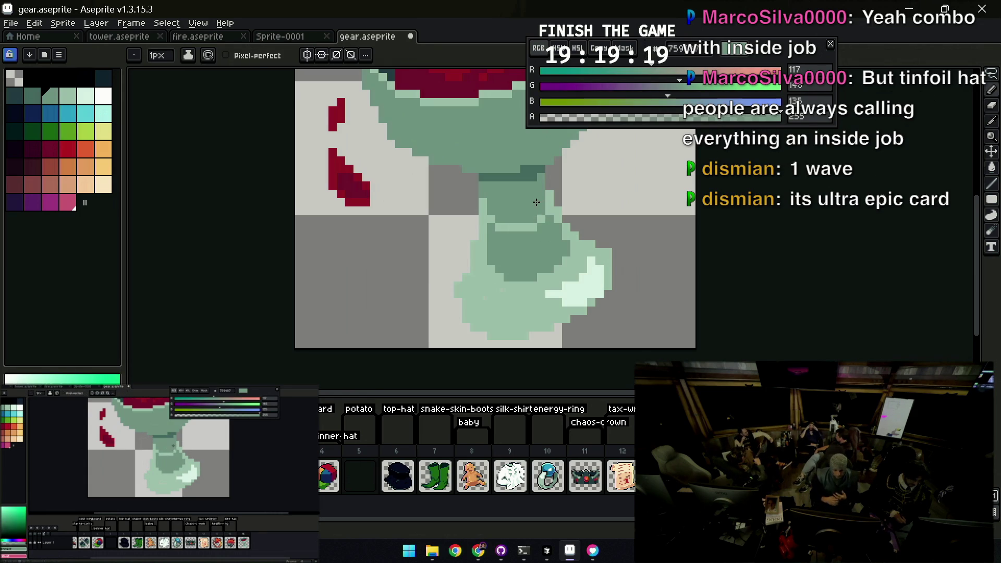
{"action": "scroll", "coordinate": [545, 203], "scroll_direction": "down", "scroll_amount": 3}
{"action": "scroll", "coordinate": [545, 203], "scroll_direction": "down", "scroll_amount": 3}
{"action": "scroll", "coordinate": [527, 187], "scroll_direction": "up", "scroll_amount": 1}
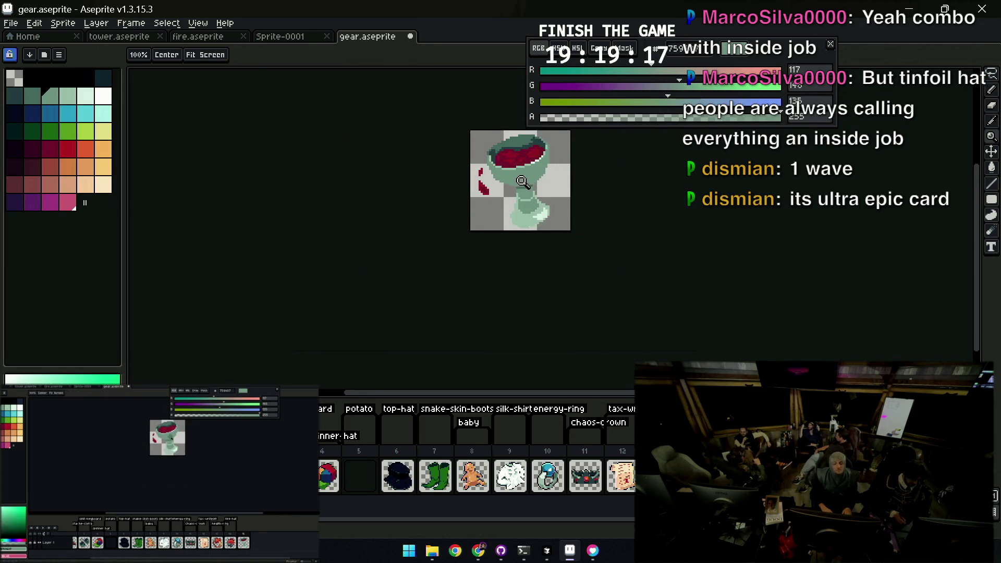
{"action": "scroll", "coordinate": [528, 188], "scroll_direction": "up", "scroll_amount": 2}
{"action": "key", "text": "i"}
{"action": "left_click", "coordinate": [526, 213]}
{"action": "key", "text": "b"}
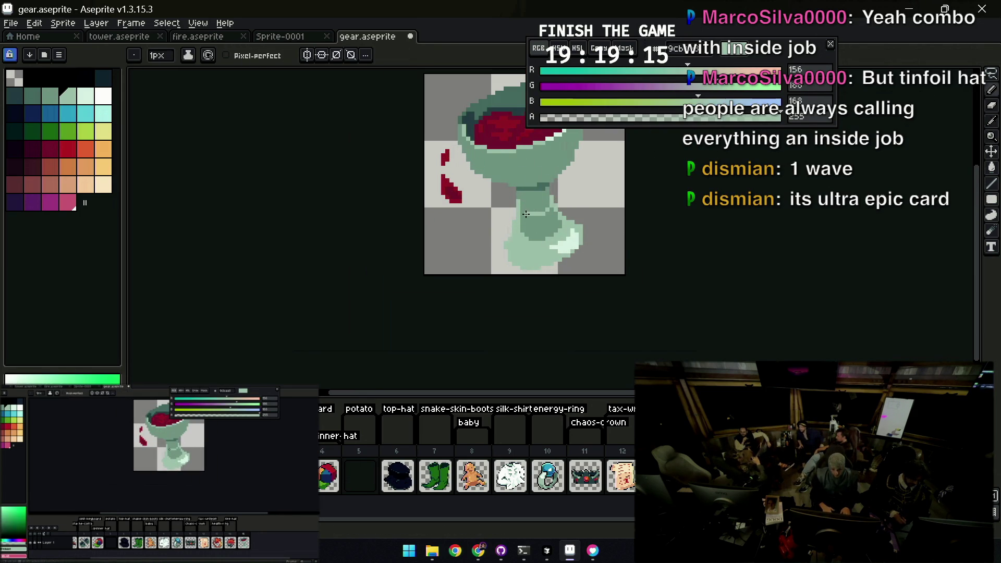
{"action": "left_click", "coordinate": [528, 216], "text": "alt"}
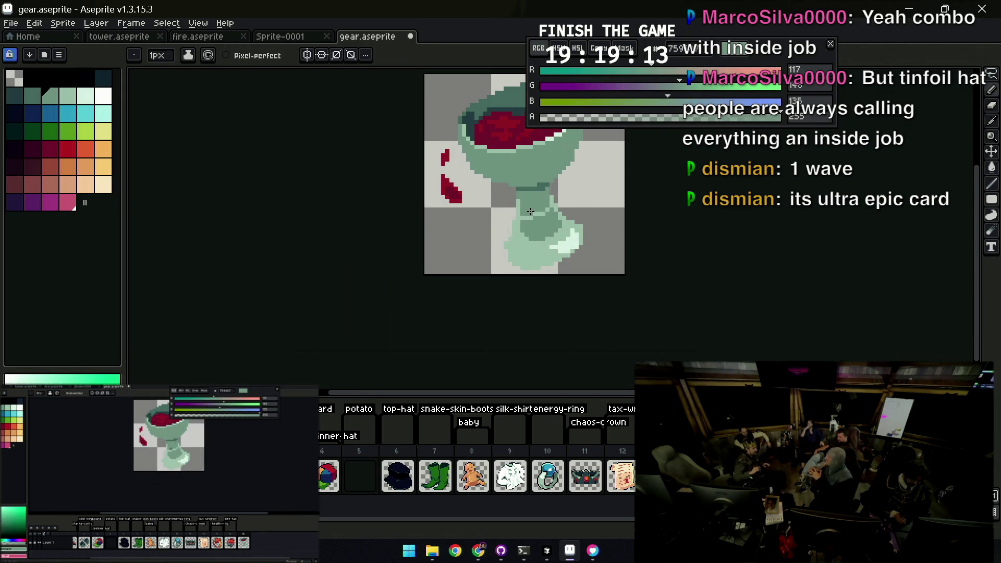
{"action": "key", "text": "z"}
{"action": "scroll", "coordinate": [529, 216], "scroll_direction": "down", "scroll_amount": 3}
{"action": "scroll", "coordinate": [543, 243], "scroll_direction": "up", "scroll_amount": 3}
{"action": "key", "text": "b"}
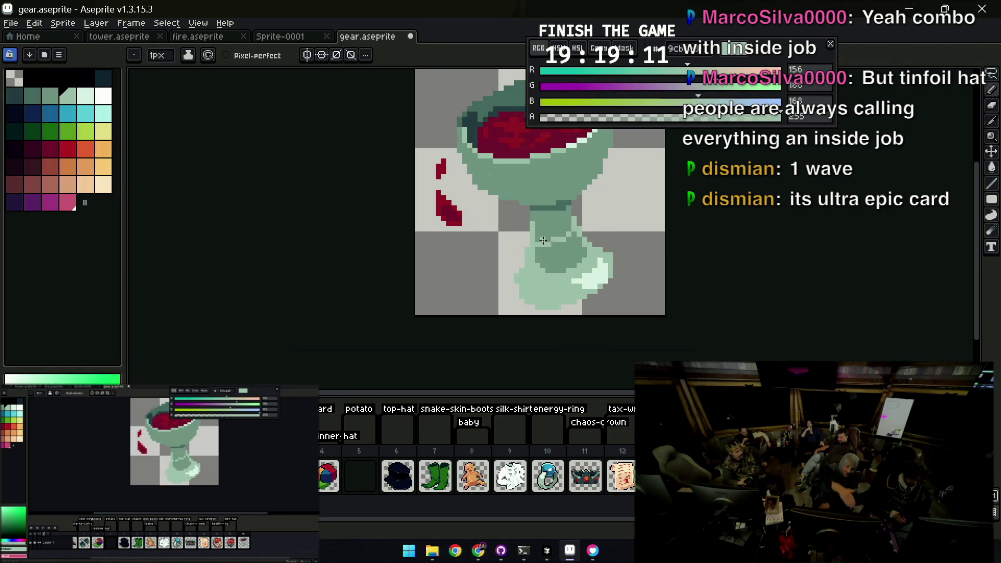
{"action": "left_click", "coordinate": [542, 241], "text": "alt"}
{"action": "left_click", "coordinate": [552, 238], "text": "alt"}
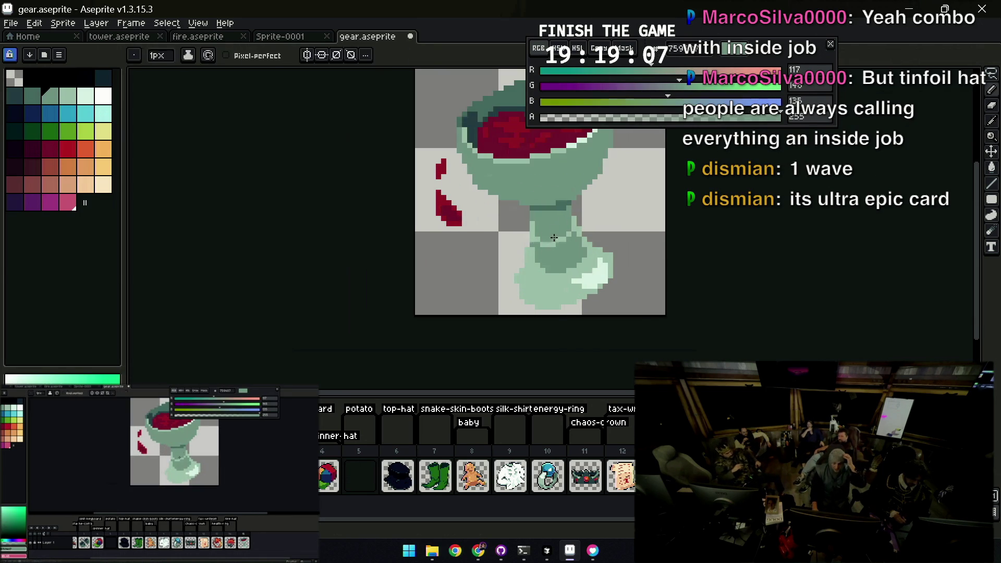
{"action": "left_click", "coordinate": [543, 241], "text": "alt"}
Zoom out and in repeatedly to review the highlighted goblet
{"action": "key", "text": "z"}
{"action": "scroll", "coordinate": [569, 201], "scroll_direction": "down", "scroll_amount": 3}
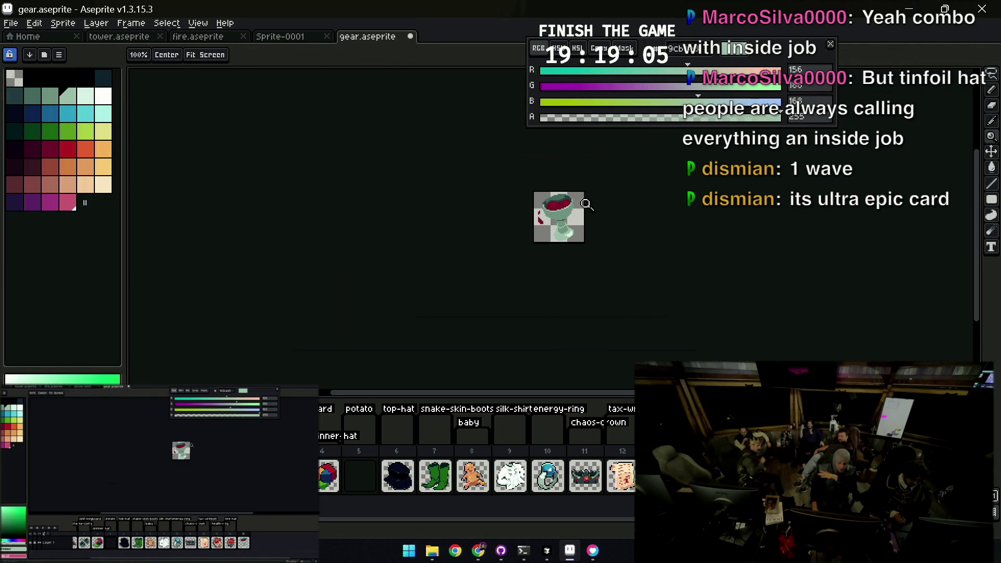
{"action": "scroll", "coordinate": [591, 202], "scroll_direction": "up", "scroll_amount": 4}
{"action": "key", "text": "b"}
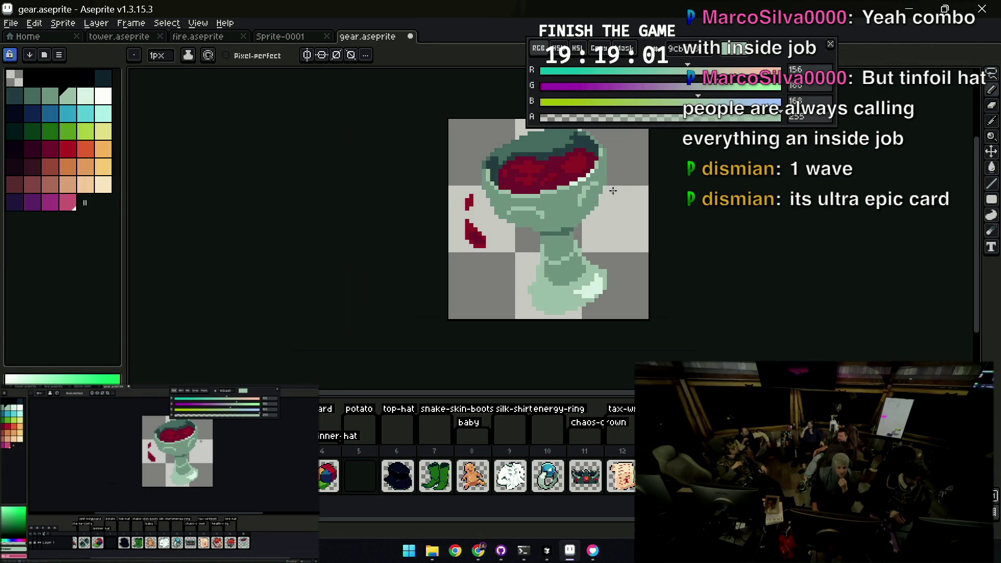
{"action": "key", "text": "z"}
{"action": "scroll", "coordinate": [573, 168], "scroll_direction": "down", "scroll_amount": 4}
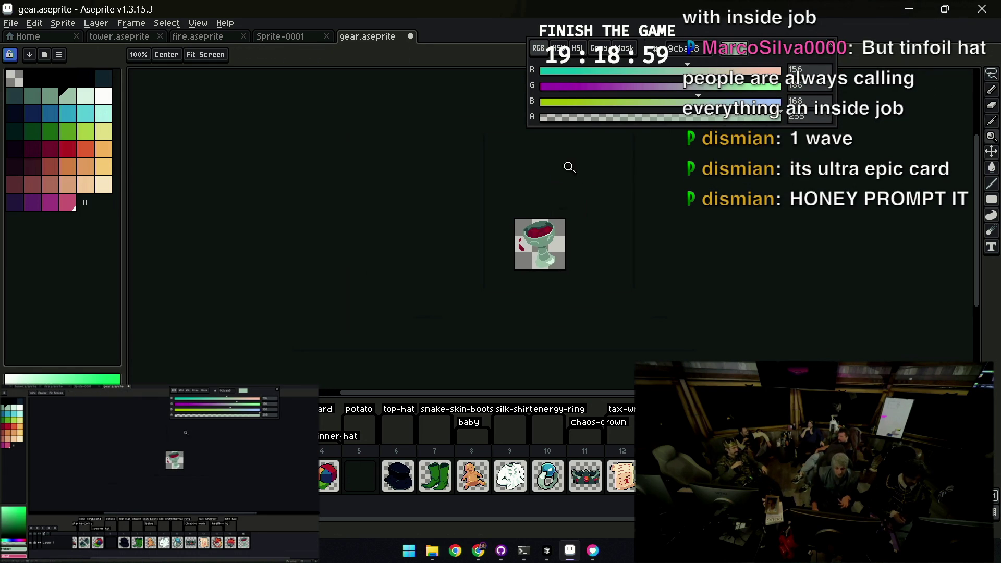
{"action": "scroll", "coordinate": [542, 249], "scroll_direction": "up", "scroll_amount": 4}
{"action": "key", "text": "b"}
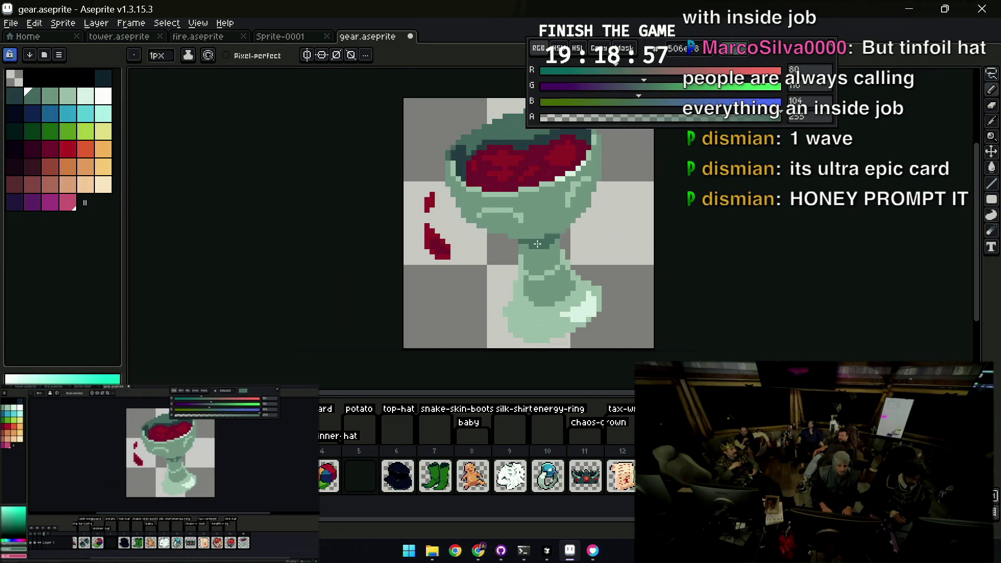
{"action": "key", "text": "z"}
{"action": "scroll", "coordinate": [515, 228], "scroll_direction": "down", "scroll_amount": 4}
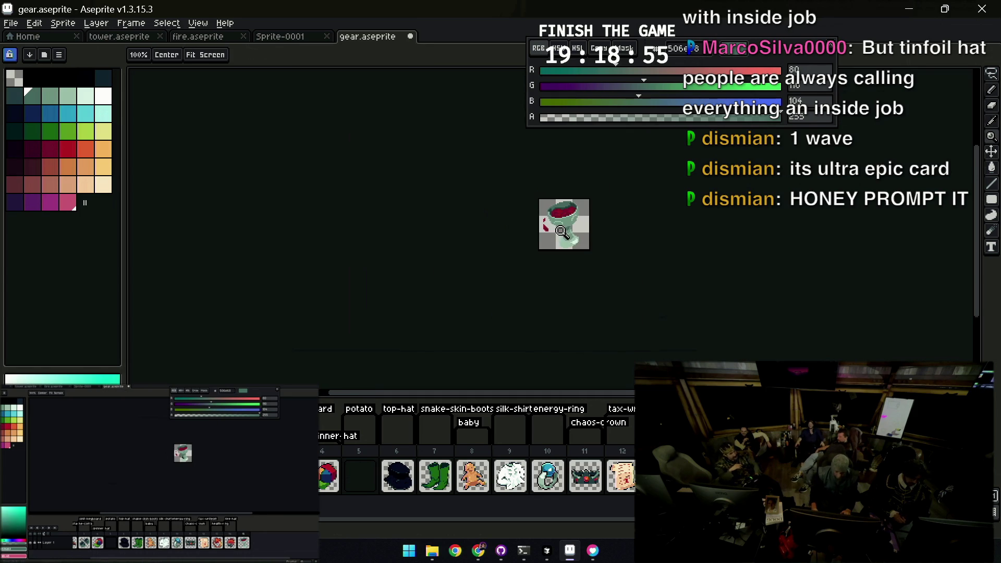
{"action": "scroll", "coordinate": [559, 229], "scroll_direction": "up", "scroll_amount": 4}
{"action": "scroll", "coordinate": [567, 211], "scroll_direction": "down", "scroll_amount": 2}
{"action": "scroll", "coordinate": [571, 203], "scroll_direction": "down", "scroll_amount": 2}
{"action": "scroll", "coordinate": [570, 215], "scroll_direction": "up", "scroll_amount": 1}
{"action": "scroll", "coordinate": [565, 227], "scroll_direction": "up", "scroll_amount": 2}
{"action": "key", "text": "b"}
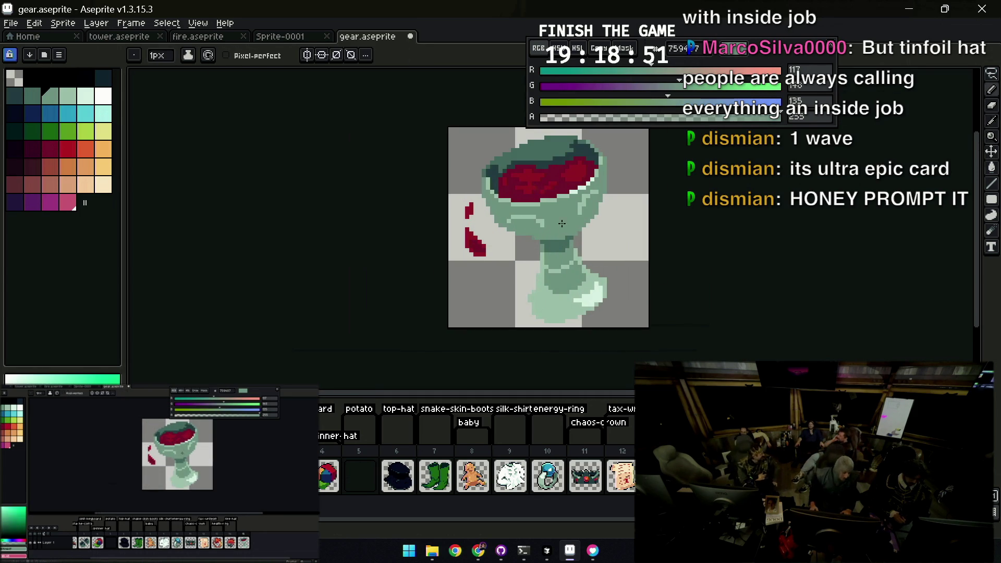
{"action": "left_click_drag", "start_coordinate": [562, 225], "coordinate": [521, 263]}
{"action": "key", "text": "v"}
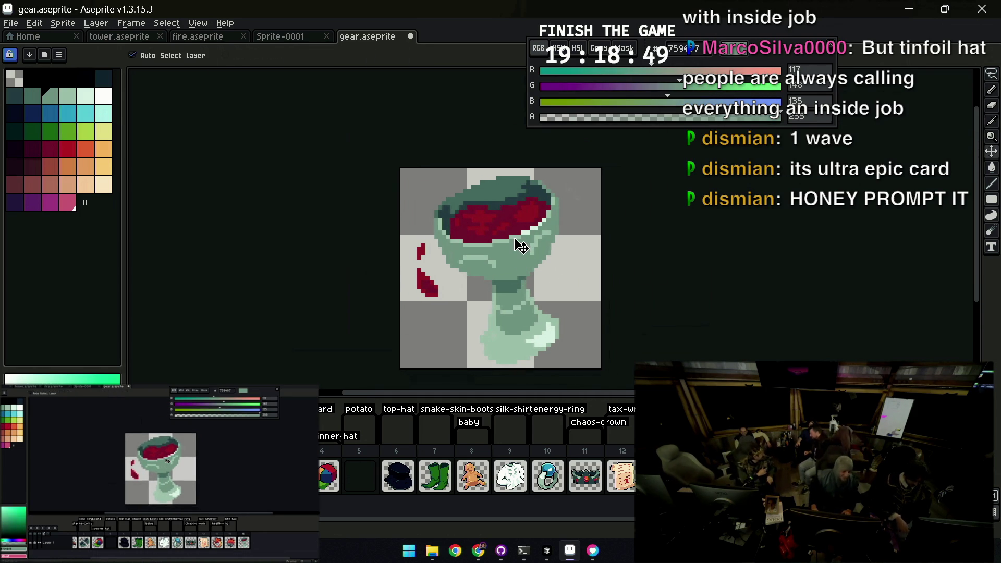
Apply the FX Outline in black around the goblet, nudge base pixels, and view at 100%
{"action": "key", "text": "shift+o"}
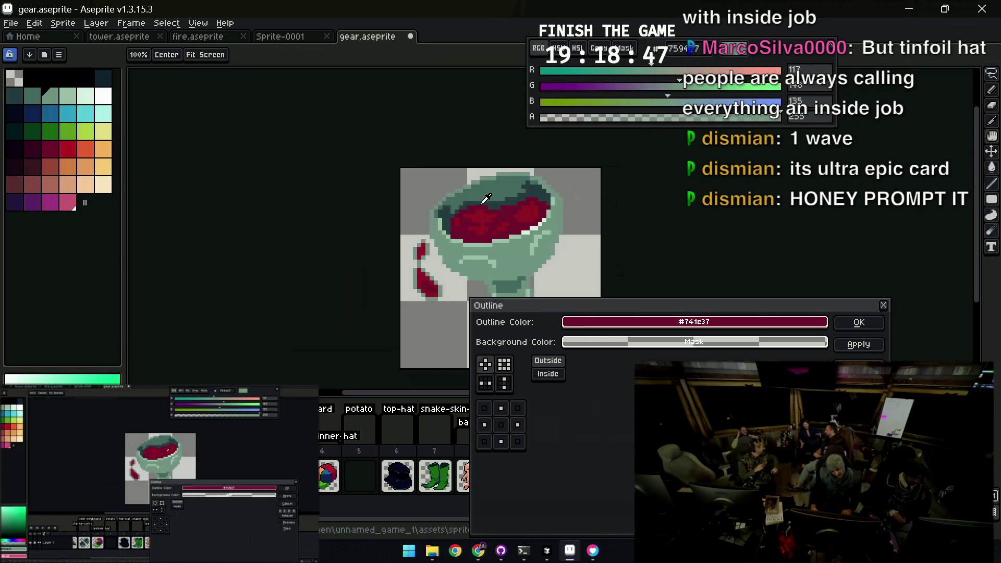
{"action": "left_click", "coordinate": [74, 73]}
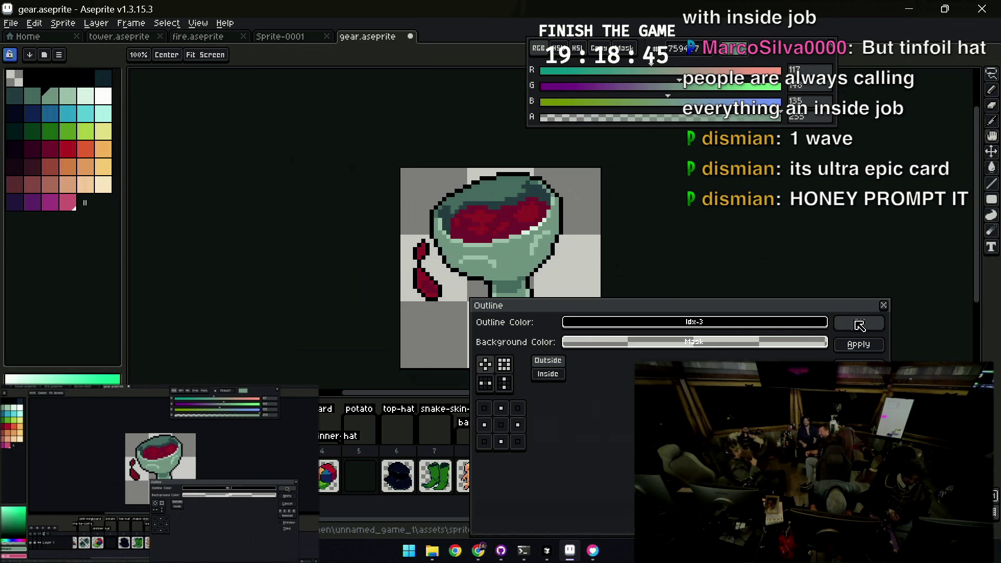
{"action": "left_click", "coordinate": [859, 322]}
{"action": "left_click_drag", "start_coordinate": [536, 238], "coordinate": [527, 268]}
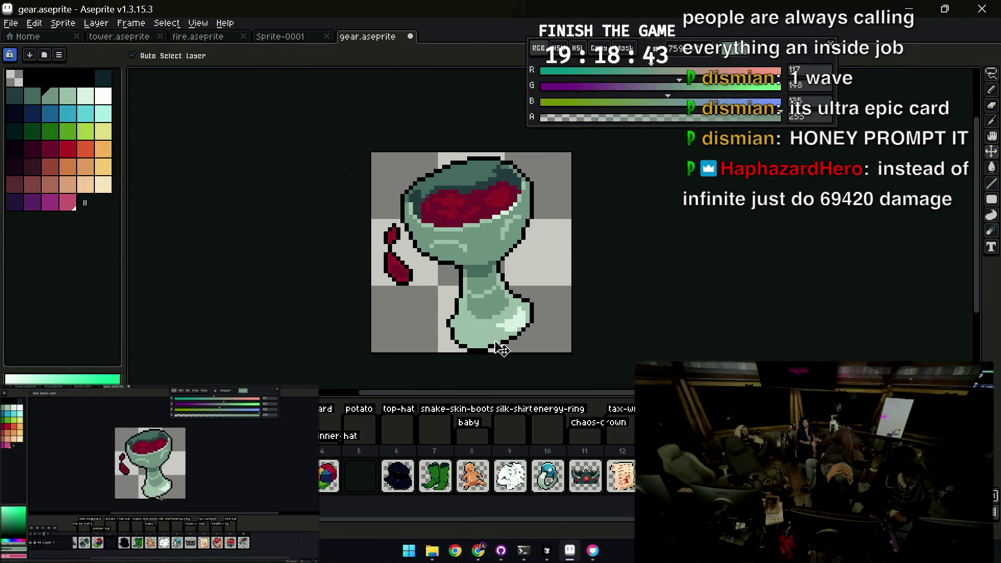
{"action": "mouse_move", "coordinate": [503, 352]}
{"action": "left_mouse_down"}
{"action": "mouse_move", "coordinate": [470, 346]}
{"action": "mouse_move", "coordinate": [487, 353]}
{"action": "left_mouse_up"}
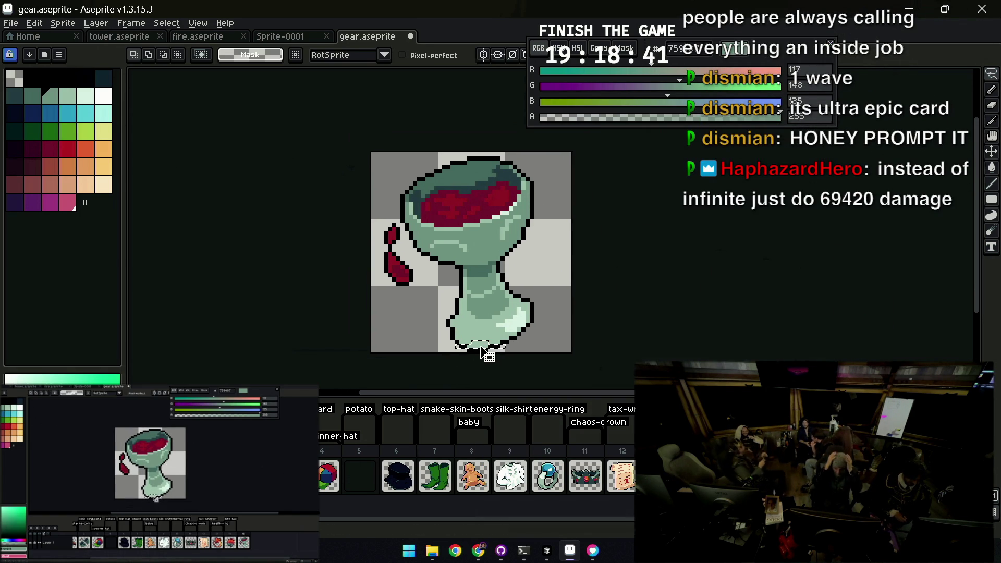
{"action": "key", "text": "1"}
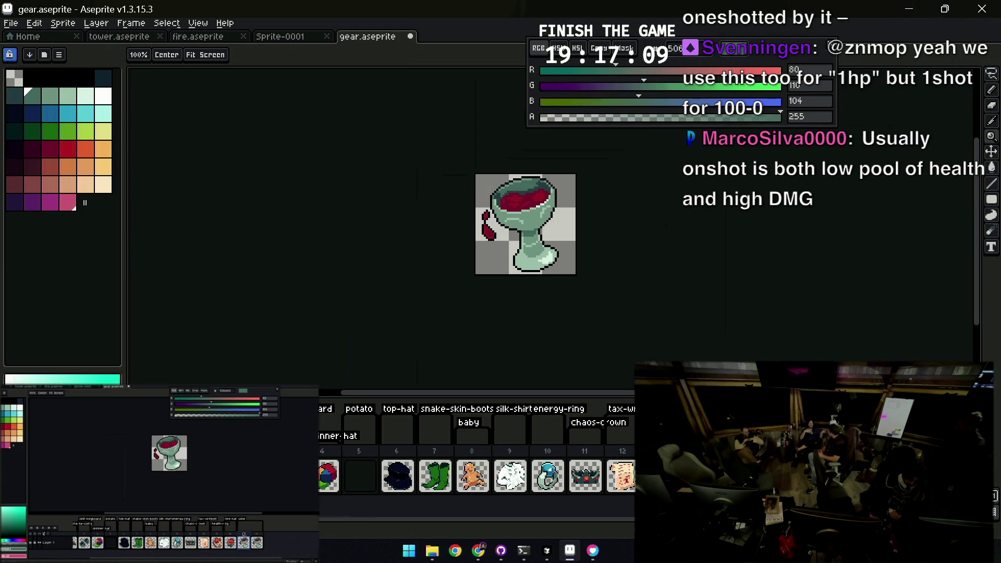
{"action": "scroll", "coordinate": [574, 272], "scroll_direction": "up", "scroll_amount": 1}
{"action": "scroll", "coordinate": [620, 486], "scroll_direction": "right", "scroll_amount": 2}
{"action": "scroll", "coordinate": [620, 487], "scroll_direction": "right", "scroll_amount": 2}
Tag the goblet's frame 15 with a new tag named 'wine'
{"action": "left_click", "coordinate": [557, 469]}
{"action": "left_click", "coordinate": [599, 454]}
{"action": "key", "text": "ctrl+z"}
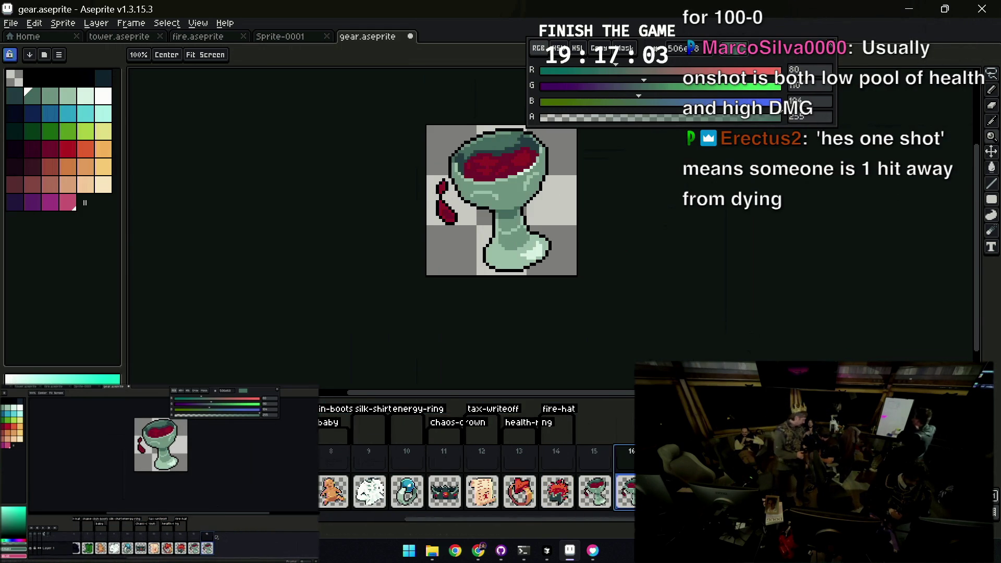
{"action": "key", "text": "alt+F5"}
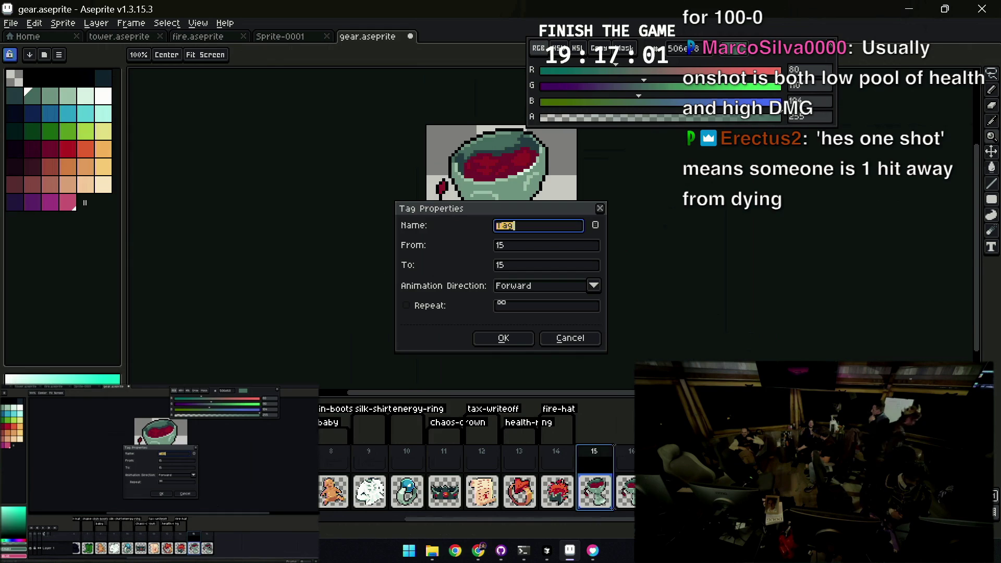
{"action": "type", "text": "wine"}
{"action": "key", "text": "Return"}
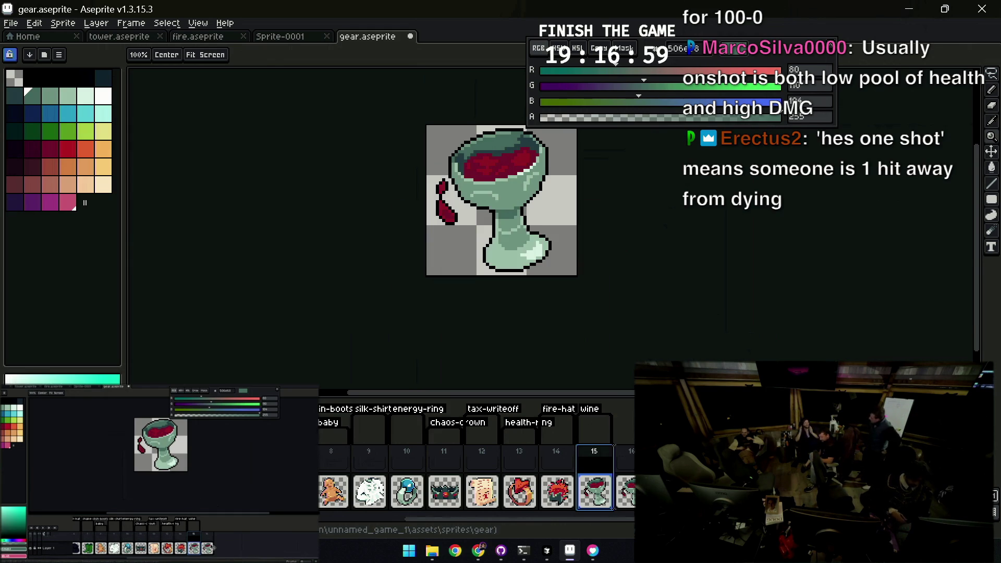
Move to frame 16 and erase the goblet copy so the frame is empty
{"action": "key", "text": "Right"}
{"action": "left_click_drag", "start_coordinate": [546, 150], "coordinate": [509, 270]}
{"action": "key", "text": "b"}
{"action": "key", "text": "minus"}
{"action": "key", "text": "minus"}
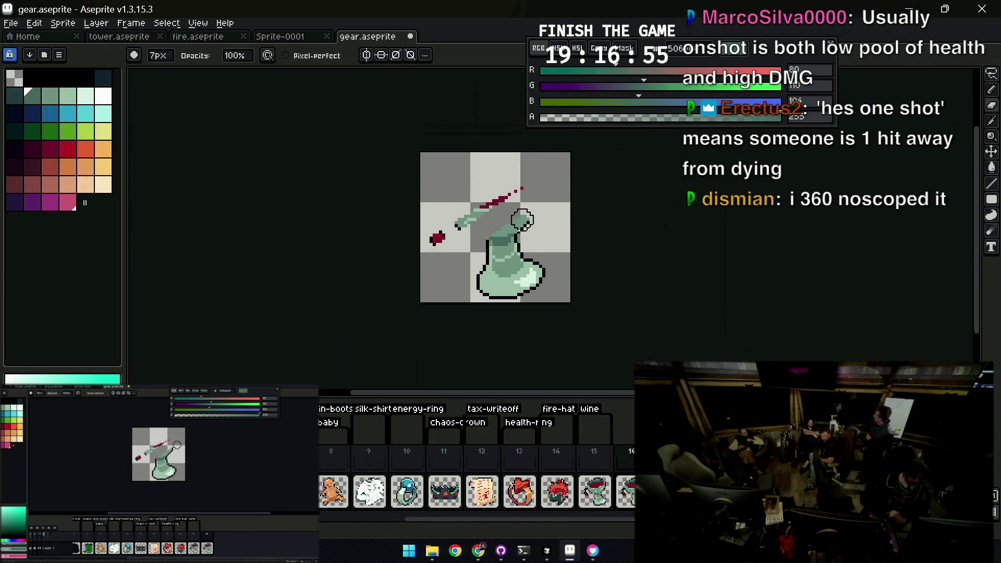
{"action": "mouse_move", "coordinate": [461, 227]}
{"action": "left_mouse_down"}
{"action": "mouse_move", "coordinate": [514, 204]}
{"action": "mouse_move", "coordinate": [481, 218]}
{"action": "left_mouse_up"}
{"action": "key", "text": "h"}
{"action": "key", "text": "b"}
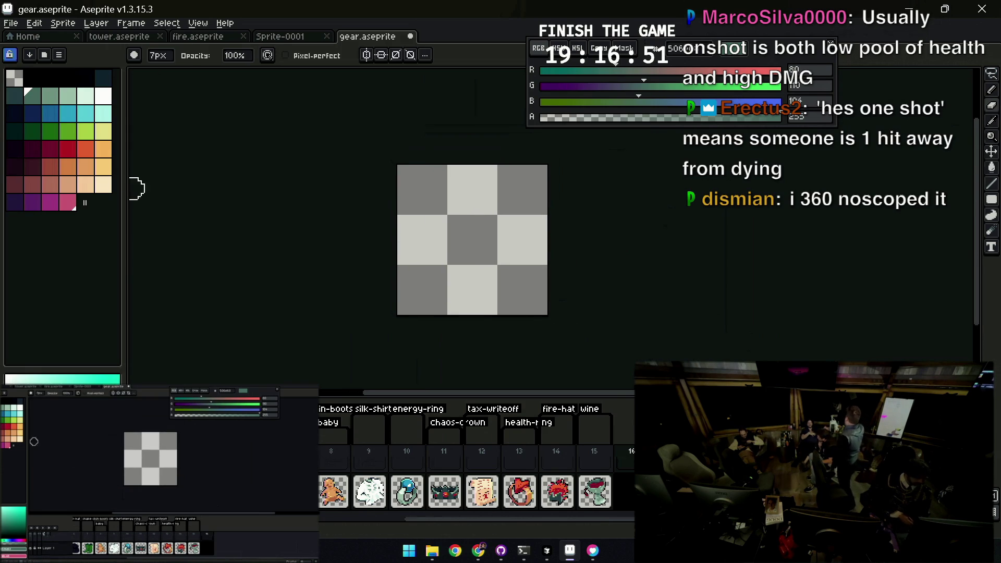
Paint a large dark red blob as the bowl's base shape
{"action": "left_click", "coordinate": [16, 185]}
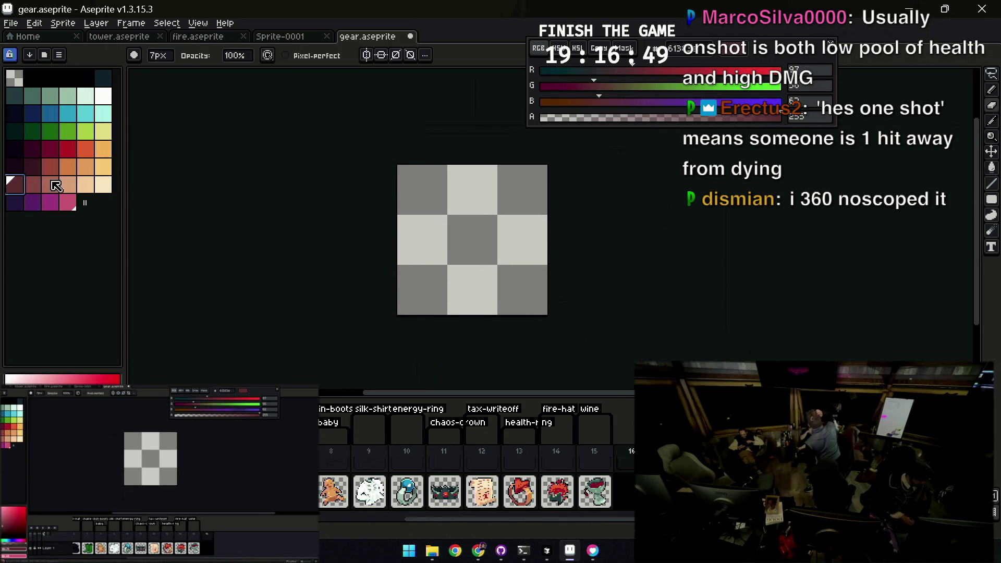
{"action": "key", "text": "e"}
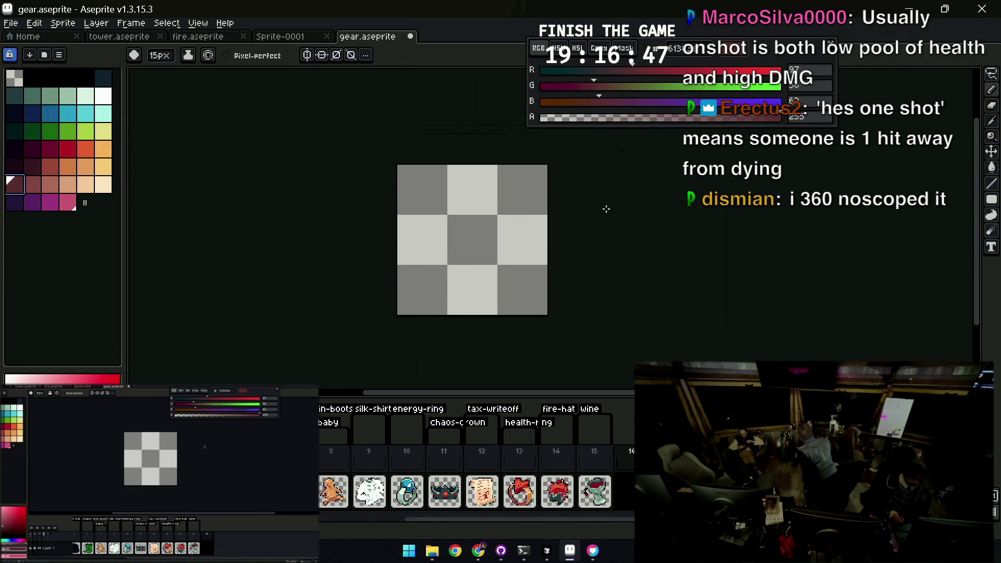
{"action": "mouse_move", "coordinate": [440, 230]}
{"action": "left_mouse_down"}
{"action": "mouse_move", "coordinate": [444, 262]}
{"action": "mouse_move", "coordinate": [513, 244]}
{"action": "mouse_move", "coordinate": [441, 263]}
{"action": "mouse_move", "coordinate": [425, 228]}
{"action": "mouse_move", "coordinate": [462, 272]}
{"action": "mouse_move", "coordinate": [485, 275]}
{"action": "left_mouse_up"}
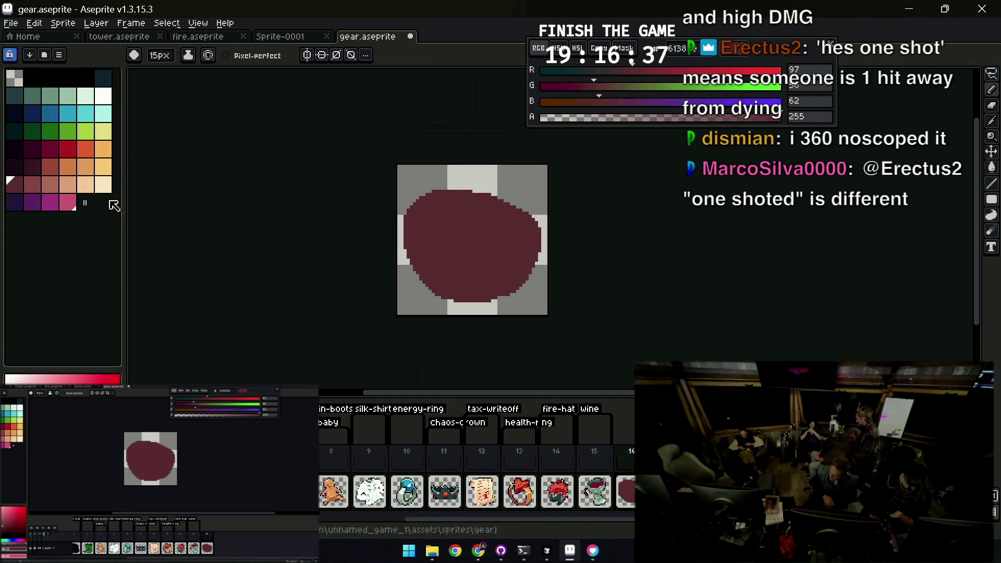
Shade the bowl with a lighter red top and a darker inner cavity
{"action": "left_click", "coordinate": [17, 185]}
{"action": "left_click", "coordinate": [40, 184]}
{"action": "mouse_move", "coordinate": [462, 222]}
{"action": "left_mouse_down"}
{"action": "mouse_move", "coordinate": [426, 215]}
{"action": "mouse_move", "coordinate": [508, 244]}
{"action": "mouse_move", "coordinate": [455, 243]}
{"action": "mouse_move", "coordinate": [455, 223]}
{"action": "mouse_move", "coordinate": [503, 237]}
{"action": "left_mouse_up"}
{"action": "key", "text": "x"}
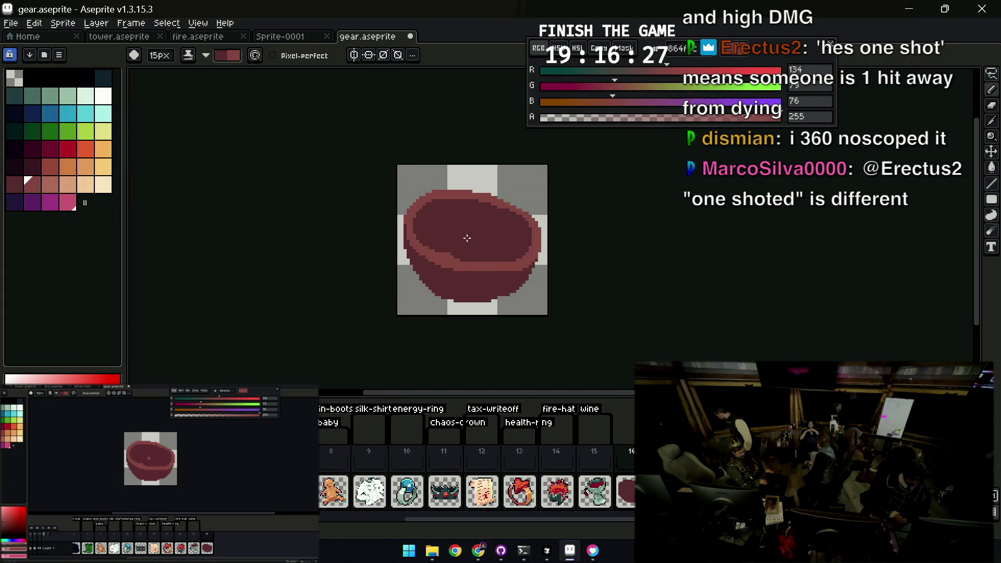
{"action": "scroll", "coordinate": [490, 223], "scroll_direction": "down", "scroll_amount": 4}
{"action": "scroll", "coordinate": [510, 211], "scroll_direction": "up", "scroll_amount": 2}
{"action": "scroll", "coordinate": [509, 227], "scroll_direction": "up", "scroll_amount": 2}
{"action": "key", "text": "alt"}
Paint a lighter rim curve along the cavity edge, undoing a stray light blob
{"action": "left_click", "coordinate": [506, 245], "text": "alt"}
{"action": "left_click_drag", "start_coordinate": [459, 228], "coordinate": [487, 248]}
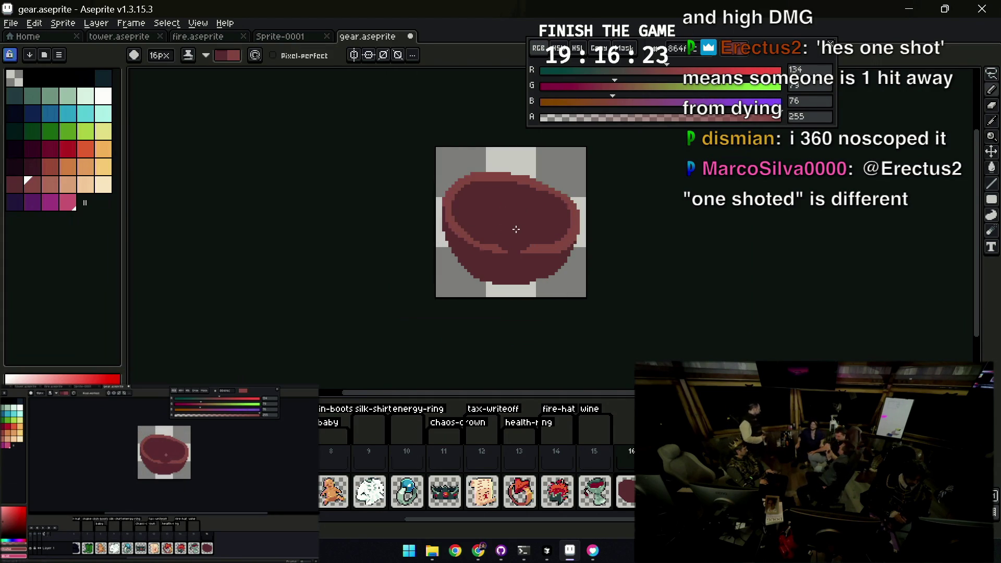
{"action": "left_click", "coordinate": [516, 229]}
{"action": "key", "text": "ctrl+z"}
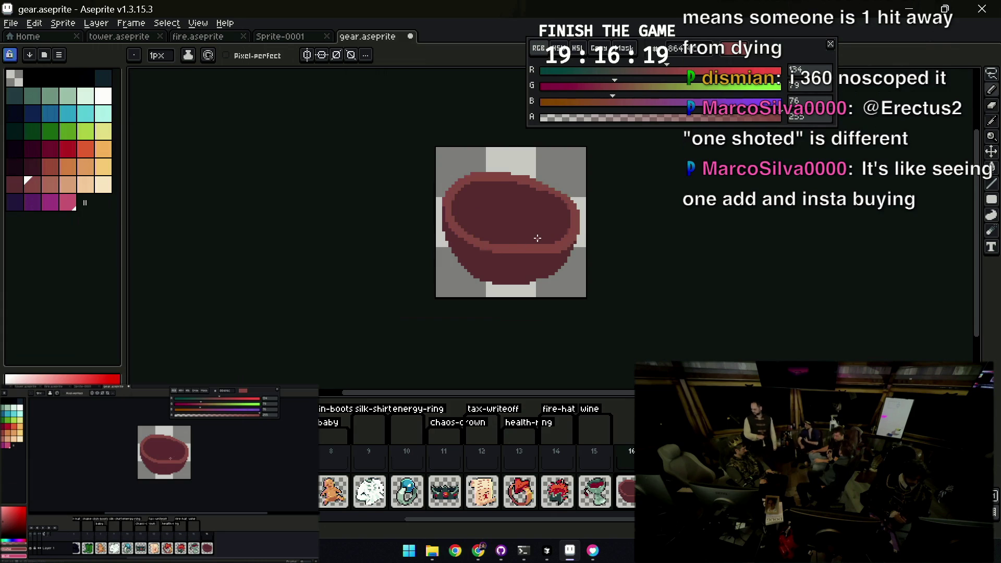
{"action": "scroll", "coordinate": [552, 243], "scroll_direction": "down", "scroll_amount": 3}
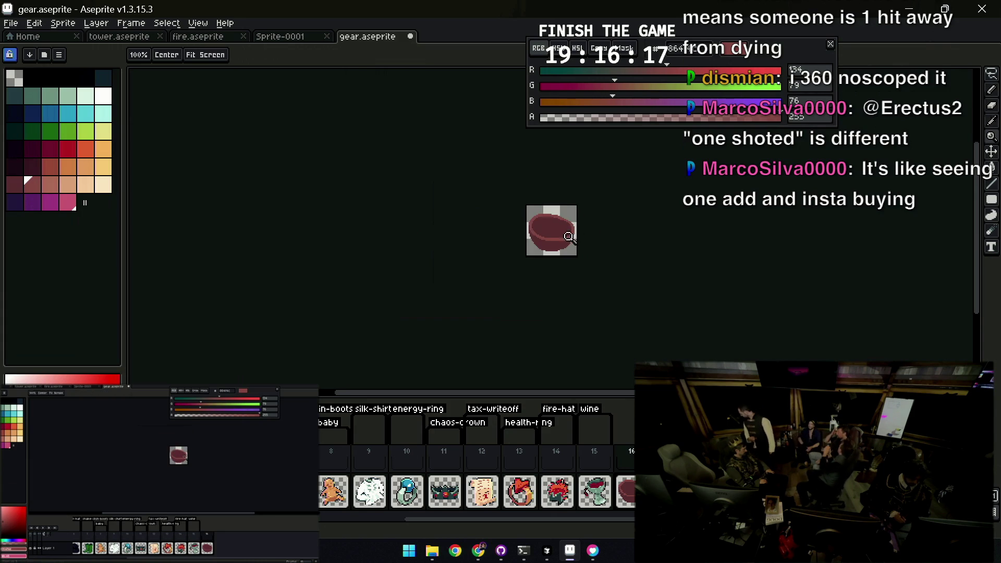
{"action": "scroll", "coordinate": [557, 244], "scroll_direction": "up", "scroll_amount": 3}
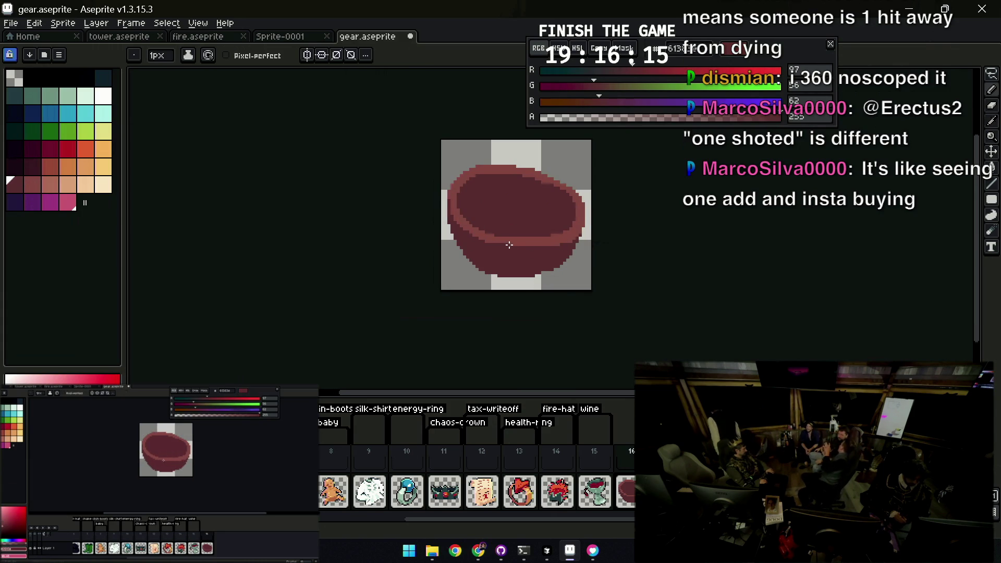
{"action": "scroll", "coordinate": [508, 246], "scroll_direction": "up", "scroll_amount": 1}
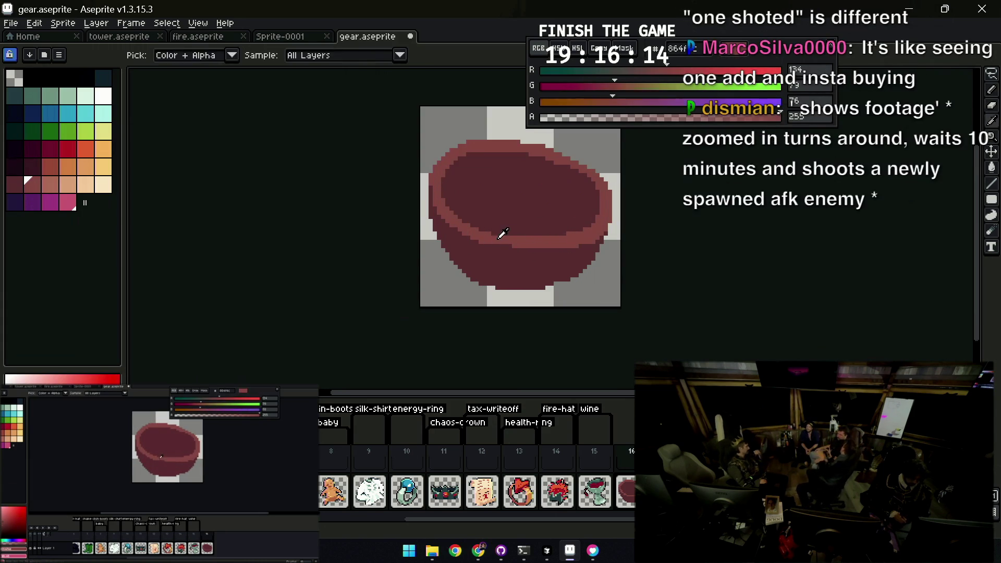
{"action": "left_click", "coordinate": [539, 244], "text": "alt"}
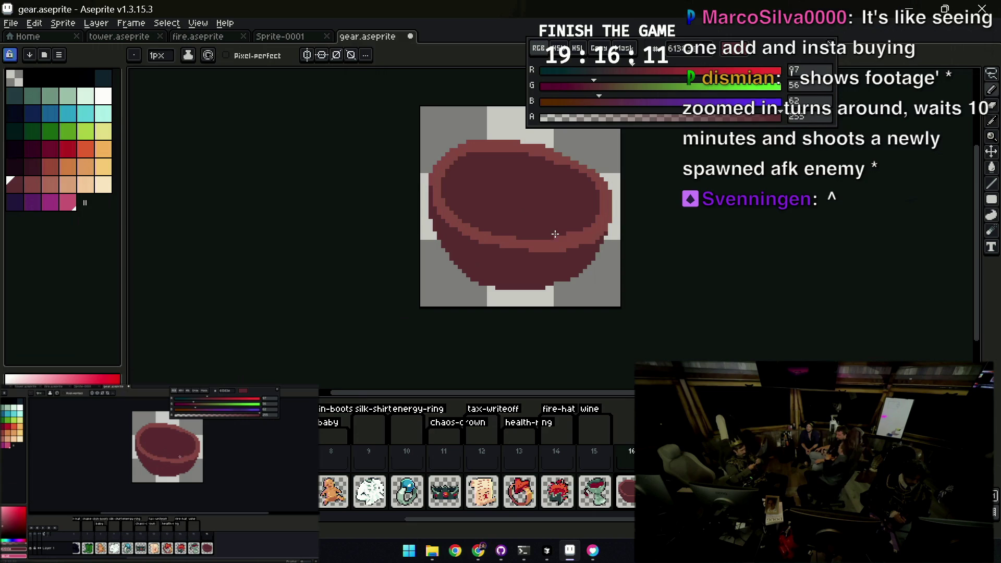
{"action": "key", "text": "alt"}
{"action": "left_click", "coordinate": [587, 235], "text": "alt"}
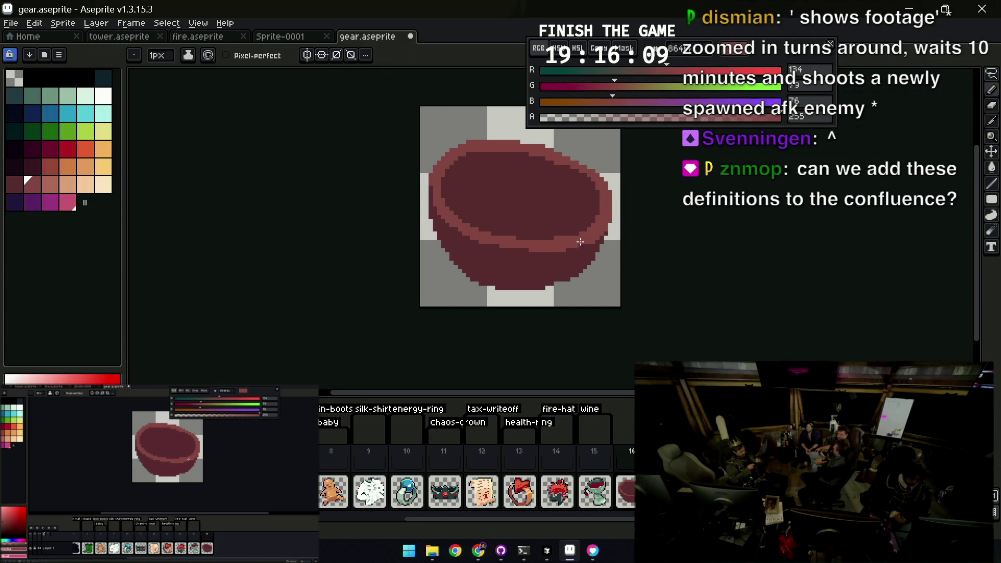
{"action": "scroll", "coordinate": [579, 228], "scroll_direction": "down", "scroll_amount": 3}
{"action": "scroll", "coordinate": [596, 212], "scroll_direction": "up", "scroll_amount": 3}
Round out the rim pixels with sampled reds, then ready orange for the filling
{"action": "left_click", "coordinate": [537, 190], "text": "alt"}
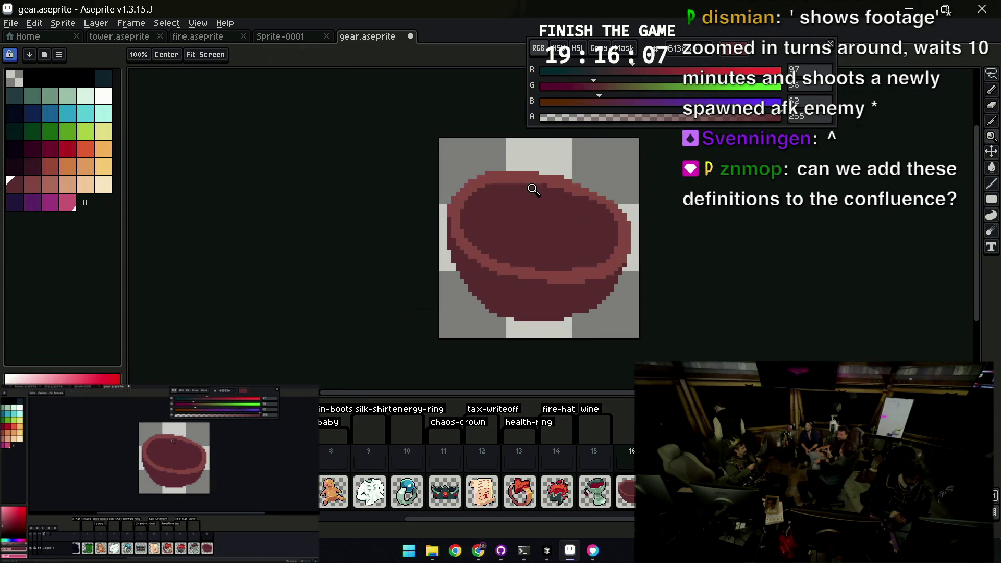
{"action": "left_click", "coordinate": [545, 175], "text": "alt"}
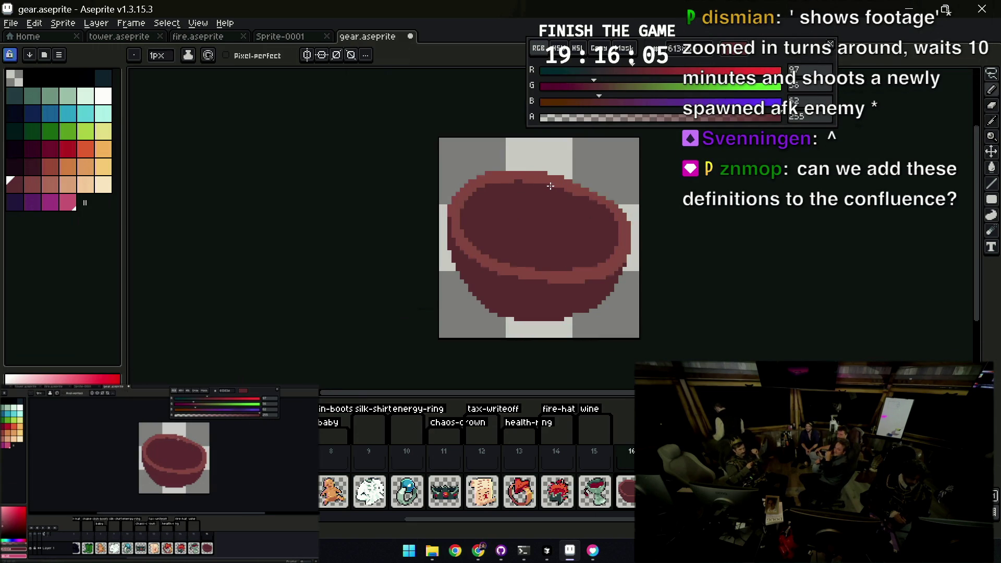
{"action": "left_click", "coordinate": [537, 187], "text": "alt"}
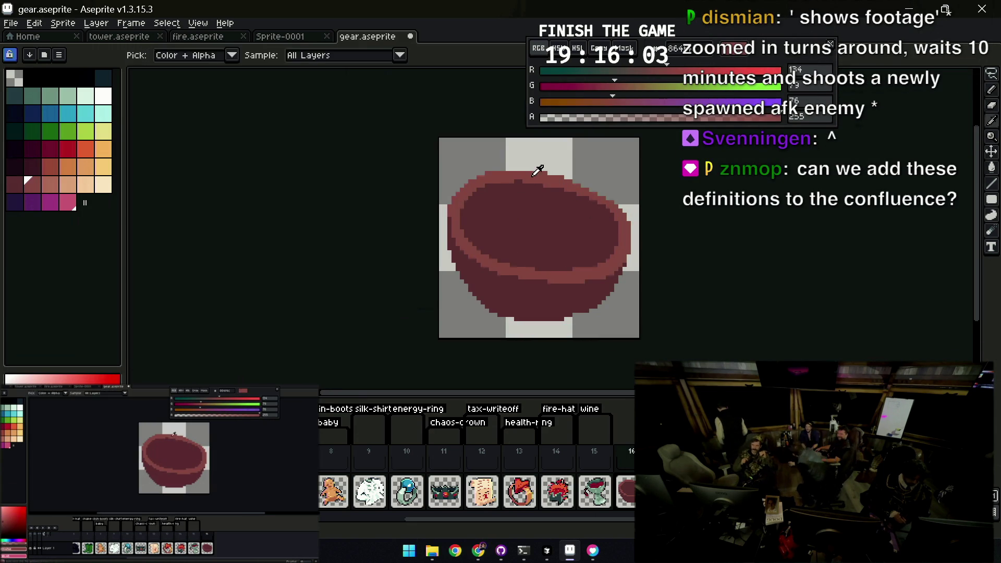
{"action": "left_click", "coordinate": [502, 172], "text": "alt"}
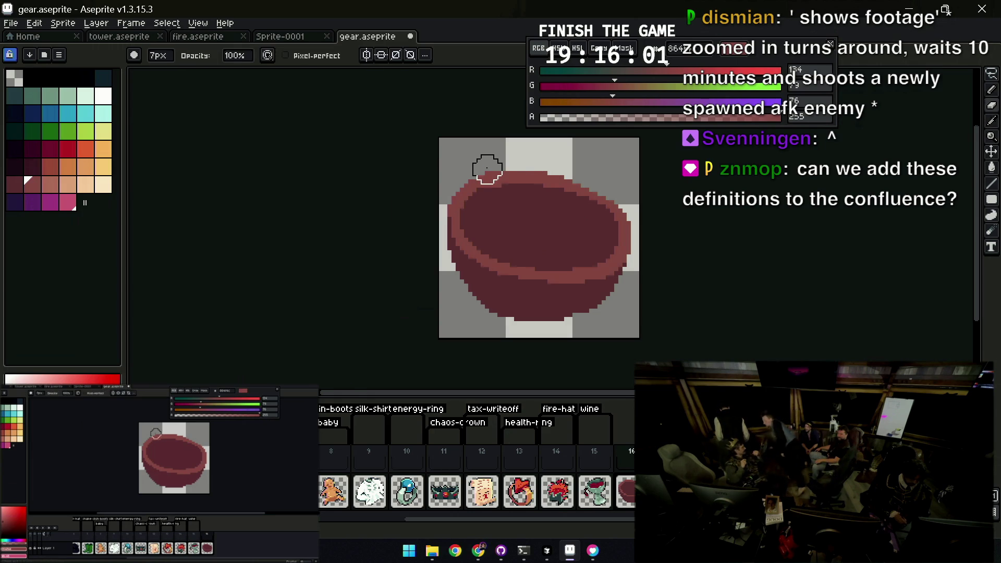
{"action": "key", "text": "z"}
{"action": "scroll", "coordinate": [548, 161], "scroll_direction": "down", "scroll_amount": 5}
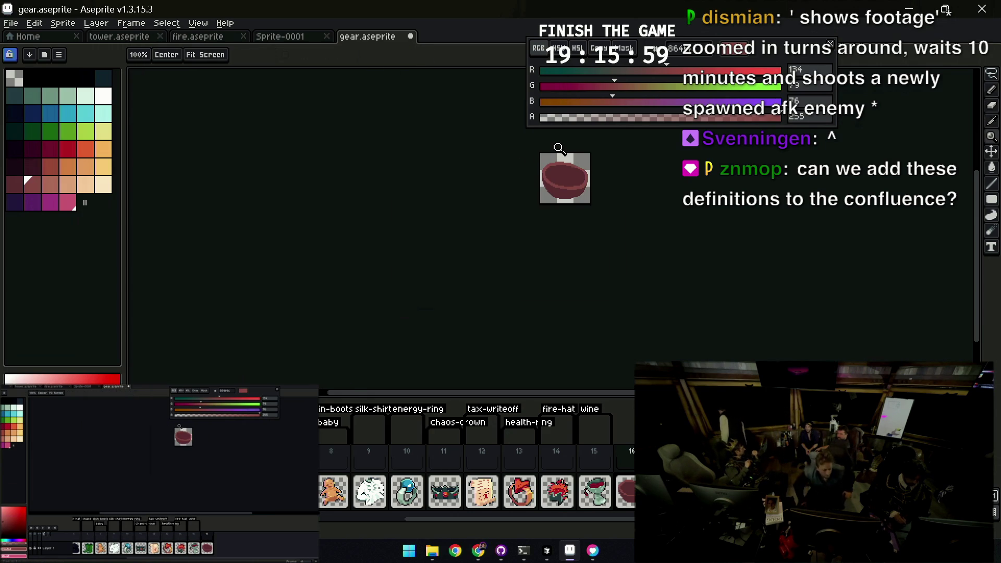
{"action": "scroll", "coordinate": [500, 196], "scroll_direction": "up", "scroll_amount": 2}
{"action": "scroll", "coordinate": [490, 200], "scroll_direction": "up", "scroll_amount": 2}
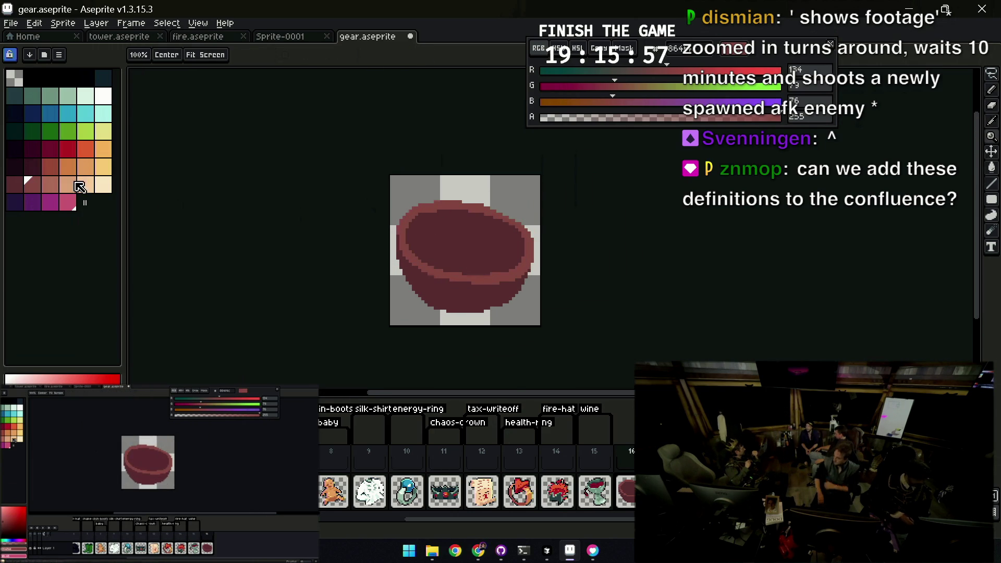
{"action": "left_click", "coordinate": [68, 167]}
{"action": "key", "text": "b"}
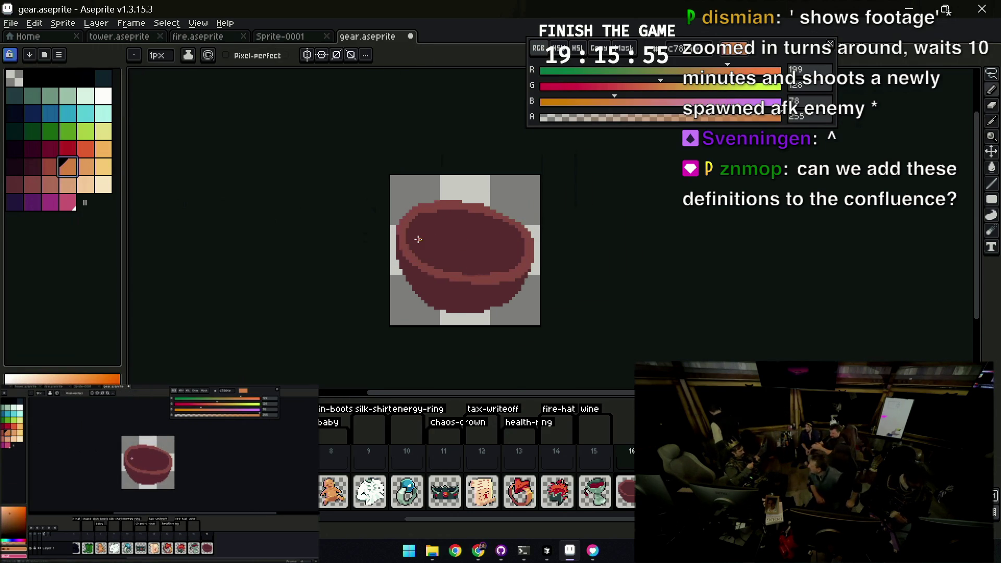
Fill the bowl interior orange and draw a first brown texture stroke across it
{"action": "left_click_drag", "start_coordinate": [407, 234], "coordinate": [440, 225]}
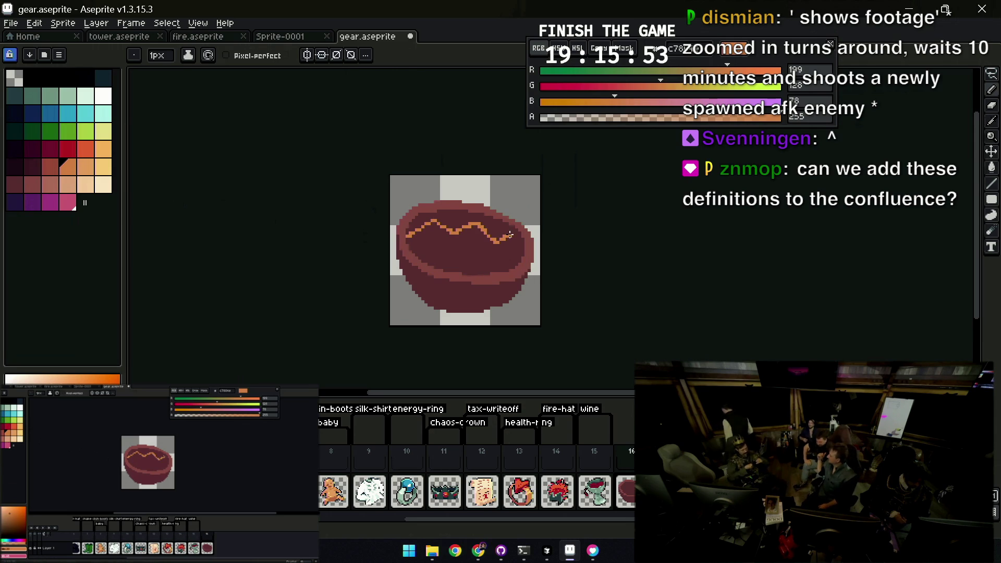
{"action": "key", "text": "g"}
{"action": "left_click", "coordinate": [494, 245]}
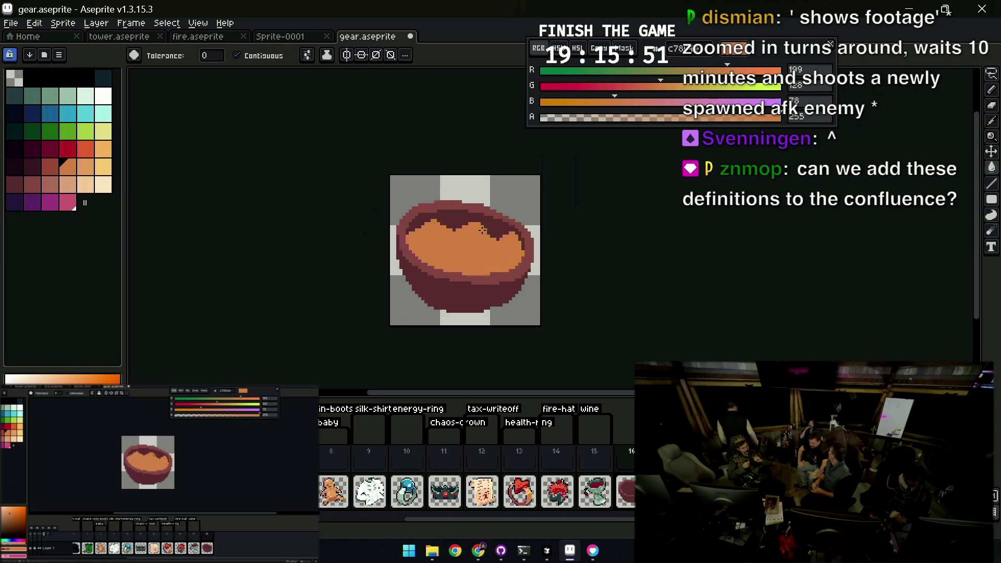
{"action": "key", "text": "b"}
{"action": "left_click", "coordinate": [417, 234], "text": "alt"}
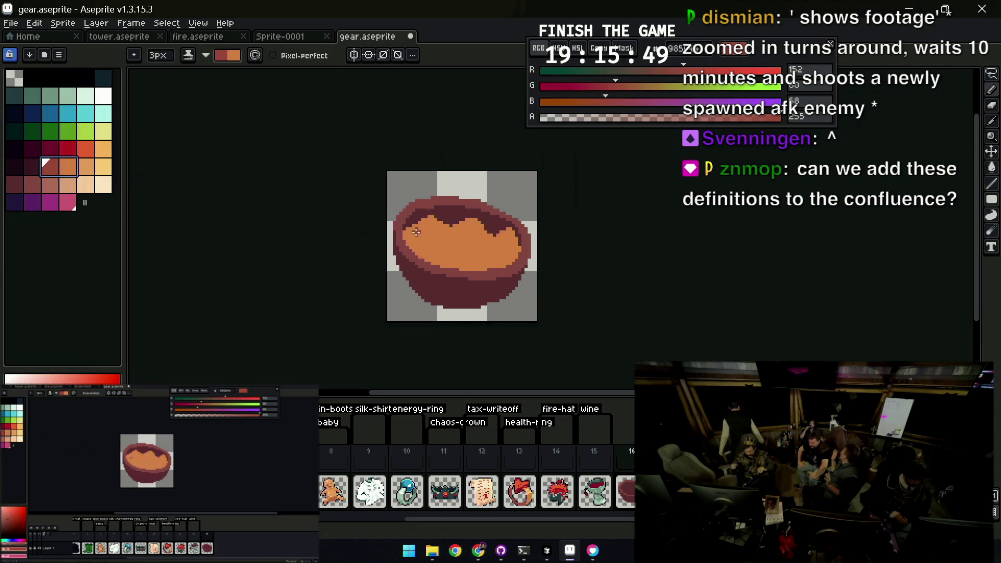
{"action": "mouse_move", "coordinate": [417, 235]}
{"action": "left_mouse_down"}
{"action": "mouse_move", "coordinate": [430, 238]}
{"action": "mouse_move", "coordinate": [415, 249]}
{"action": "mouse_move", "coordinate": [501, 266]}
{"action": "mouse_move", "coordinate": [519, 252]}
{"action": "mouse_move", "coordinate": [467, 269]}
{"action": "mouse_move", "coordinate": [480, 246]}
{"action": "mouse_move", "coordinate": [457, 242]}
{"action": "mouse_move", "coordinate": [465, 257]}
{"action": "left_mouse_up"}
Add darker brown and maroon lattice strokes over the orange filling
{"action": "key", "text": "x"}
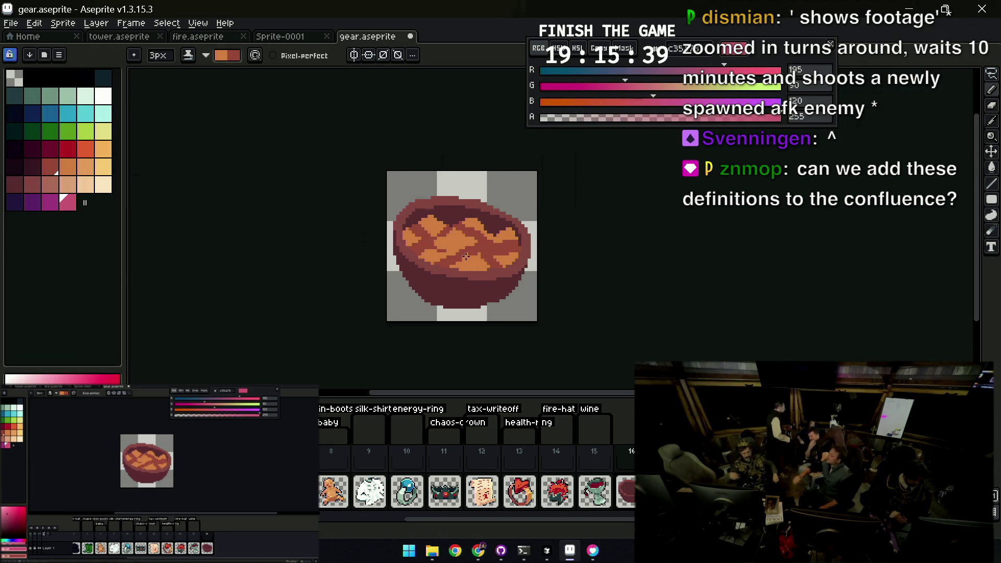
{"action": "left_click", "coordinate": [463, 258], "text": "alt"}
{"action": "left_click", "coordinate": [517, 238], "text": "alt"}
{"action": "left_click_drag", "start_coordinate": [519, 247], "coordinate": [458, 267]}
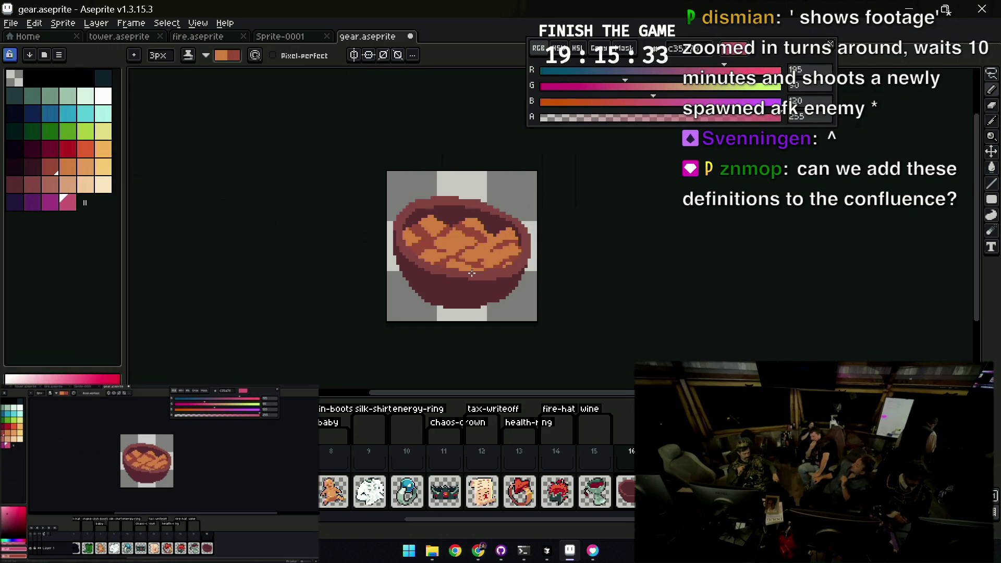
{"action": "key", "text": "z"}
{"action": "scroll", "coordinate": [515, 228], "scroll_direction": "down", "scroll_amount": 3}
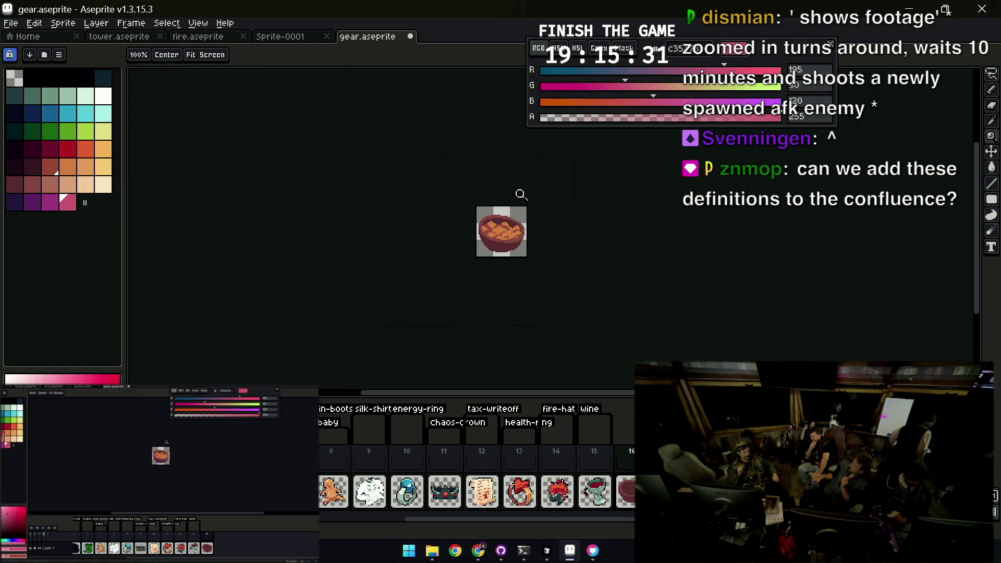
{"action": "scroll", "coordinate": [525, 216], "scroll_direction": "up", "scroll_amount": 3}
{"action": "key", "text": "b"}
{"action": "left_click", "coordinate": [528, 212], "text": "alt"}
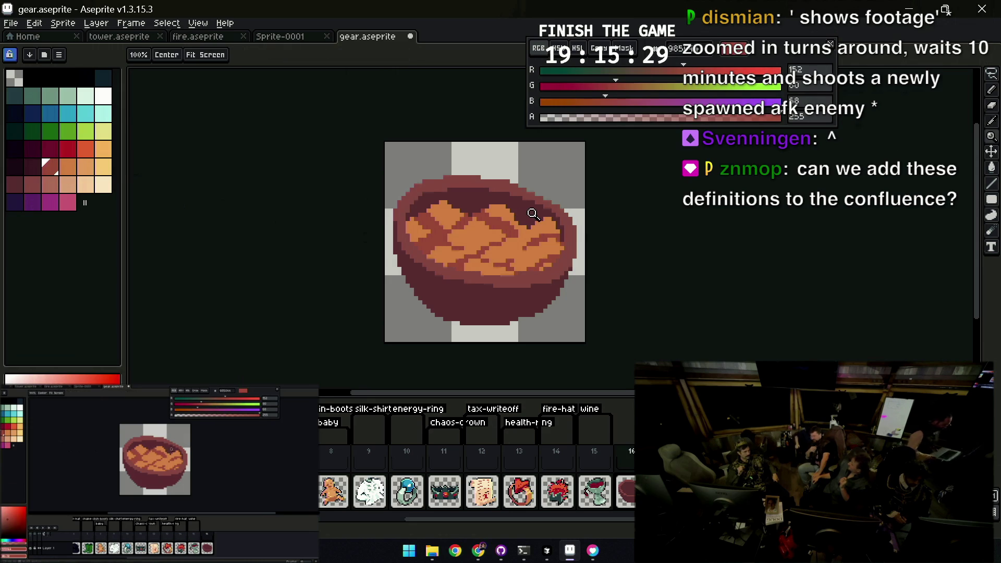
{"action": "scroll", "coordinate": [537, 215], "scroll_direction": "up", "scroll_amount": 1}
{"action": "key", "text": "plus"}
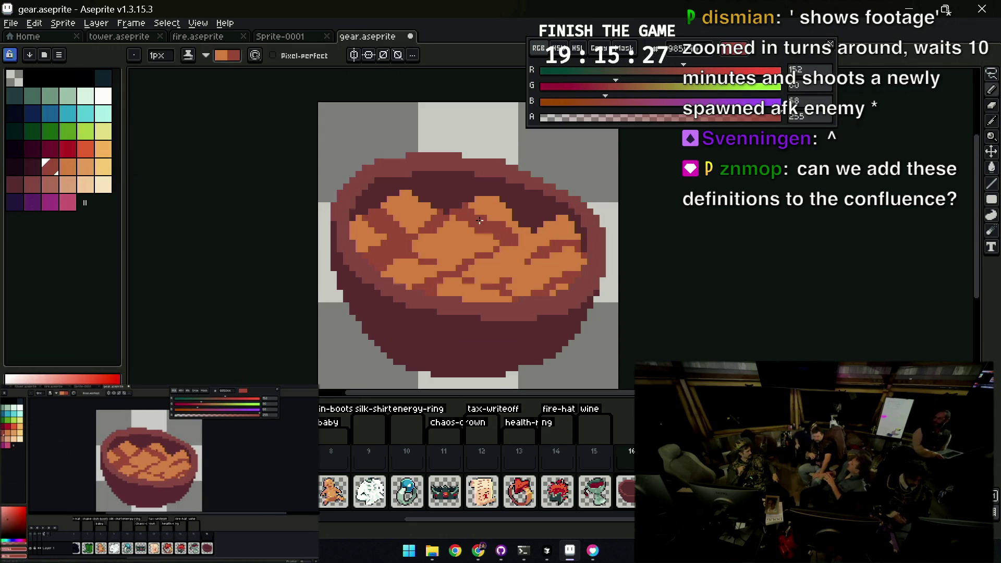
{"action": "key", "text": "minus"}
Check the texture zoomed out and pick the bowl's orange to patch gaps
{"action": "key", "text": "z"}
{"action": "scroll", "coordinate": [497, 193], "scroll_direction": "down", "scroll_amount": 3}
{"action": "scroll", "coordinate": [496, 194], "scroll_direction": "up", "scroll_amount": 2}
{"action": "key", "text": "b"}
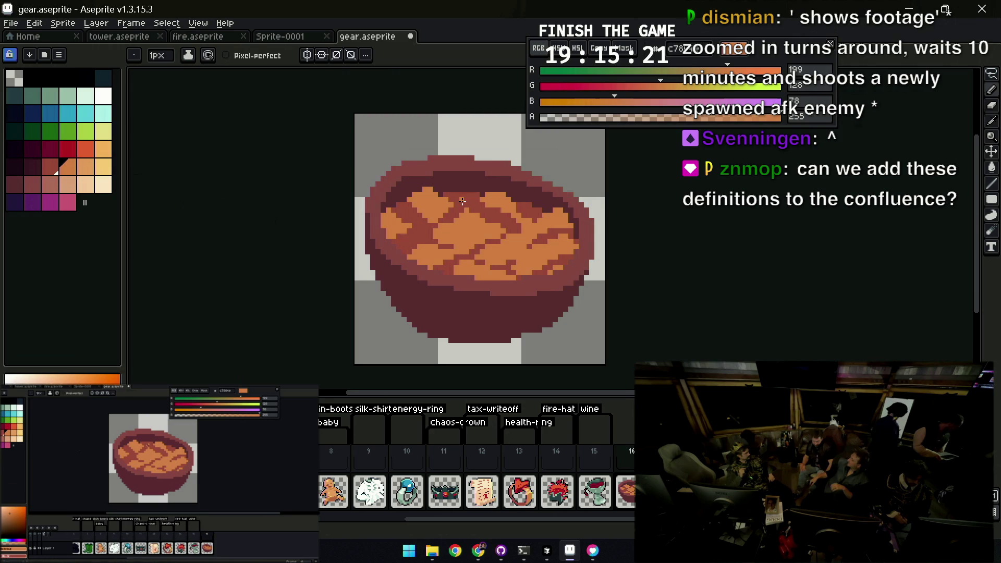
{"action": "key", "text": "z"}
{"action": "scroll", "coordinate": [477, 219], "scroll_direction": "down", "scroll_amount": 1}
{"action": "scroll", "coordinate": [422, 250], "scroll_direction": "up", "scroll_amount": 1}
{"action": "key", "text": "b"}
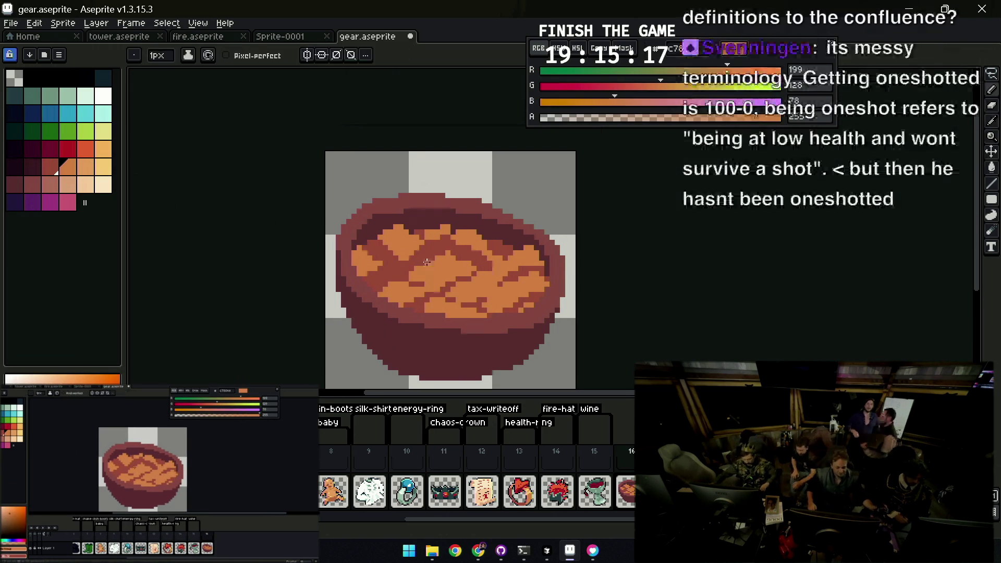
{"action": "left_click", "coordinate": [402, 249], "text": "alt"}
{"action": "key", "text": "g"}
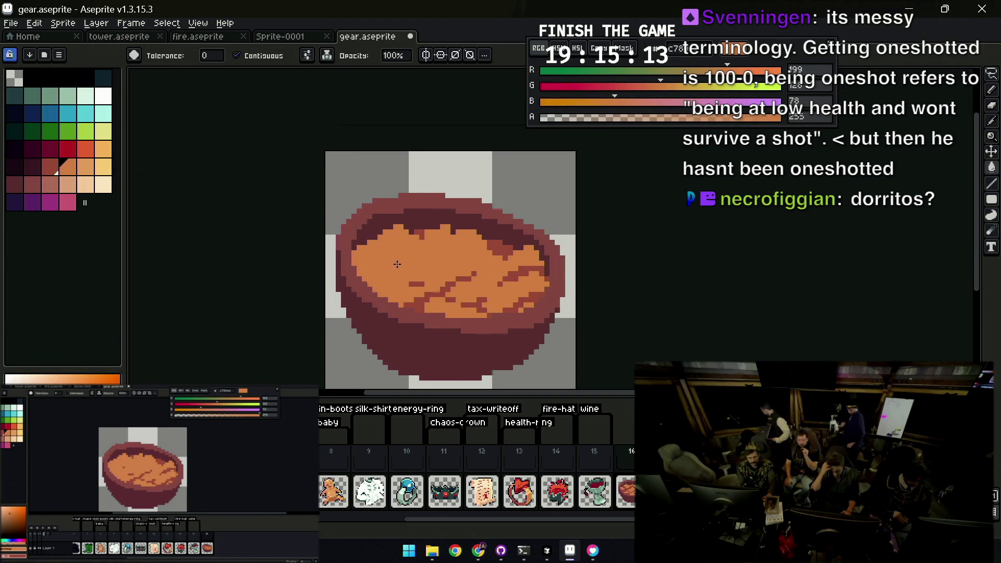
Bucket-fill dark gaps in the filling back to orange and pick a darker brown
{"action": "key", "text": "z"}
{"action": "left_click", "coordinate": [408, 260]}
{"action": "key", "text": "b"}
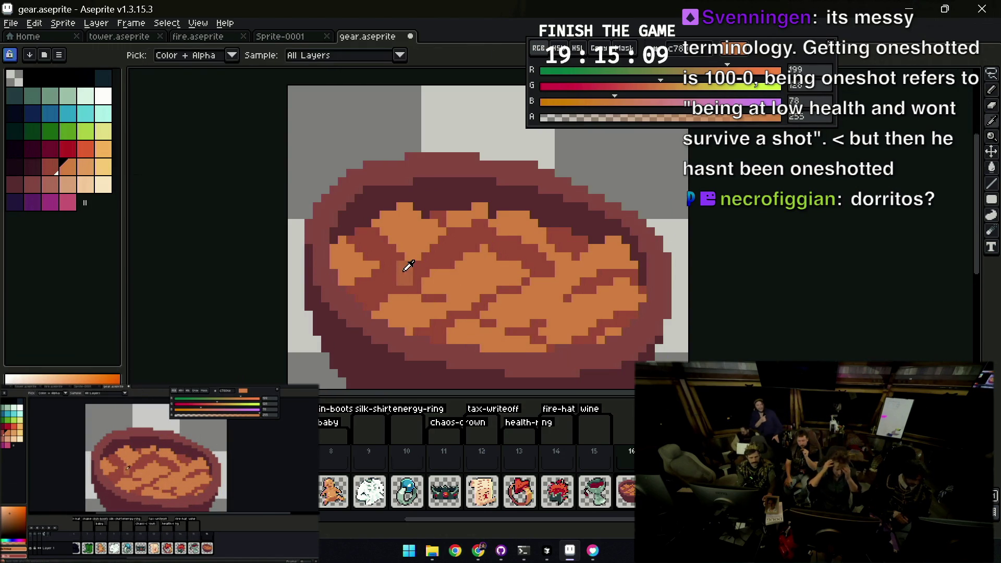
{"action": "left_click", "coordinate": [407, 266], "text": "alt"}
{"action": "key", "text": "g"}
{"action": "key", "text": "z"}
{"action": "scroll", "coordinate": [423, 262], "scroll_direction": "down", "scroll_amount": 2}
{"action": "scroll", "coordinate": [447, 250], "scroll_direction": "down", "scroll_amount": 2}
{"action": "scroll", "coordinate": [446, 248], "scroll_direction": "up", "scroll_amount": 2}
{"action": "scroll", "coordinate": [447, 249], "scroll_direction": "up", "scroll_amount": 1}
{"action": "key", "text": "b"}
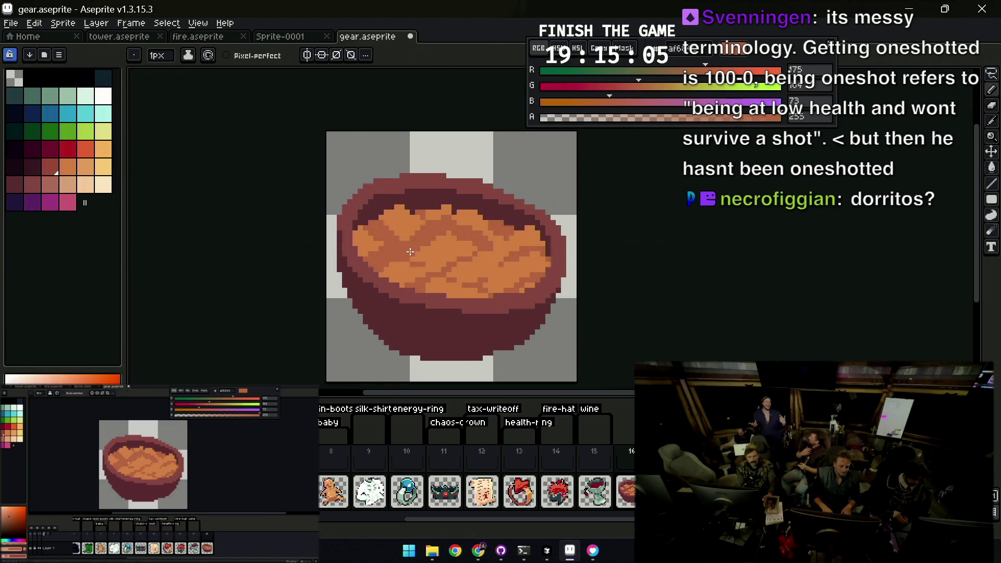
{"action": "left_click", "coordinate": [407, 241], "text": "alt"}
{"action": "left_click", "coordinate": [51, 166]}
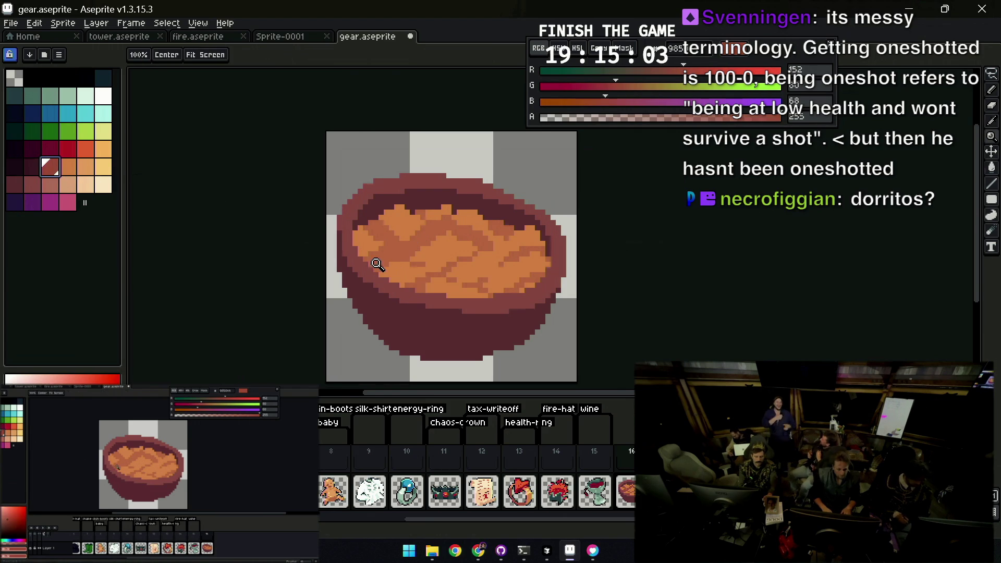
{"action": "scroll", "coordinate": [372, 261], "scroll_direction": "up", "scroll_amount": 1}
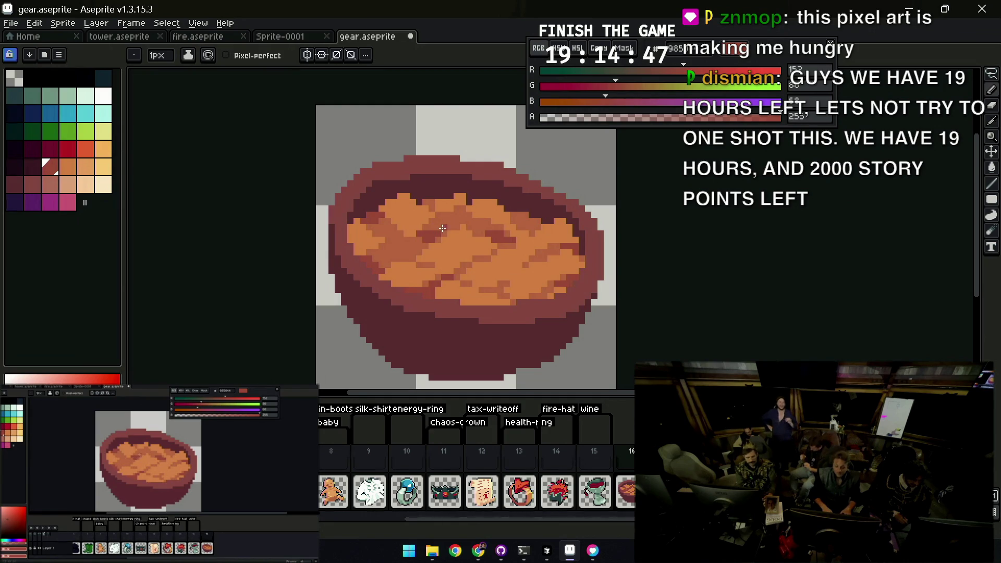
Paint sampled orange patches and a short dark maroon stroke into the filling
{"action": "key", "text": "z"}
{"action": "scroll", "coordinate": [491, 217], "scroll_direction": "down", "scroll_amount": 2}
{"action": "scroll", "coordinate": [493, 219], "scroll_direction": "down", "scroll_amount": 1}
{"action": "scroll", "coordinate": [496, 227], "scroll_direction": "up", "scroll_amount": 3}
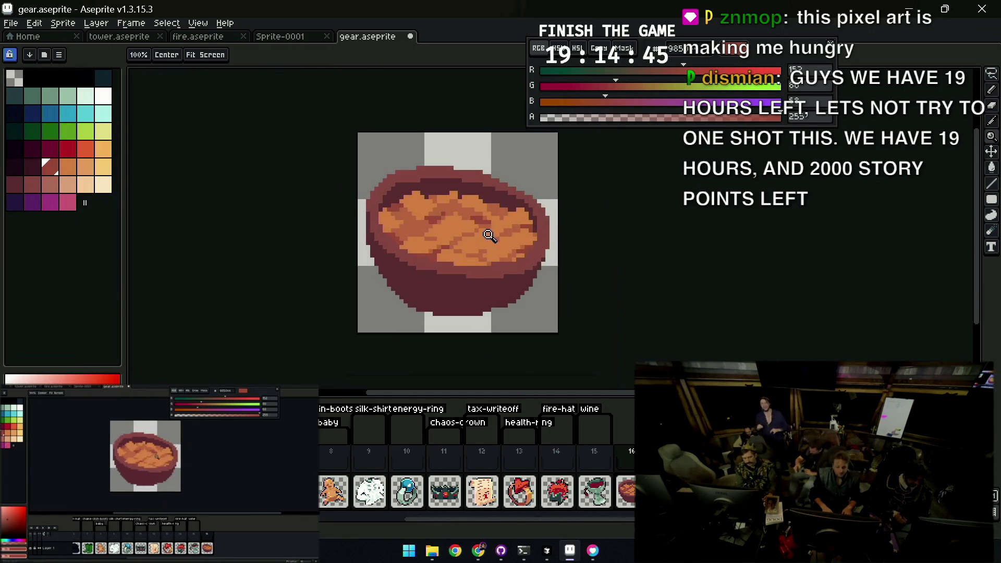
{"action": "scroll", "coordinate": [498, 230], "scroll_direction": "up", "scroll_amount": 1}
{"action": "key", "text": "b"}
{"action": "left_click", "coordinate": [512, 228], "text": "alt"}
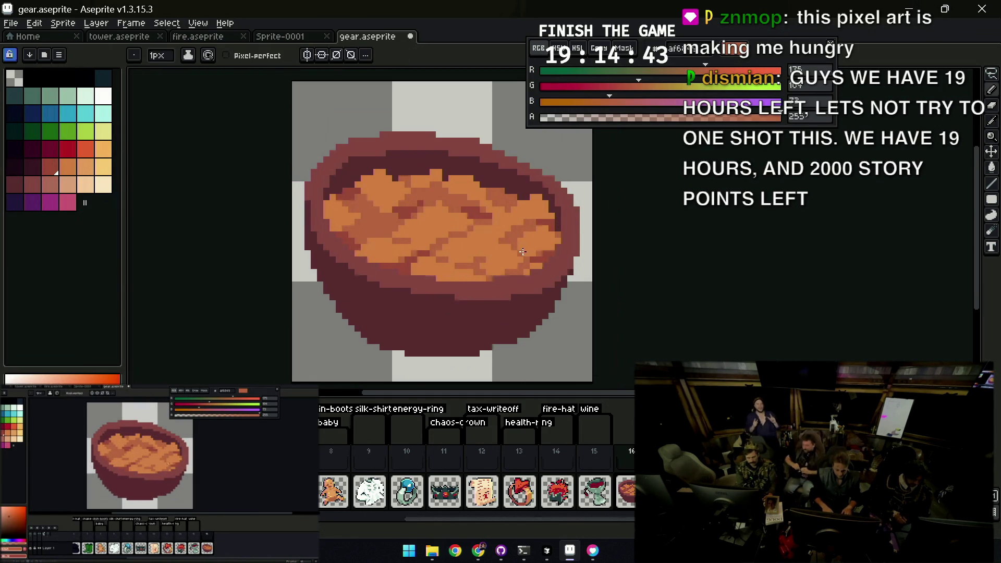
{"action": "left_click", "coordinate": [520, 239], "text": "alt"}
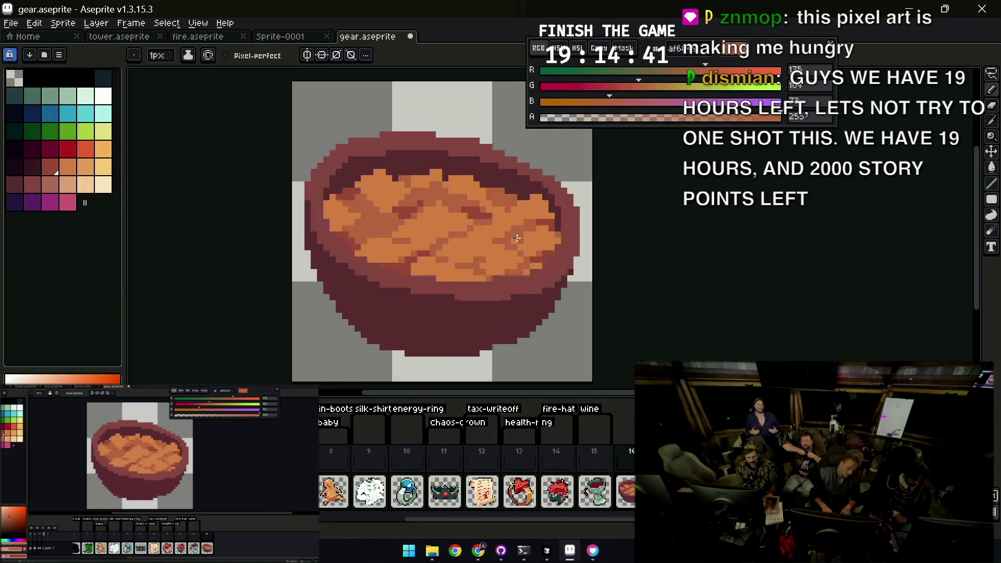
{"action": "key", "text": "z"}
{"action": "scroll", "coordinate": [513, 240], "scroll_direction": "down", "scroll_amount": 3}
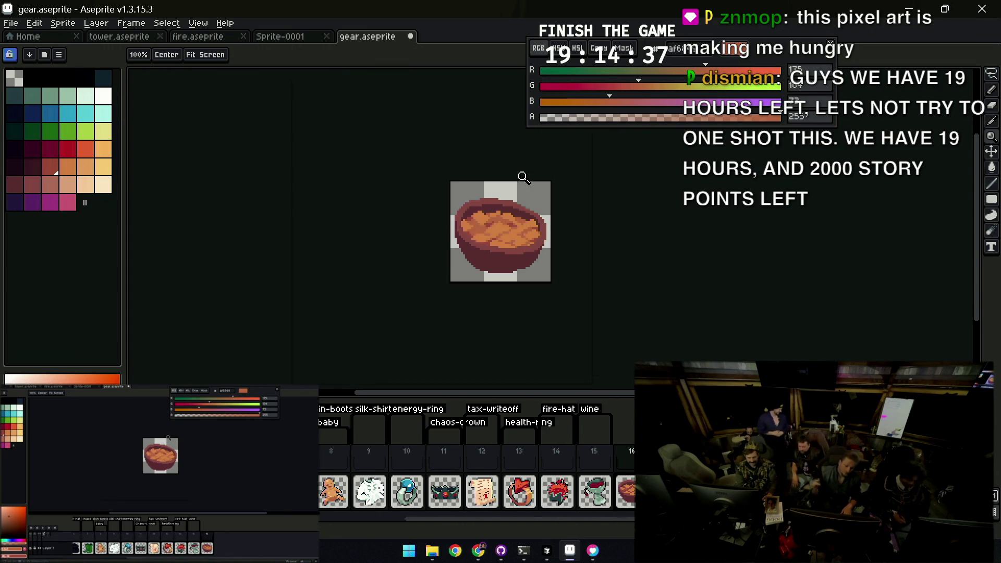
{"action": "scroll", "coordinate": [511, 218], "scroll_direction": "up", "scroll_amount": 1}
{"action": "key", "text": "b"}
{"action": "left_click", "coordinate": [516, 223], "text": "alt"}
{"action": "left_click_drag", "start_coordinate": [506, 227], "coordinate": [524, 227]}
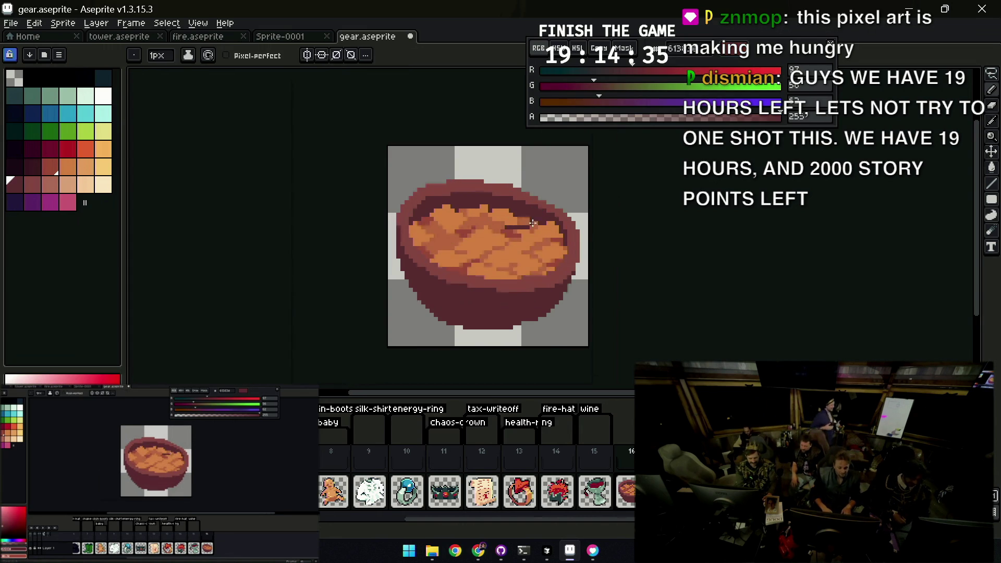
{"action": "scroll", "coordinate": [520, 222], "scroll_direction": "up", "scroll_amount": 1}
Add lighter orange and dark red accents along the filling near the rim
{"action": "left_click", "coordinate": [512, 215], "text": "alt"}
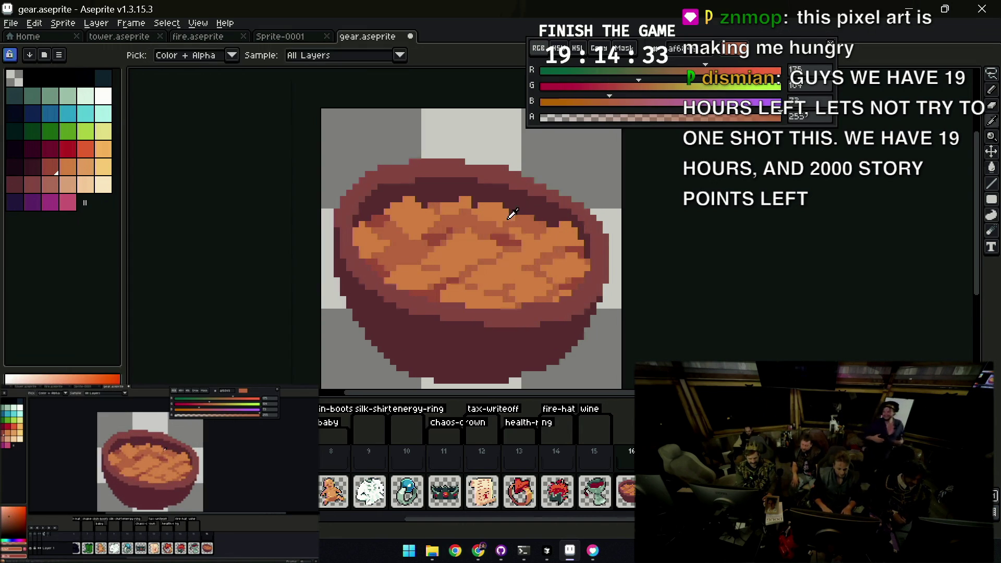
{"action": "left_click", "coordinate": [491, 205], "text": "alt"}
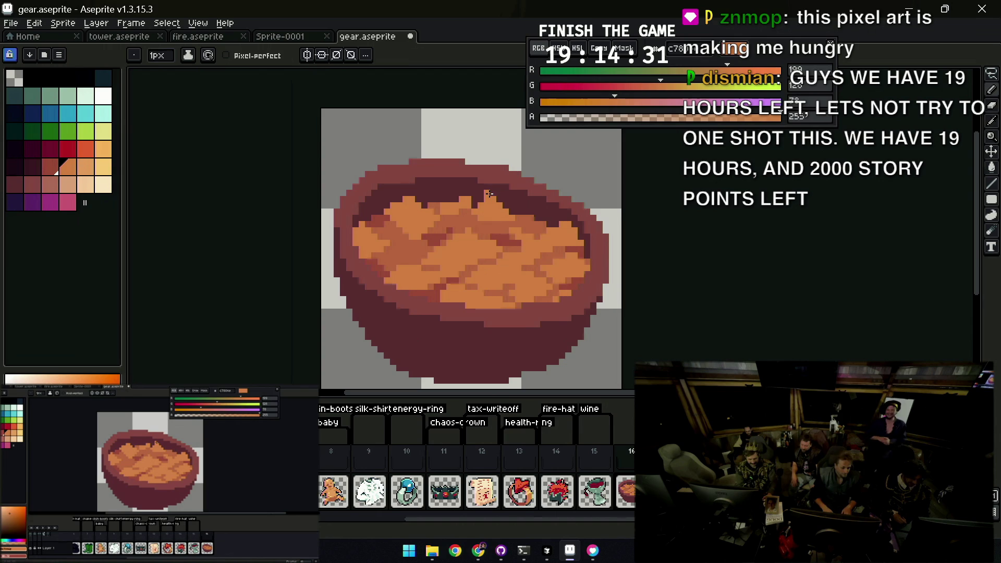
{"action": "left_click", "coordinate": [479, 197], "text": "alt"}
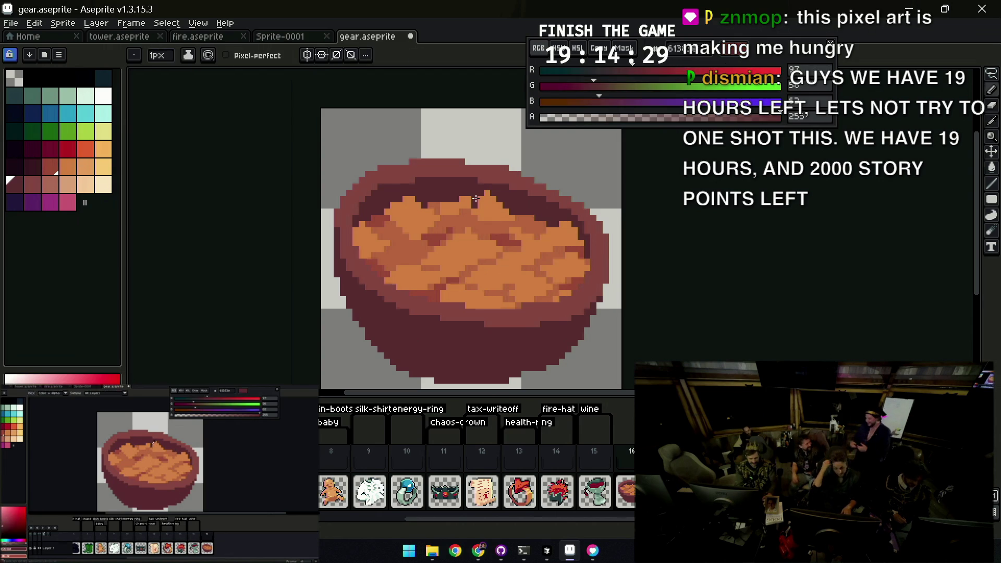
{"action": "key", "text": "z"}
{"action": "scroll", "coordinate": [480, 203], "scroll_direction": "down", "scroll_amount": 1}
{"action": "scroll", "coordinate": [482, 202], "scroll_direction": "up", "scroll_amount": 1}
{"action": "key", "text": "b"}
{"action": "key", "text": "z"}
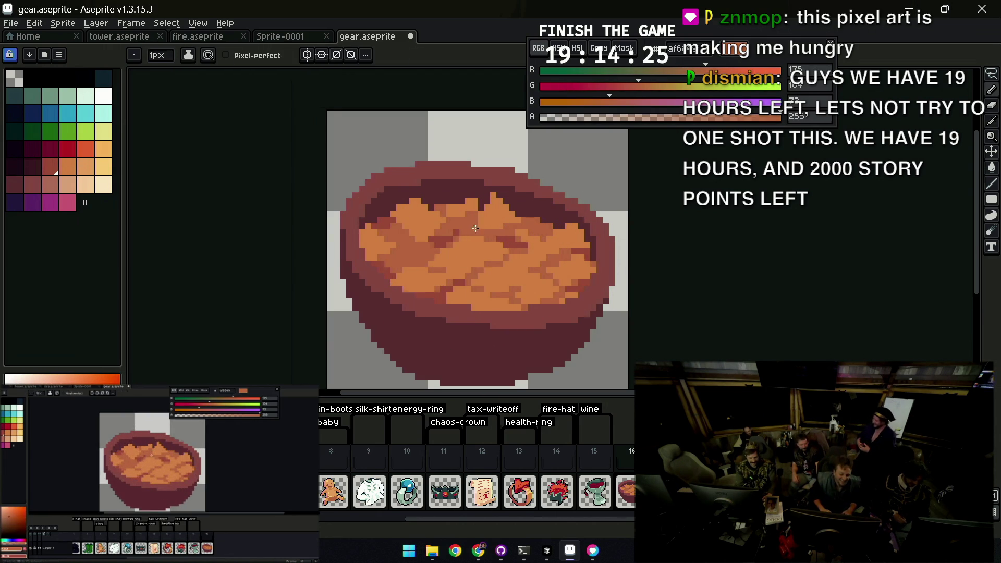
{"action": "scroll", "coordinate": [496, 218], "scroll_direction": "down", "scroll_amount": 4}
{"action": "scroll", "coordinate": [507, 197], "scroll_direction": "down", "scroll_amount": 1}
{"action": "scroll", "coordinate": [507, 197], "scroll_direction": "up", "scroll_amount": 3}
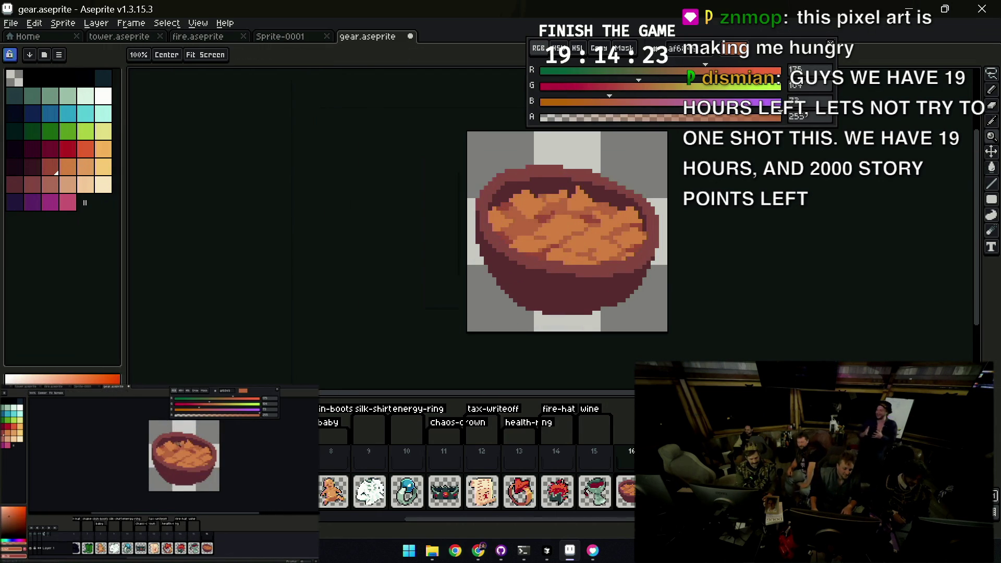
Shift the whole bowl slightly right and down on the canvas
{"action": "key", "text": "v"}
{"action": "left_click_drag", "start_coordinate": [559, 244], "coordinate": [566, 253]}
{"action": "key", "text": "b"}
{"action": "left_click", "coordinate": [475, 264], "text": "alt"}
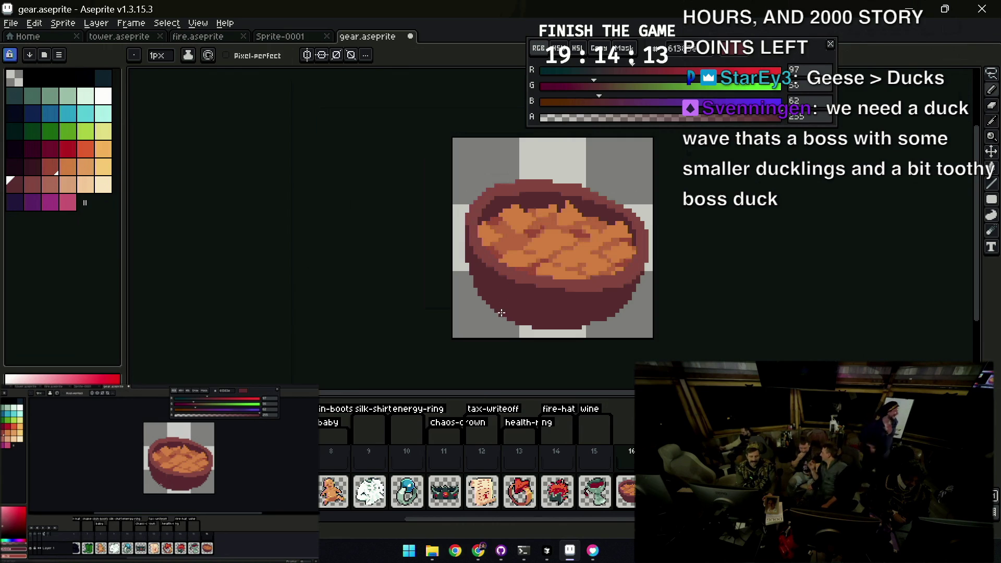
{"action": "key", "text": "v"}
{"action": "scroll", "coordinate": [526, 287], "scroll_direction": "down", "scroll_amount": 5}
{"action": "scroll", "coordinate": [526, 286], "scroll_direction": "up", "scroll_amount": 2}
{"action": "scroll", "coordinate": [525, 290], "scroll_direction": "up", "scroll_amount": 2}
{"action": "left_click_drag", "start_coordinate": [525, 290], "coordinate": [516, 283]}
{"action": "key", "text": "b"}
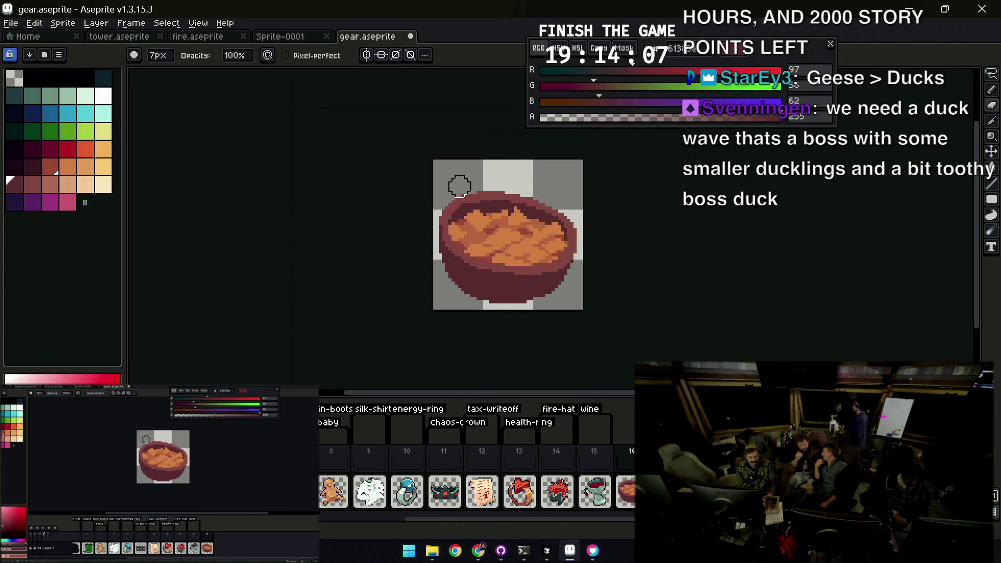
{"action": "left_click_drag", "start_coordinate": [500, 149], "coordinate": [493, 140]}
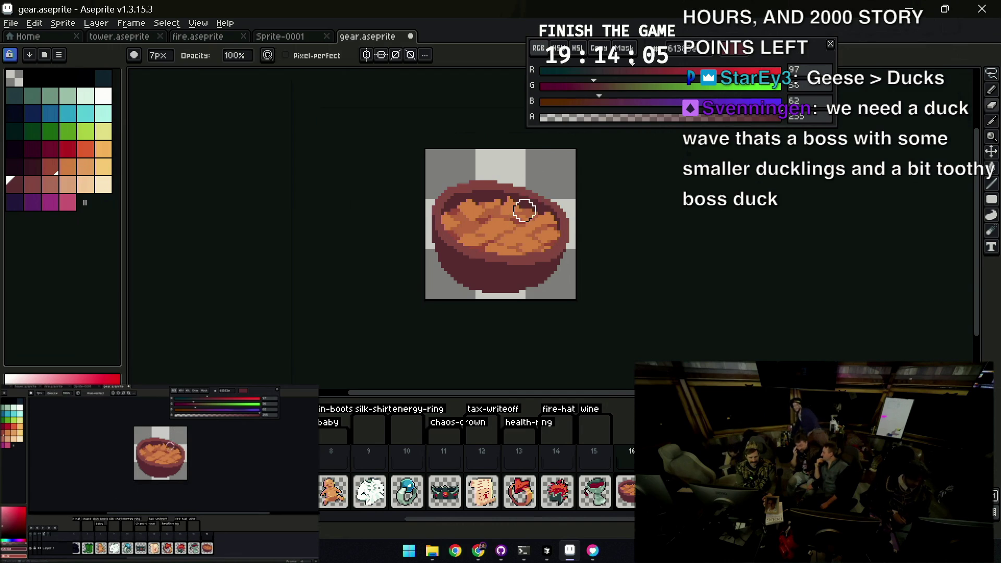
{"action": "left_click", "coordinate": [461, 246], "text": "alt"}
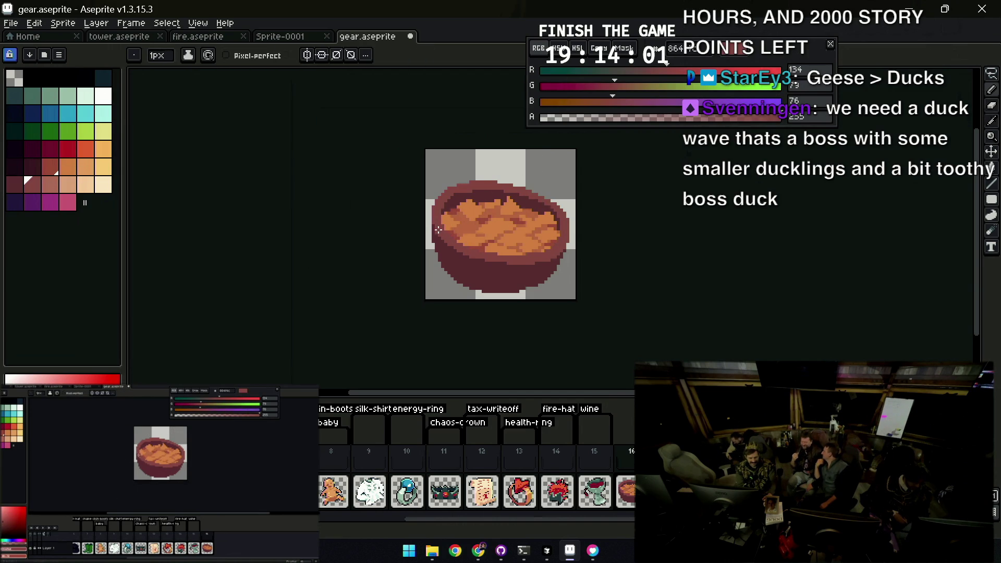
{"action": "scroll", "coordinate": [442, 229], "scroll_direction": "right", "scroll_amount": 3}
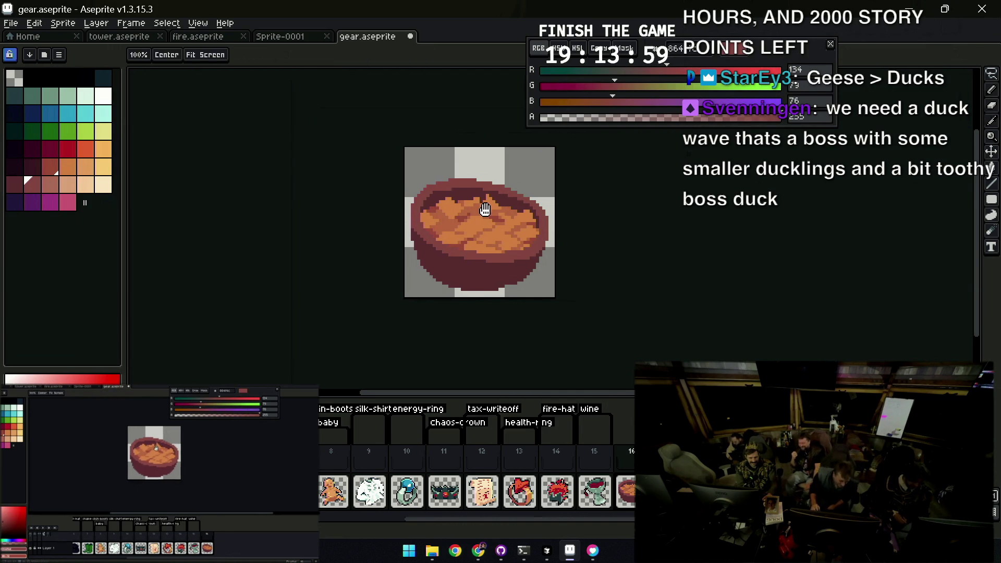
{"action": "key", "text": "e"}
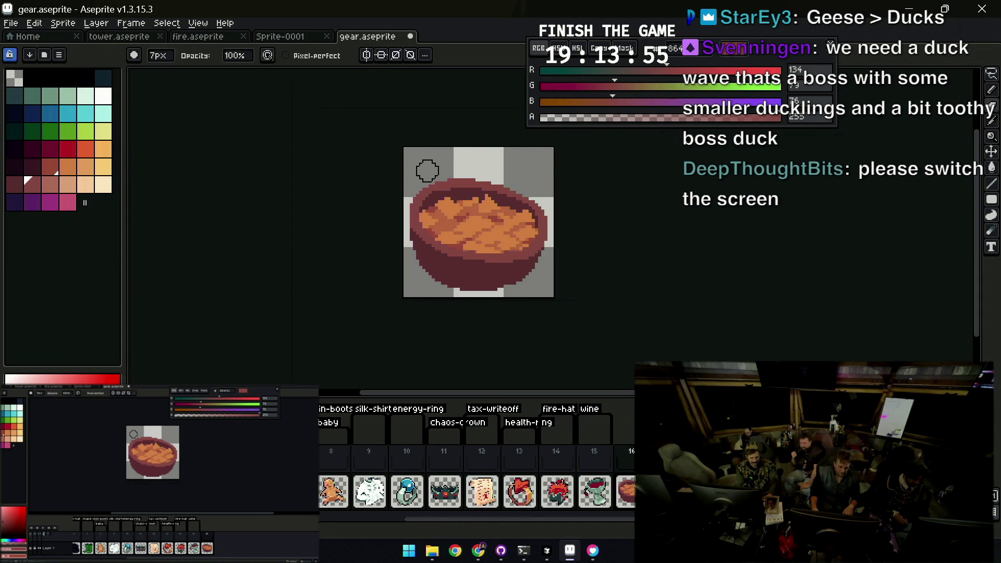
{"action": "key", "text": "b"}
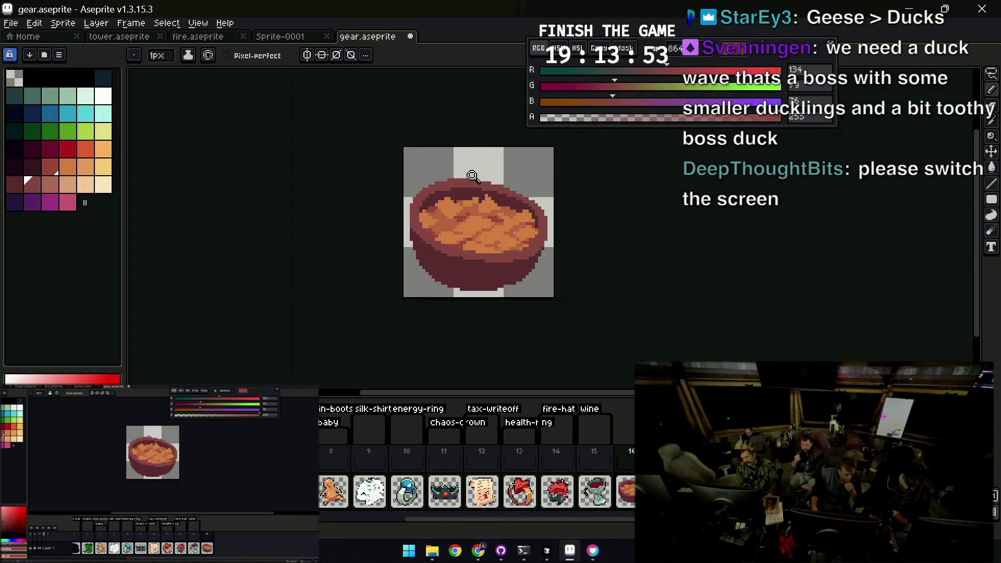
{"action": "key", "text": "z"}
{"action": "scroll", "coordinate": [472, 191], "scroll_direction": "down", "scroll_amount": 4}
{"action": "scroll", "coordinate": [478, 185], "scroll_direction": "up", "scroll_amount": 4}
{"action": "scroll", "coordinate": [479, 185], "scroll_direction": "down", "scroll_amount": 2}
{"action": "scroll", "coordinate": [465, 193], "scroll_direction": "up", "scroll_amount": 2}
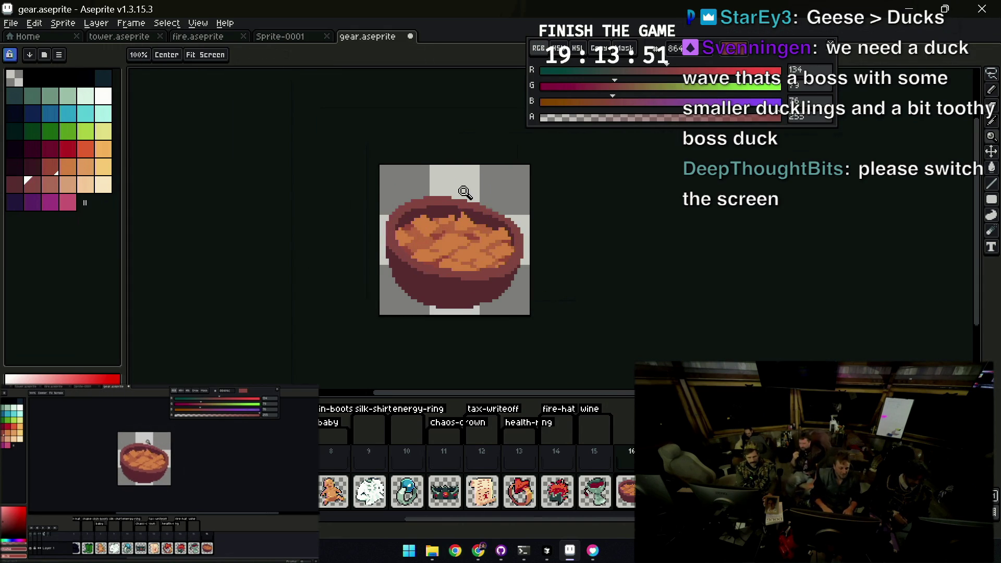
{"action": "left_click", "coordinate": [68, 166]}
Draw a first orange tortilla chip above the rim, erasing stray pixels
{"action": "key", "text": "b"}
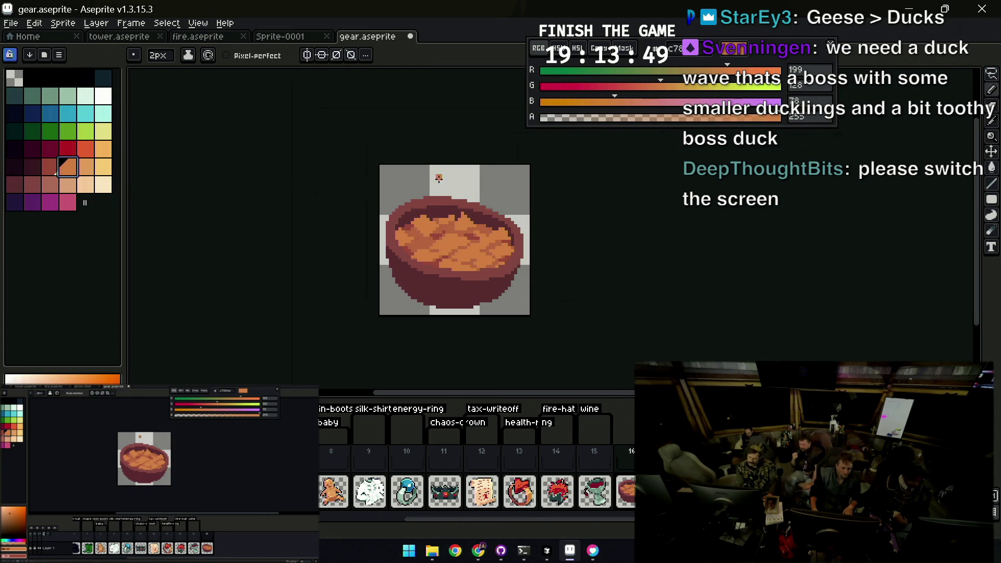
{"action": "left_click_drag", "start_coordinate": [412, 179], "coordinate": [430, 190]}
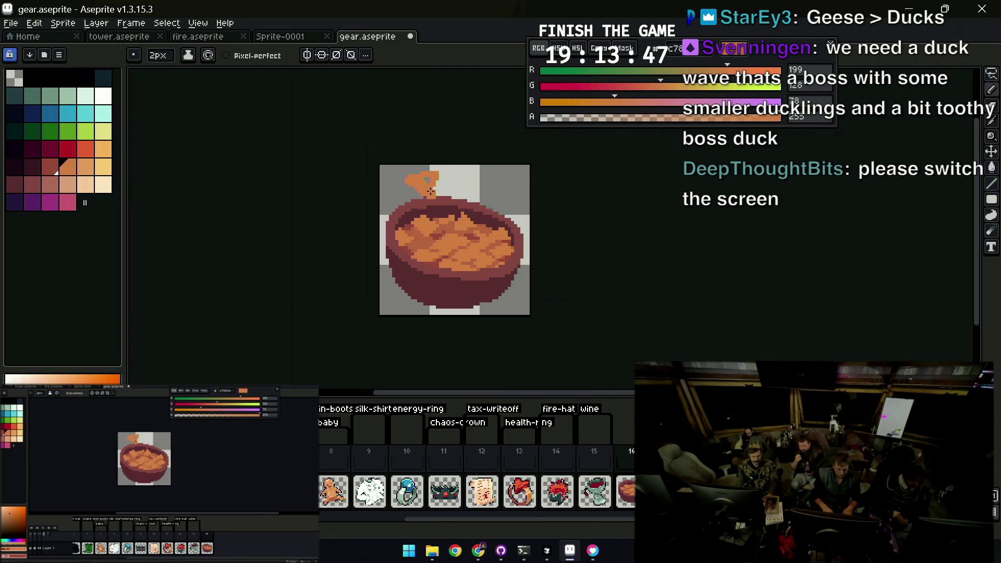
{"action": "scroll", "coordinate": [439, 177], "scroll_direction": "up", "scroll_amount": 1}
{"action": "key", "text": "e"}
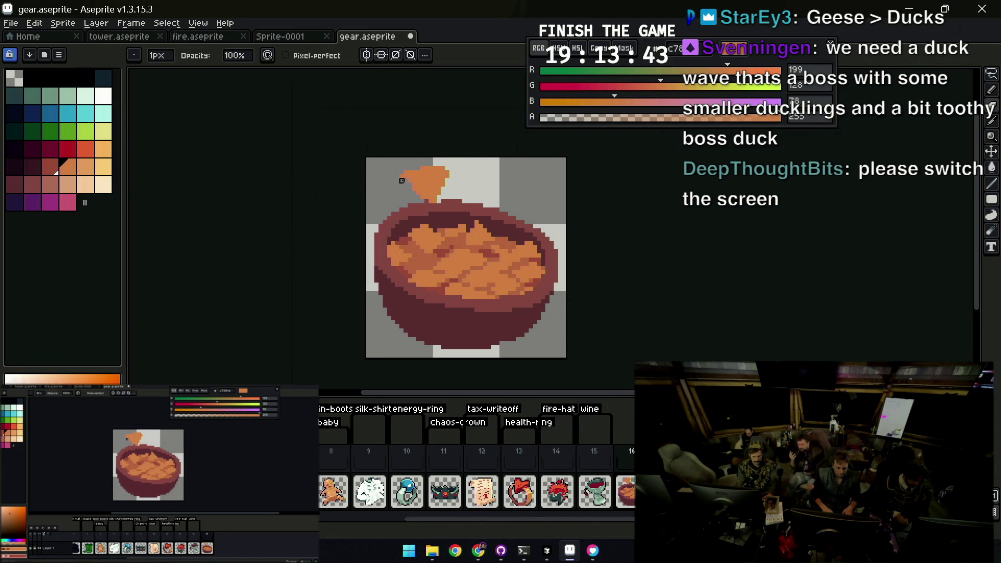
{"action": "key", "text": "b"}
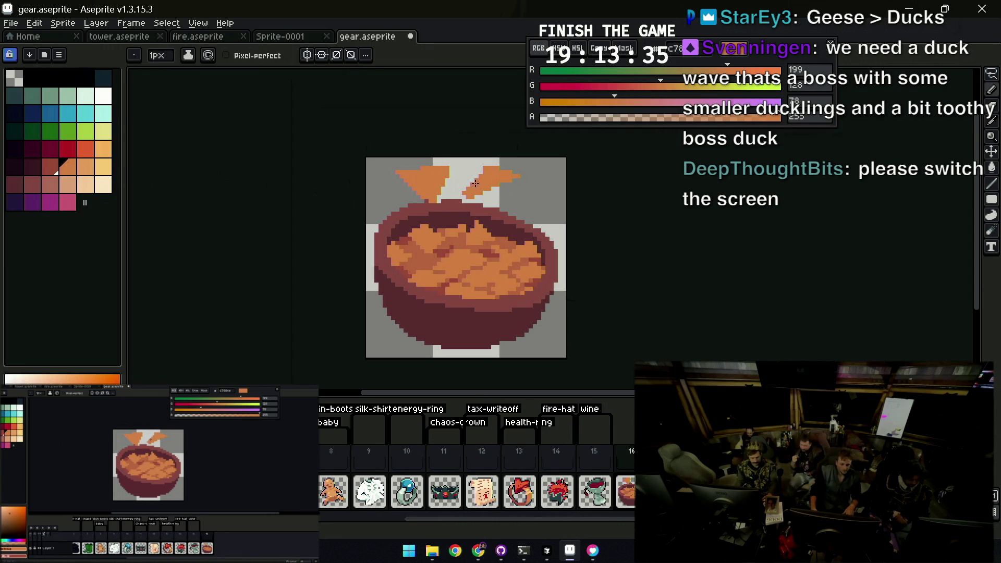
{"action": "key", "text": "e"}
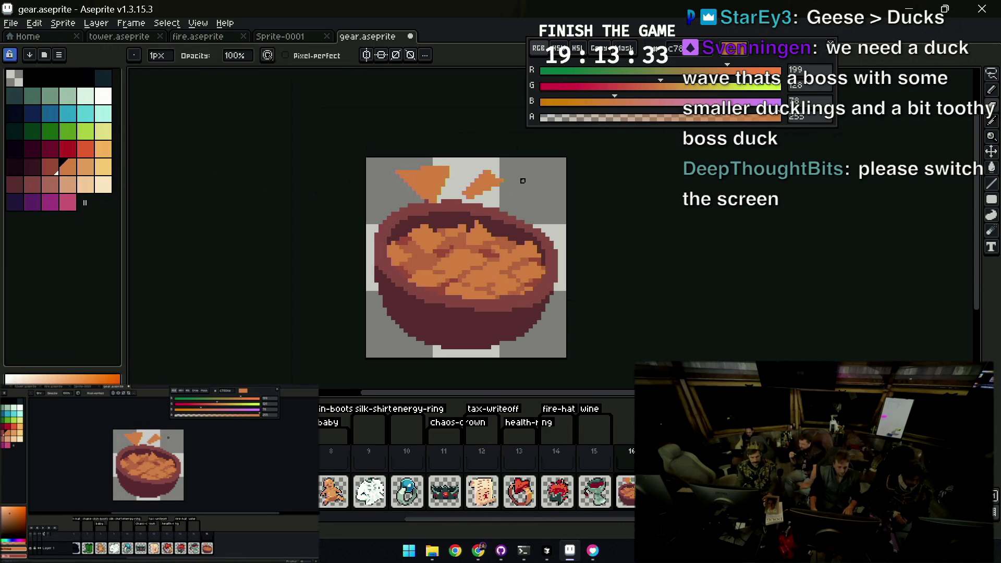
{"action": "key", "text": "b"}
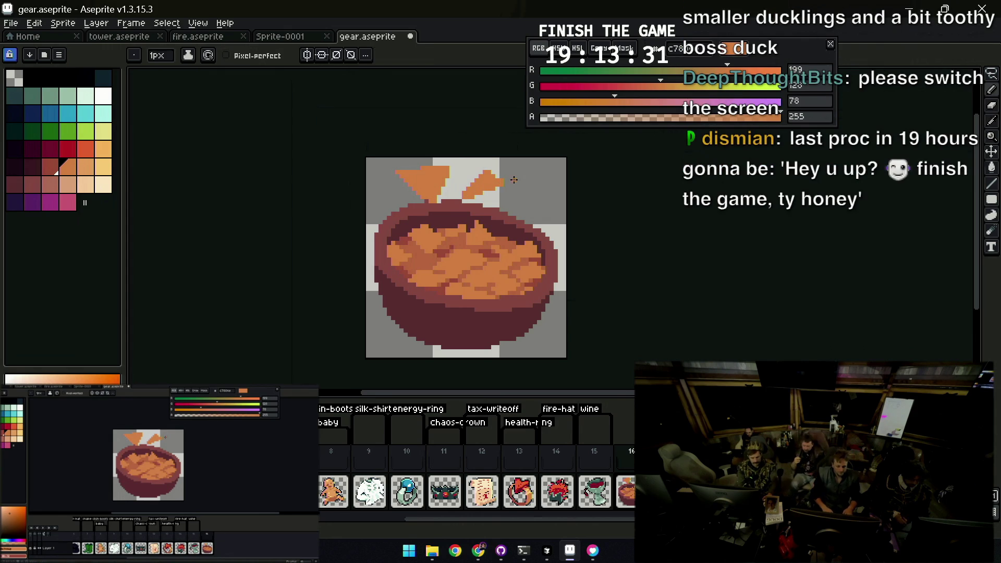
Add a second orange chip and nudge its placement, checking zoomed out
{"action": "key", "text": "z"}
{"action": "scroll", "coordinate": [501, 185], "scroll_direction": "down", "scroll_amount": 3}
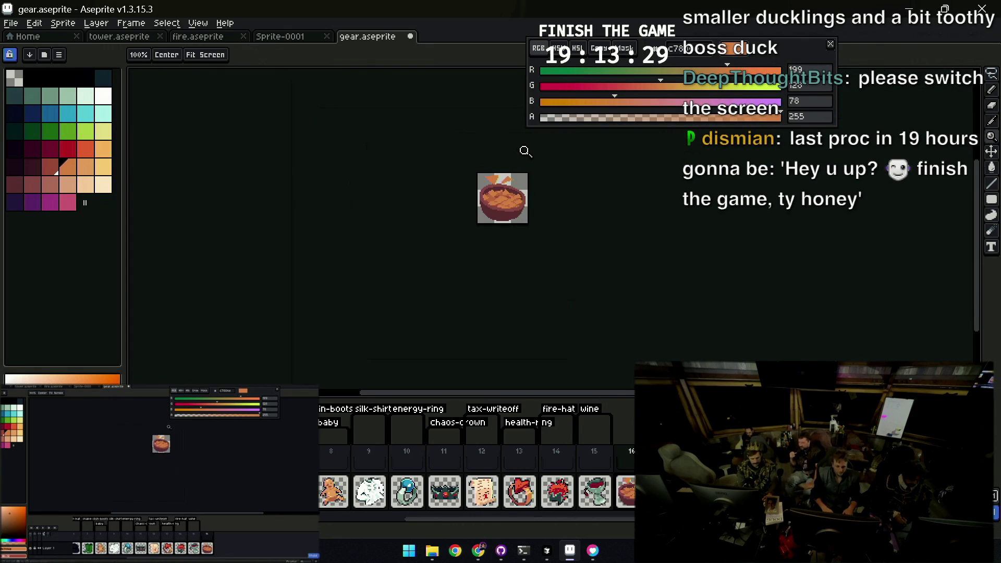
{"action": "scroll", "coordinate": [534, 179], "scroll_direction": "up", "scroll_amount": 1}
{"action": "key", "text": "v"}
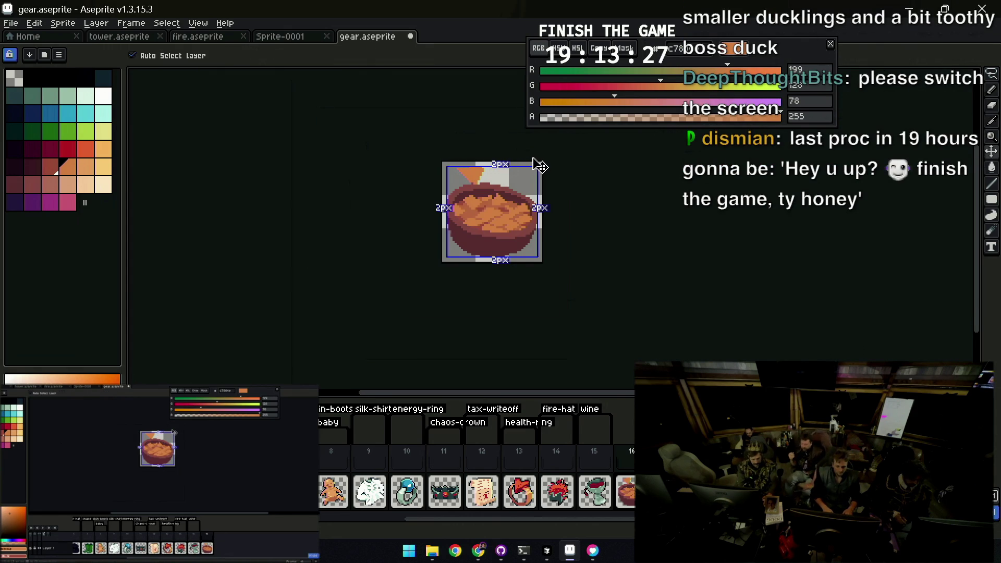
{"action": "scroll", "coordinate": [519, 194], "scroll_direction": "up", "scroll_amount": 1}
{"action": "key", "text": "b"}
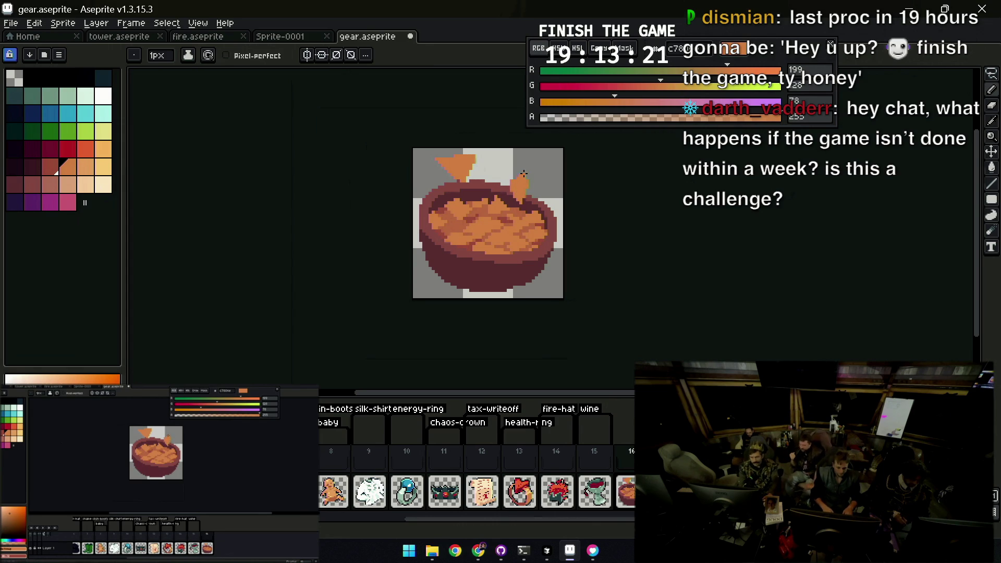
{"action": "key", "text": "z"}
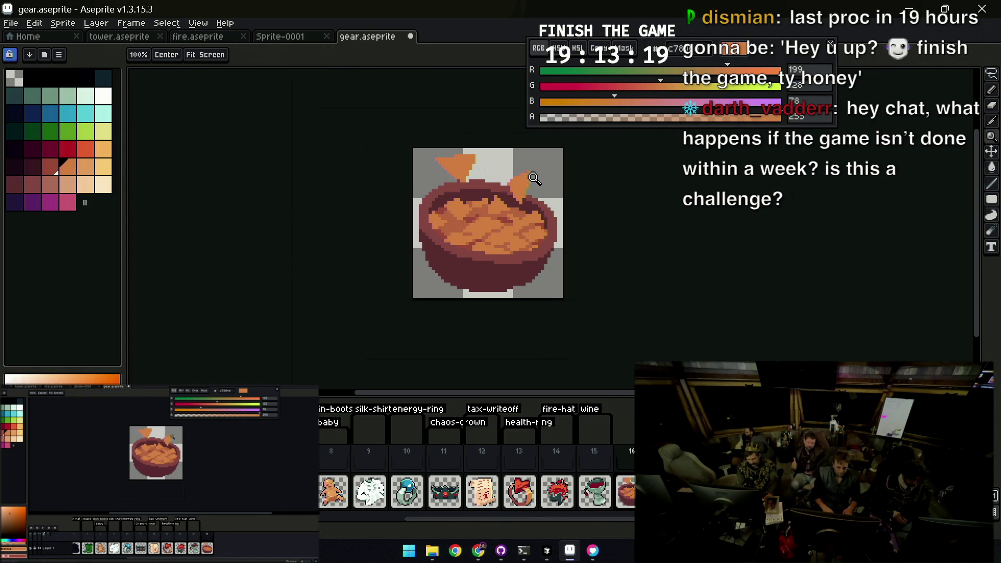
{"action": "scroll", "coordinate": [519, 174], "scroll_direction": "down", "scroll_amount": 2}
{"action": "scroll", "coordinate": [545, 180], "scroll_direction": "up", "scroll_amount": 3}
{"action": "key", "text": "alt"}
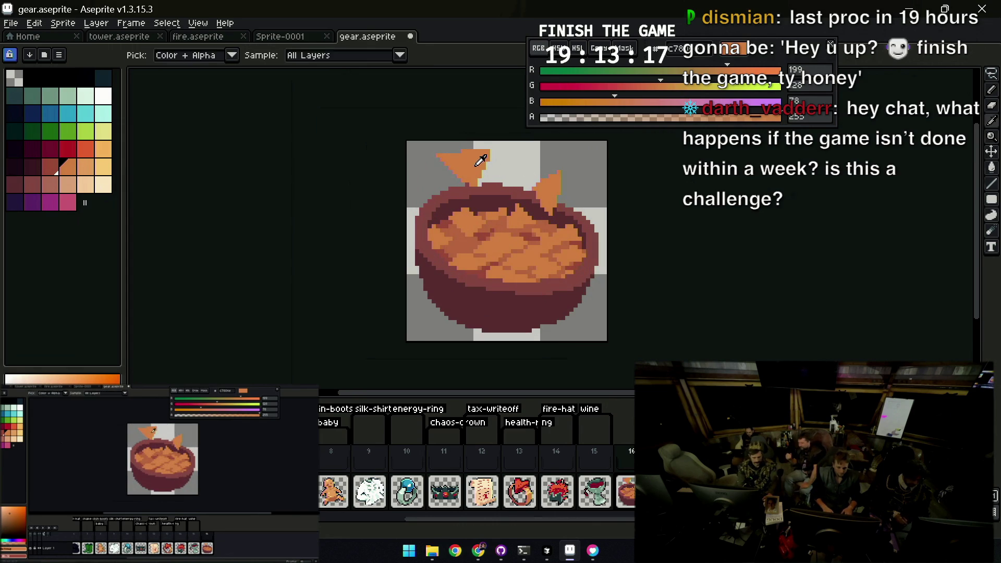
{"action": "left_click", "coordinate": [53, 169]}
{"action": "key", "text": "b"}
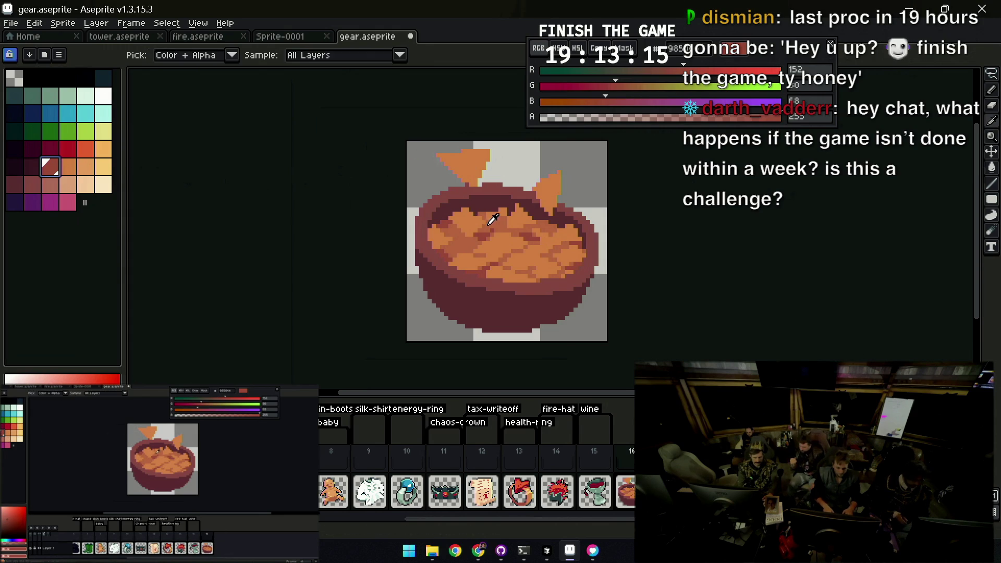
Paint light and dark orange shading pixels on the filling beneath the rim
{"action": "left_click", "coordinate": [486, 154], "text": "alt"}
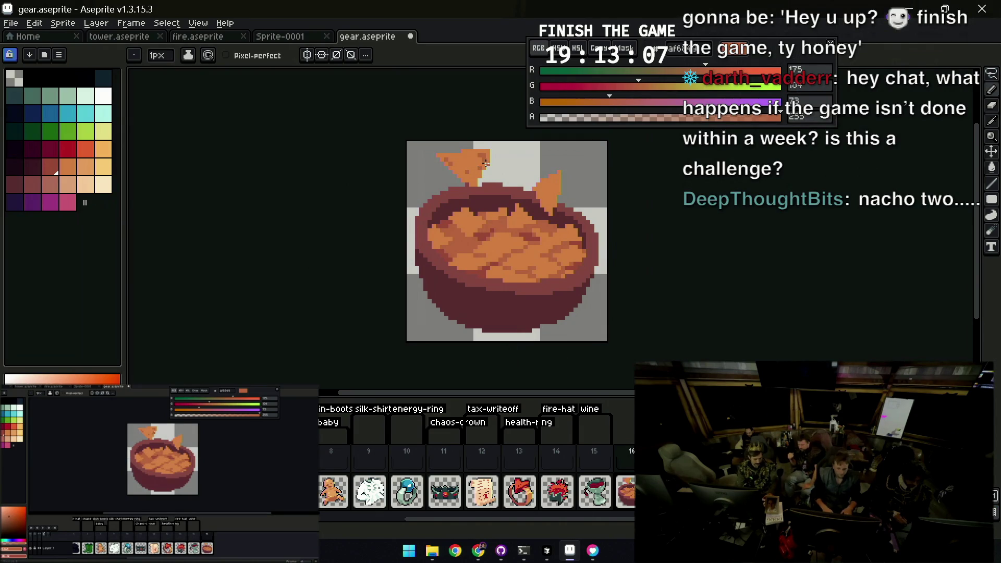
{"action": "key", "text": "z"}
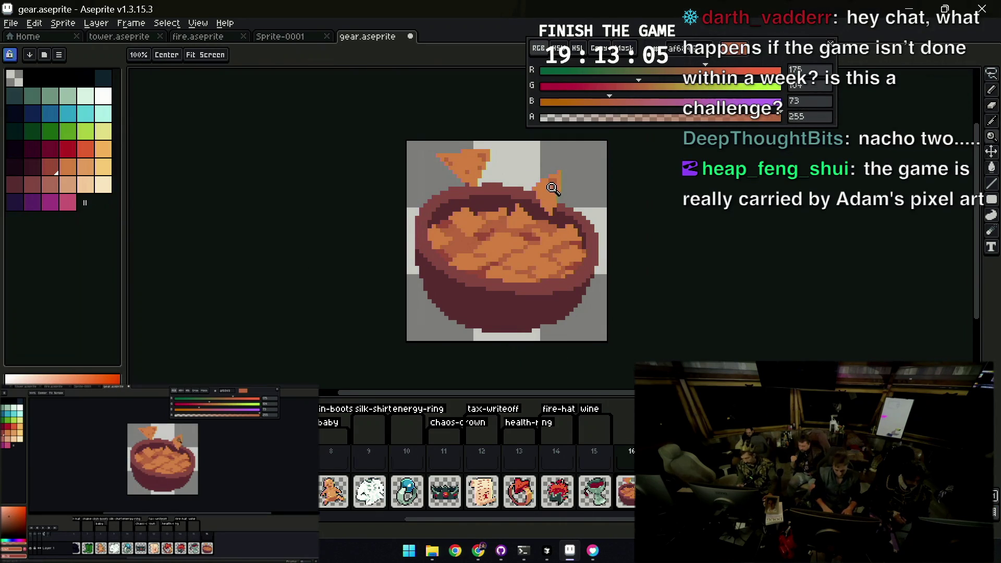
{"action": "scroll", "coordinate": [548, 192], "scroll_direction": "down", "scroll_amount": 3}
{"action": "scroll", "coordinate": [555, 180], "scroll_direction": "up", "scroll_amount": 2}
{"action": "scroll", "coordinate": [555, 181], "scroll_direction": "up", "scroll_amount": 3}
{"action": "key", "text": "b"}
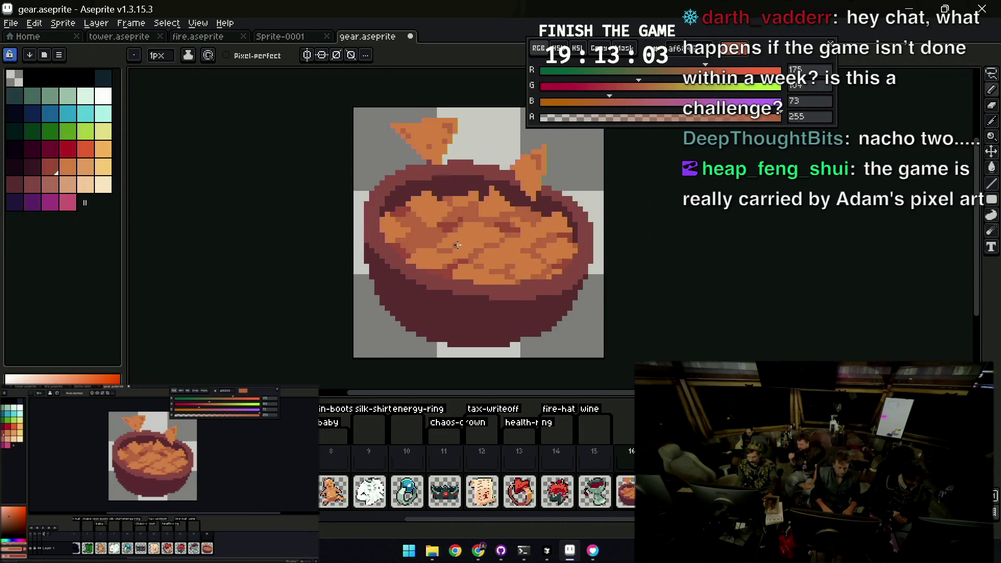
{"action": "left_click", "coordinate": [469, 220], "text": "alt"}
{"action": "left_click", "coordinate": [482, 222], "text": "alt"}
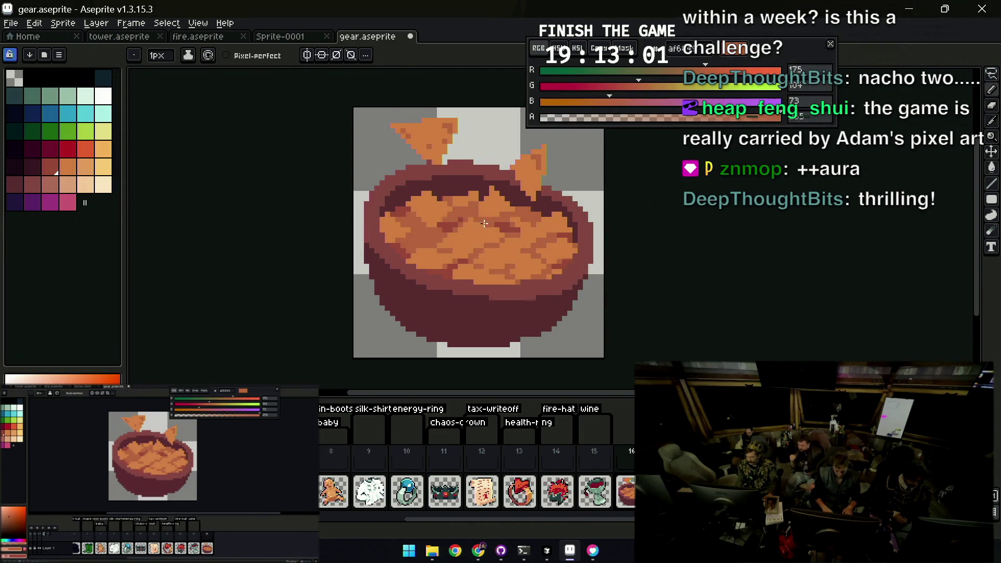
{"action": "left_click", "coordinate": [465, 227], "text": "alt"}
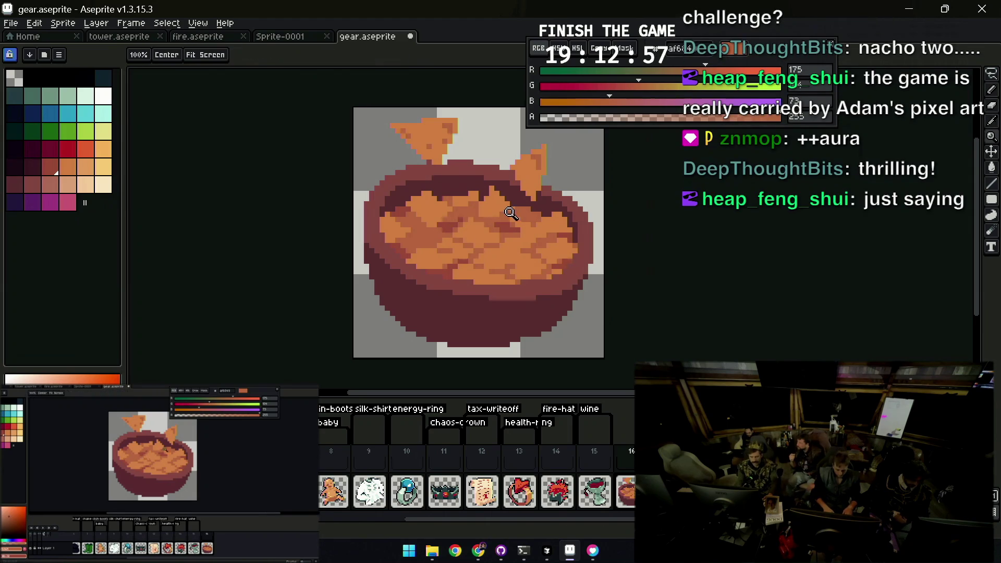
{"action": "scroll", "coordinate": [454, 239], "scroll_direction": "down", "scroll_amount": 4}
{"action": "scroll", "coordinate": [508, 215], "scroll_direction": "up", "scroll_amount": 2}
{"action": "scroll", "coordinate": [540, 205], "scroll_direction": "up", "scroll_amount": 2}
{"action": "key", "text": "alt"}
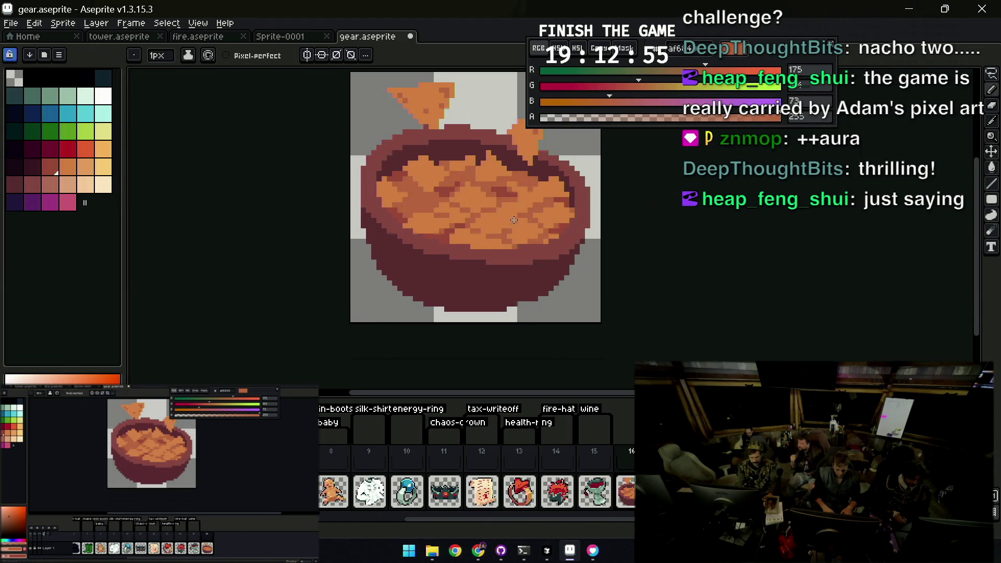
Shade the left of the filling with reddish-brown shadow and light orange
{"action": "key", "text": "z"}
{"action": "scroll", "coordinate": [526, 216], "scroll_direction": "down", "scroll_amount": 3}
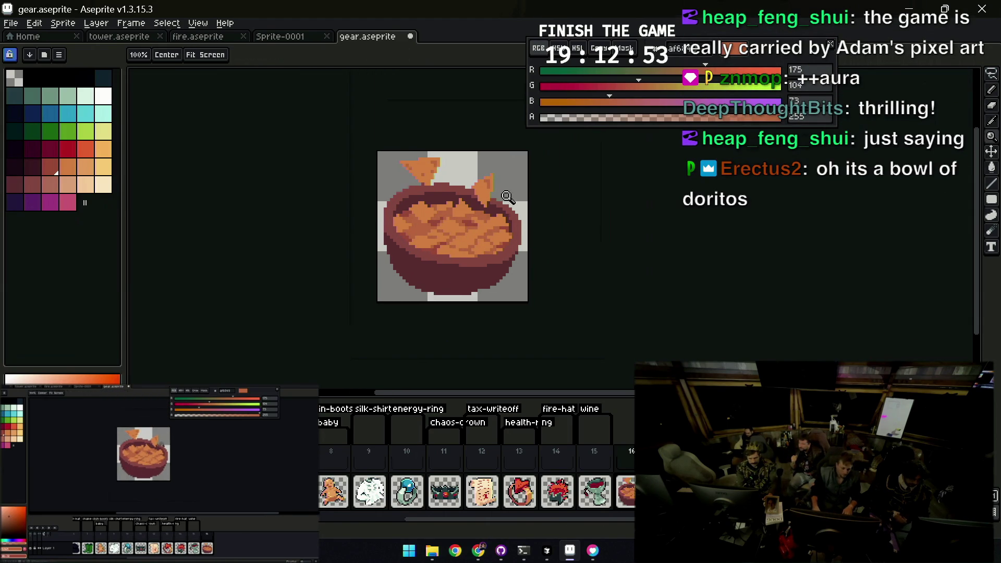
{"action": "scroll", "coordinate": [510, 192], "scroll_direction": "up", "scroll_amount": 1}
{"action": "left_click", "coordinate": [413, 210]}
{"action": "left_click", "coordinate": [395, 227], "text": "alt"}
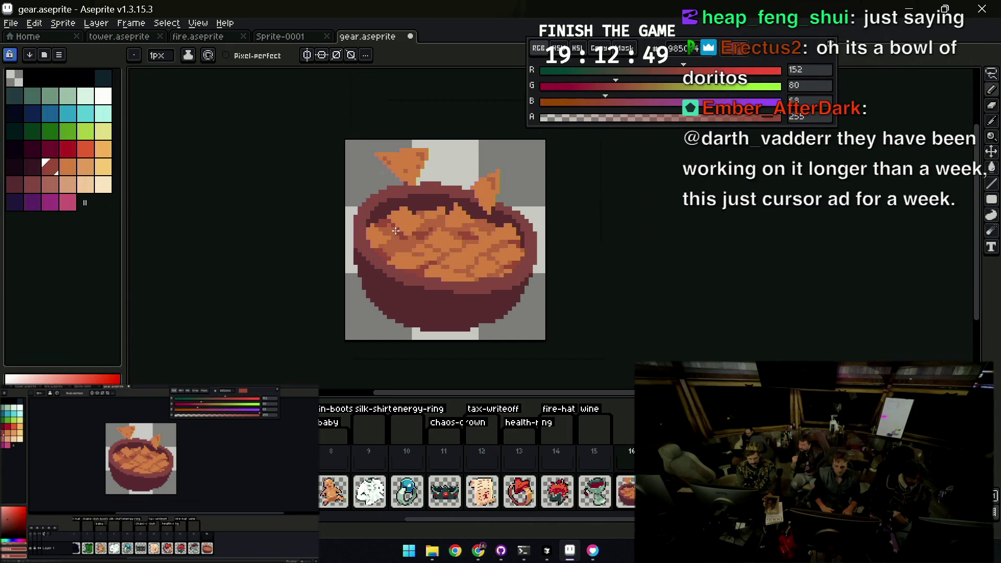
{"action": "left_click", "coordinate": [401, 230], "text": "alt"}
{"action": "left_click", "coordinate": [443, 224], "text": "alt"}
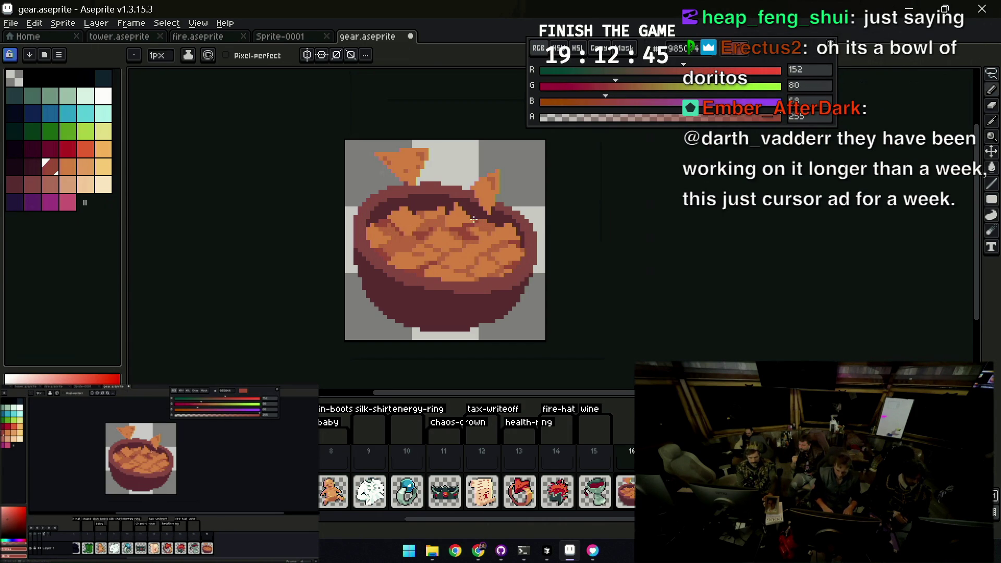
{"action": "left_click", "coordinate": [445, 222], "text": "alt"}
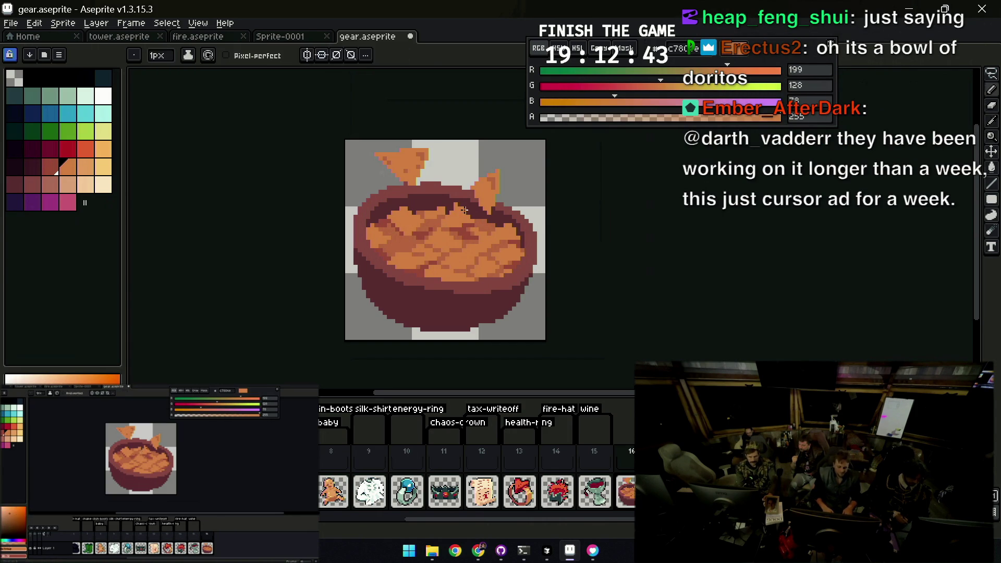
Texture the lower filling with alternating lighter and darker orange pixels
{"action": "key", "text": "z"}
{"action": "scroll", "coordinate": [485, 196], "scroll_direction": "down", "scroll_amount": 3}
{"action": "scroll", "coordinate": [498, 187], "scroll_direction": "up", "scroll_amount": 1}
{"action": "scroll", "coordinate": [468, 202], "scroll_direction": "up", "scroll_amount": 2}
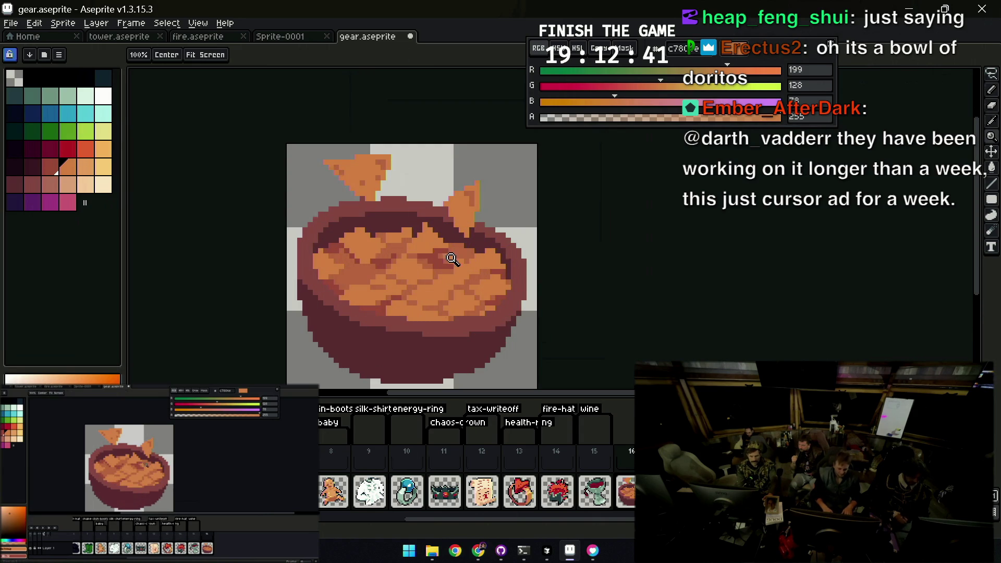
{"action": "key", "text": "b"}
{"action": "left_click", "coordinate": [438, 265], "text": "alt"}
{"action": "left_click", "coordinate": [432, 260], "text": "alt"}
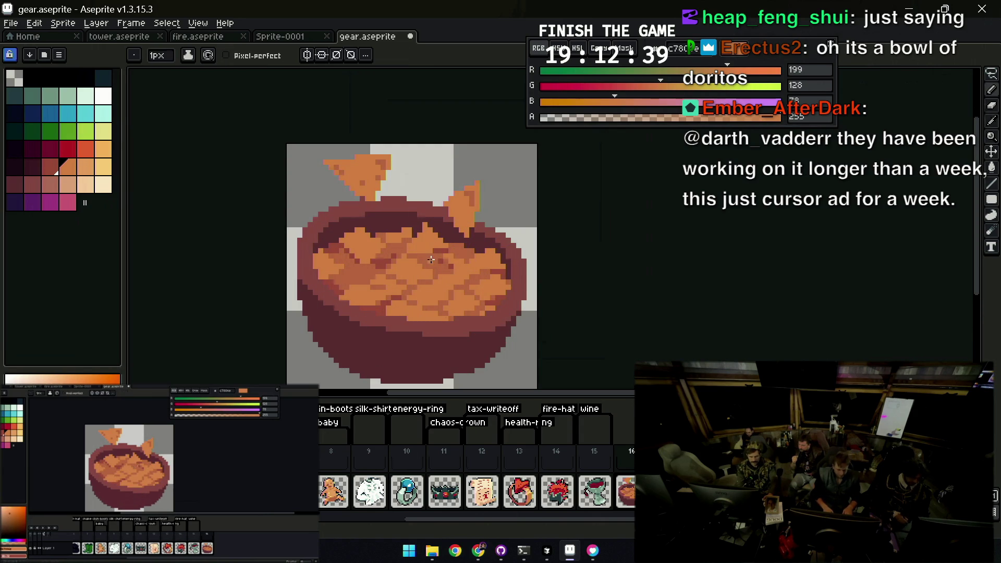
{"action": "left_click", "coordinate": [444, 265], "text": "alt"}
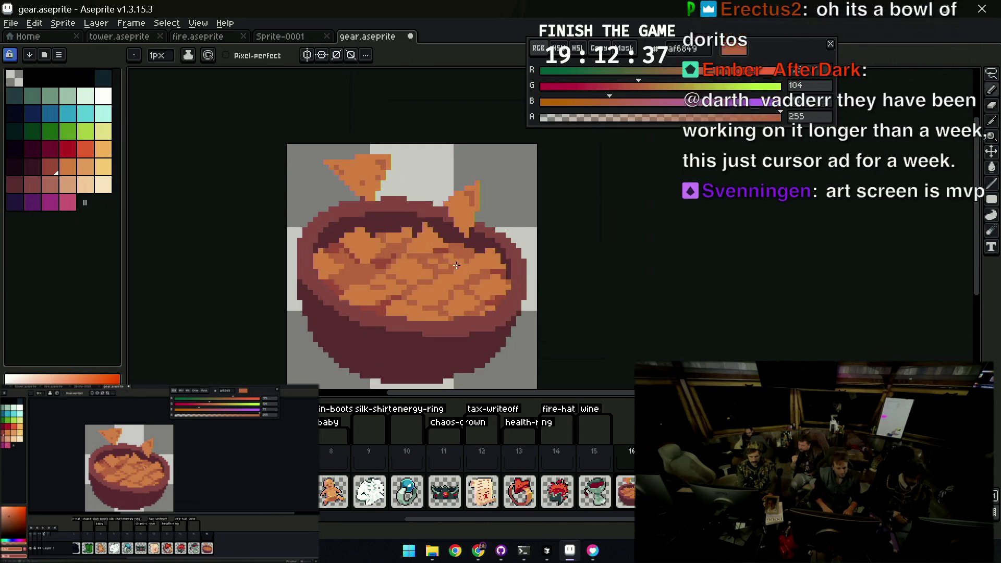
{"action": "key", "text": "z"}
{"action": "scroll", "coordinate": [463, 228], "scroll_direction": "down", "scroll_amount": 3}
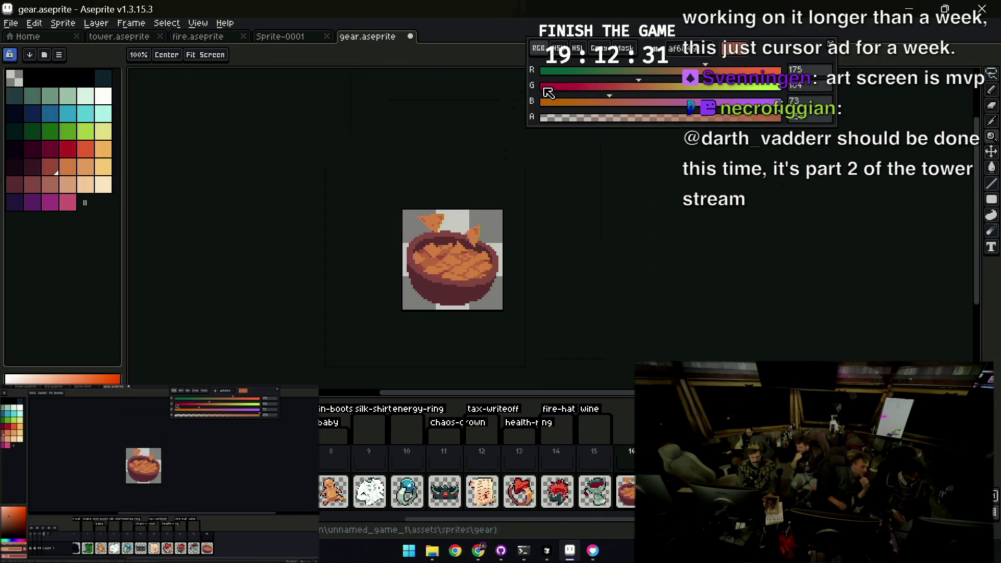
{"action": "scroll", "coordinate": [442, 246], "scroll_direction": "up", "scroll_amount": 3}
{"action": "key", "text": "b"}
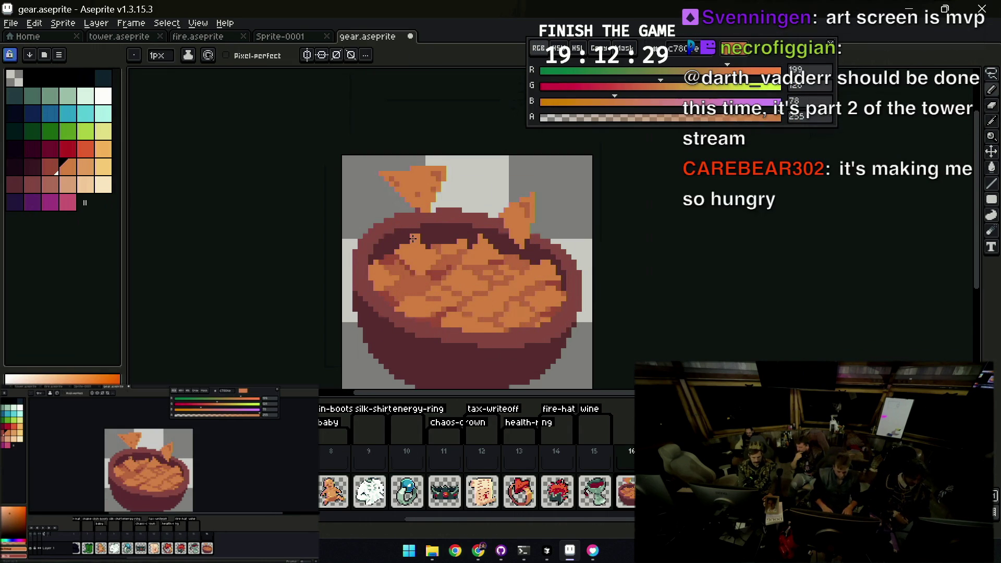
Give the chips two-tone shading with darker and lighter orange
{"action": "key", "text": "alt"}
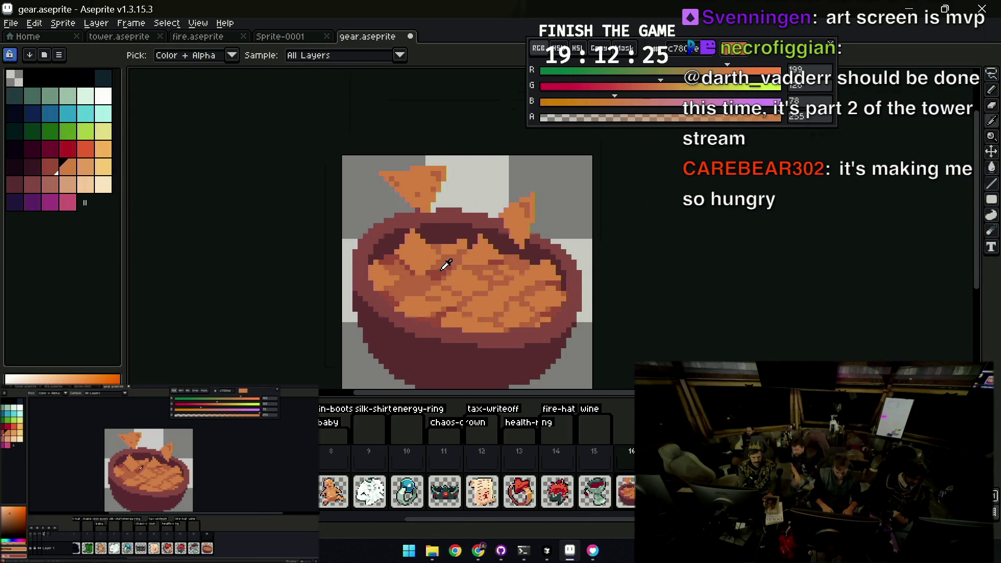
{"action": "left_click", "coordinate": [417, 267], "text": "alt"}
{"action": "key", "text": "alt"}
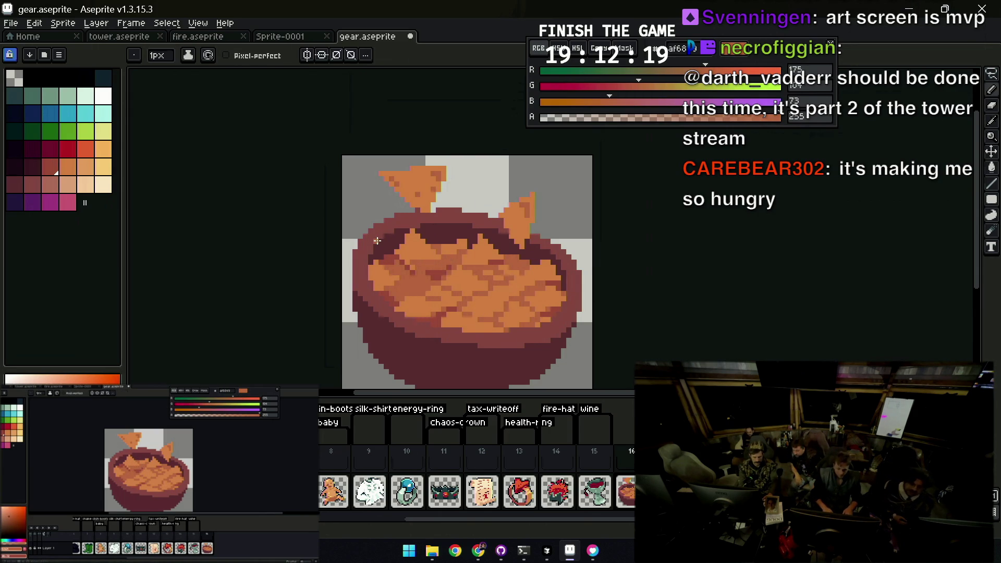
{"action": "key", "text": "z"}
{"action": "scroll", "coordinate": [450, 222], "scroll_direction": "down", "scroll_amount": 1}
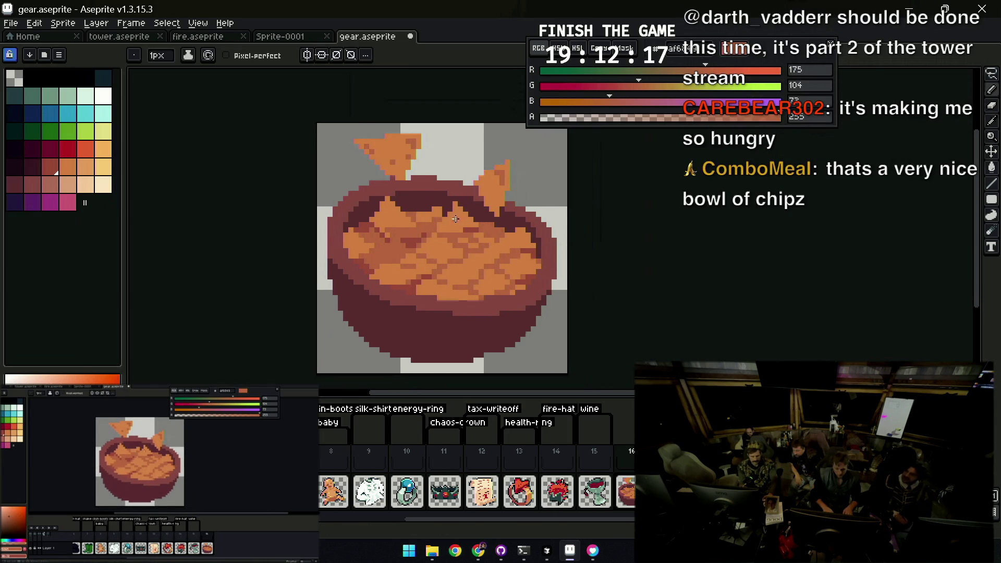
{"action": "scroll", "coordinate": [447, 224], "scroll_direction": "down", "scroll_amount": 1}
{"action": "scroll", "coordinate": [447, 224], "scroll_direction": "up", "scroll_amount": 1}
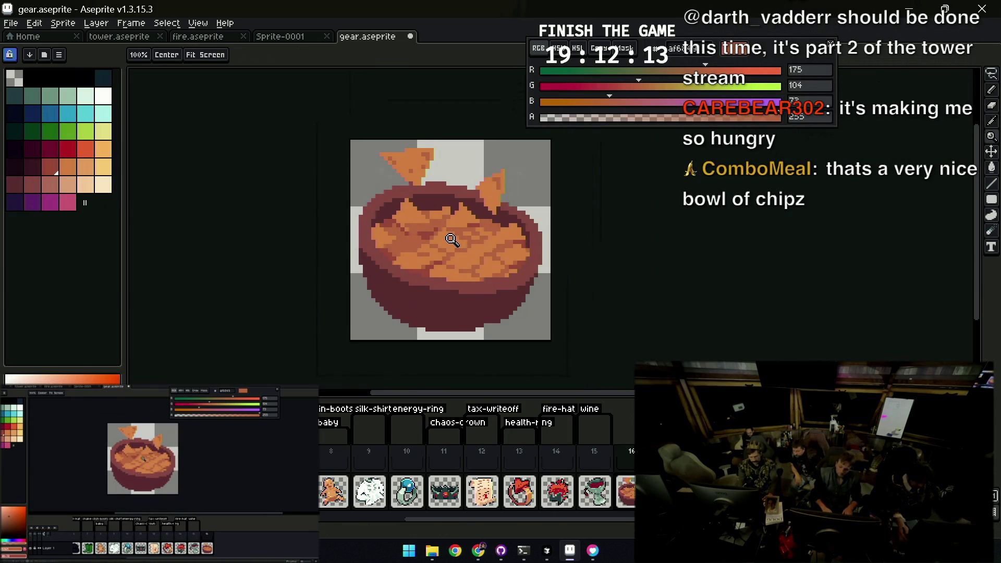
{"action": "scroll", "coordinate": [501, 174], "scroll_direction": "up", "scroll_amount": 1}
{"action": "key", "text": "b"}
{"action": "left_click", "coordinate": [501, 171], "text": "alt"}
Apply the Outline effect with black colour around the bowl and chips
{"action": "key", "text": "z"}
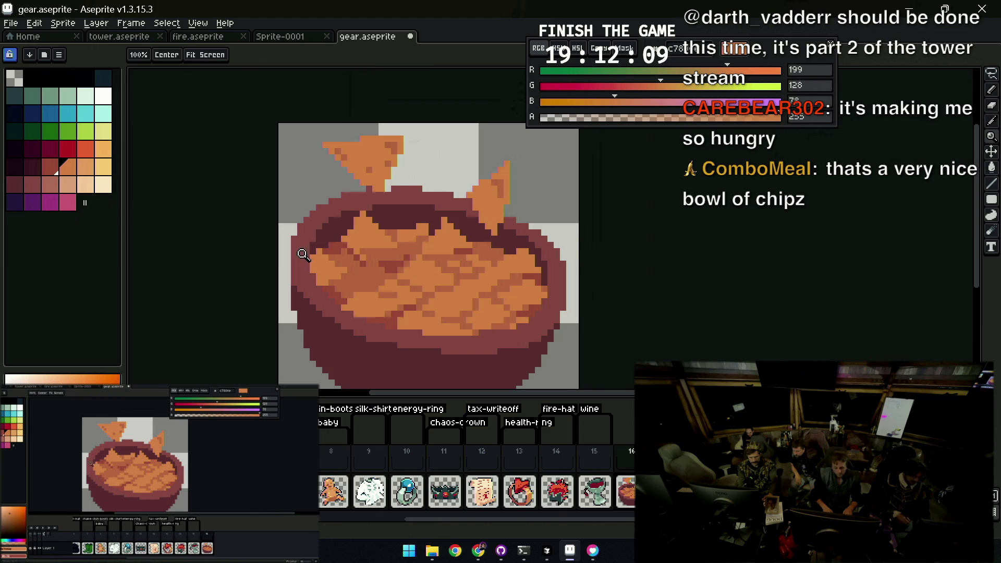
{"action": "right_click", "coordinate": [377, 250]}
{"action": "key", "text": "shift+o"}
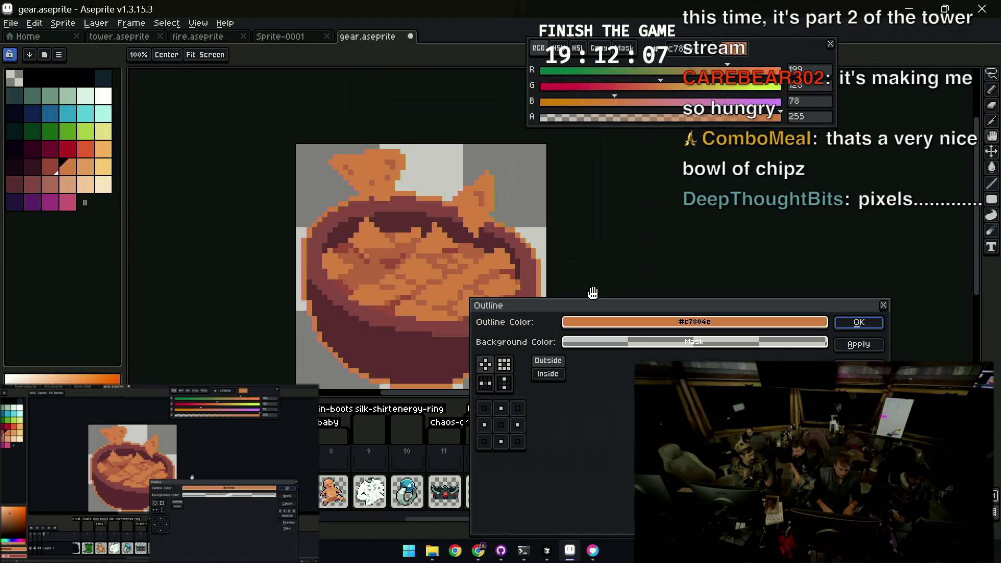
{"action": "left_click_drag", "start_coordinate": [594, 317], "coordinate": [64, 76]}
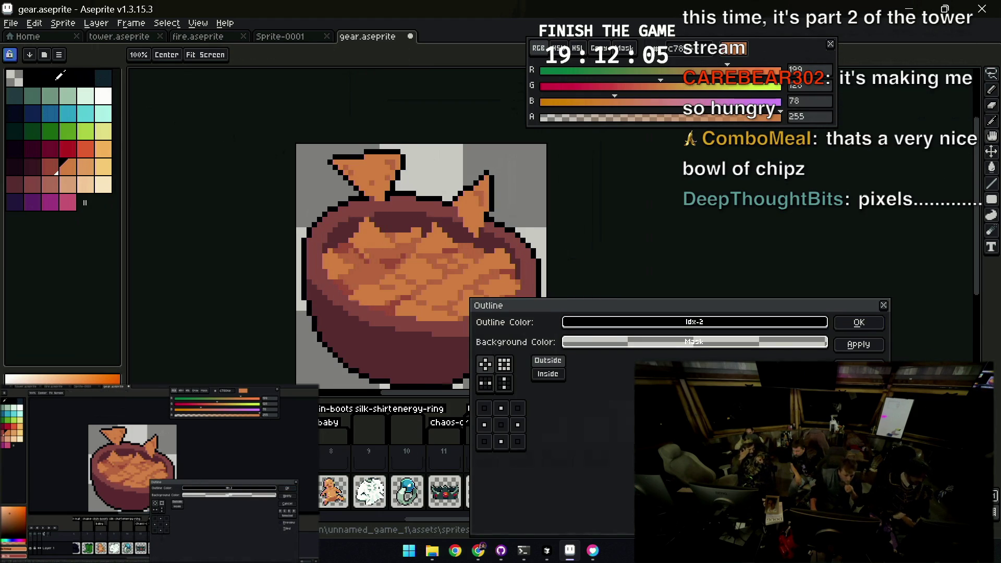
{"action": "left_click", "coordinate": [859, 322]}
{"action": "scroll", "coordinate": [508, 201], "scroll_direction": "down", "scroll_amount": 3}
{"action": "scroll", "coordinate": [508, 202], "scroll_direction": "down", "scroll_amount": 1}
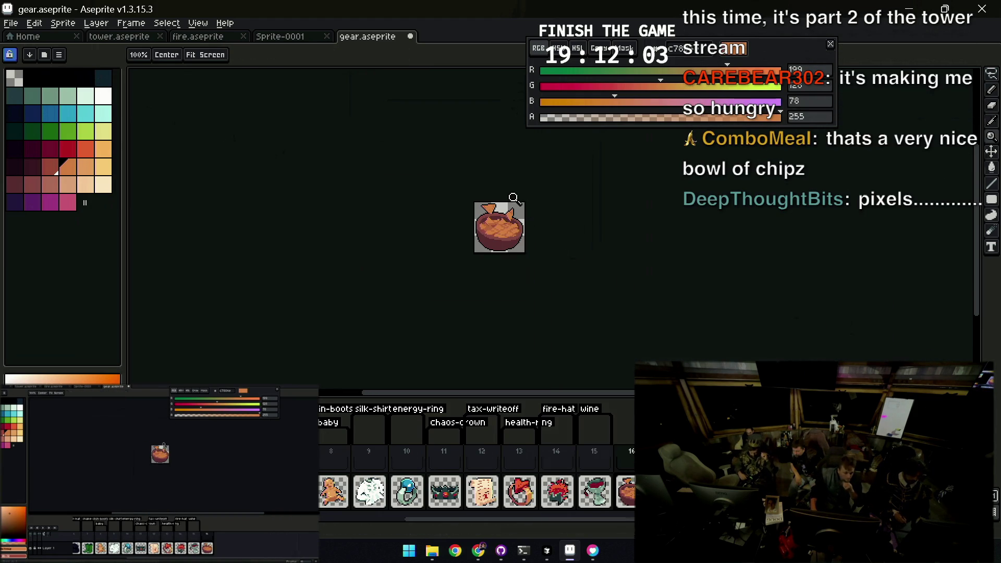
{"action": "scroll", "coordinate": [507, 202], "scroll_direction": "up", "scroll_amount": 4}
{"action": "scroll", "coordinate": [493, 220], "scroll_direction": "up", "scroll_amount": 2}
Add missing black outline pixels where the chip meets the bowl rim
{"action": "left_click", "coordinate": [486, 245], "text": "alt"}
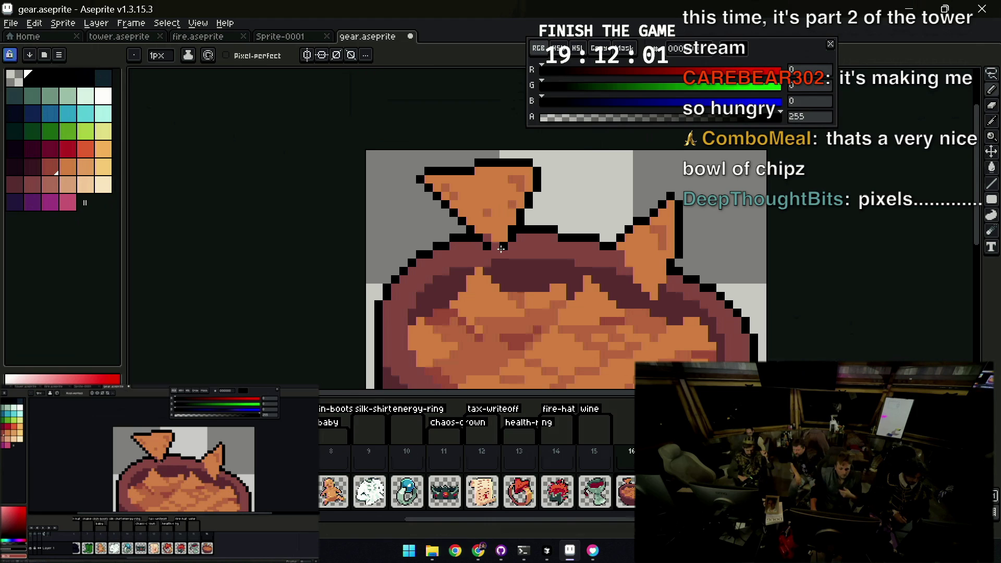
{"action": "left_click", "coordinate": [501, 249]}
{"action": "left_click", "coordinate": [495, 245], "text": "alt"}
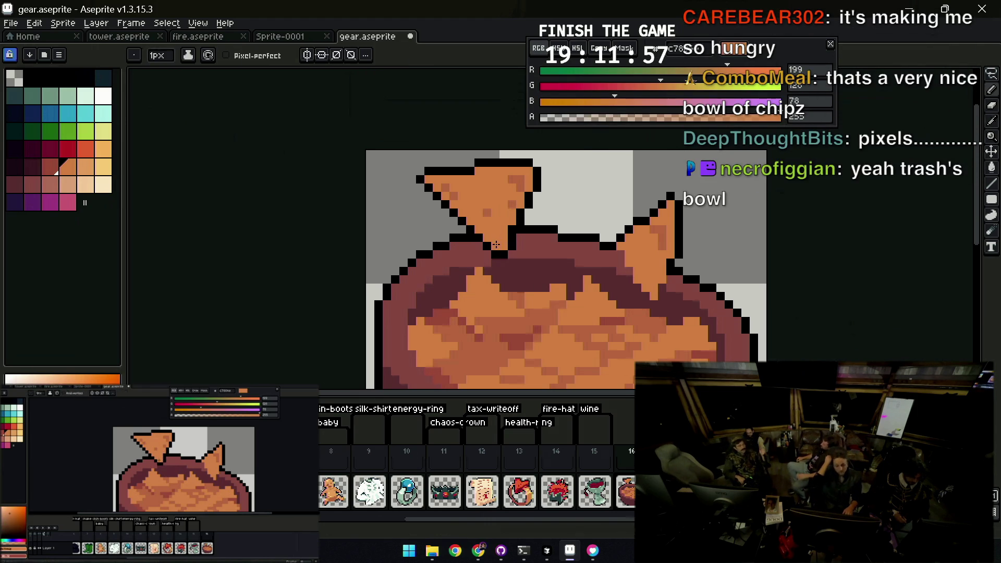
{"action": "left_click", "coordinate": [514, 237], "text": "alt"}
{"action": "scroll", "coordinate": [514, 240], "scroll_direction": "down", "scroll_amount": 1}
{"action": "scroll", "coordinate": [514, 240], "scroll_direction": "down", "scroll_amount": 2}
{"action": "scroll", "coordinate": [514, 240], "scroll_direction": "down", "scroll_amount": 1}
{"action": "scroll", "coordinate": [565, 221], "scroll_direction": "up", "scroll_amount": 3}
{"action": "key", "text": "alt"}
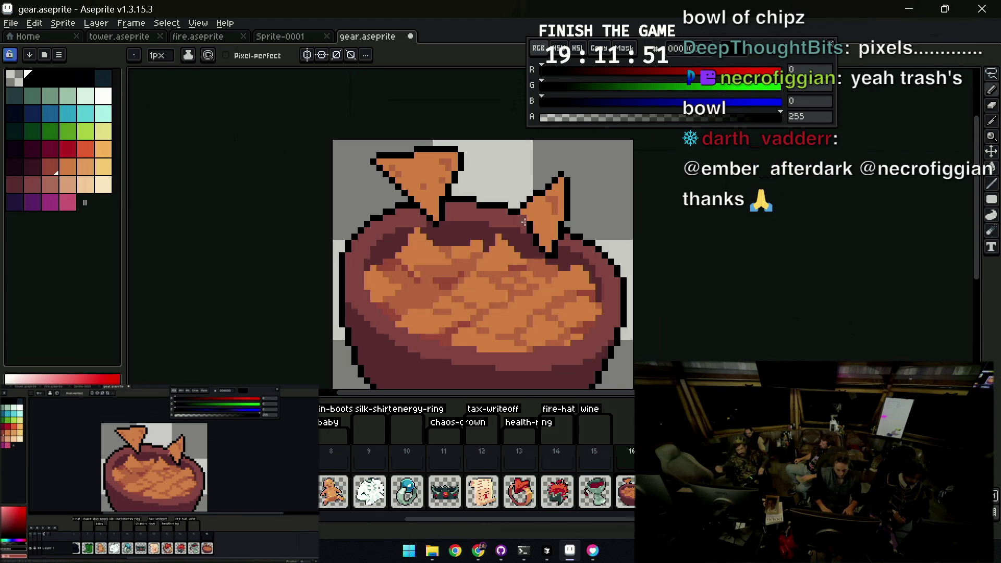
{"action": "scroll", "coordinate": [521, 214], "scroll_direction": "down", "scroll_amount": 2}
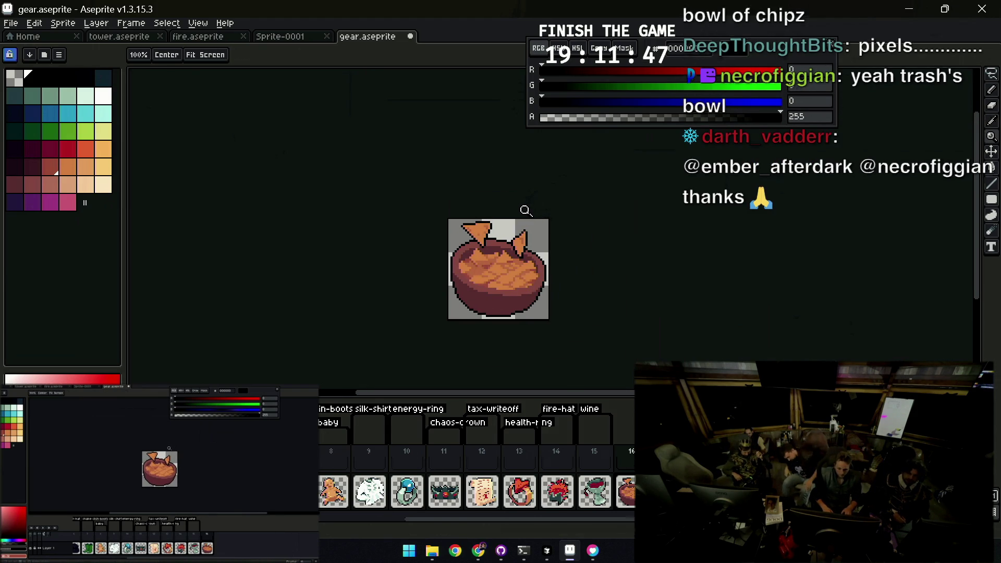
{"action": "left_click_drag", "start_coordinate": [519, 214], "coordinate": [525, 235]}
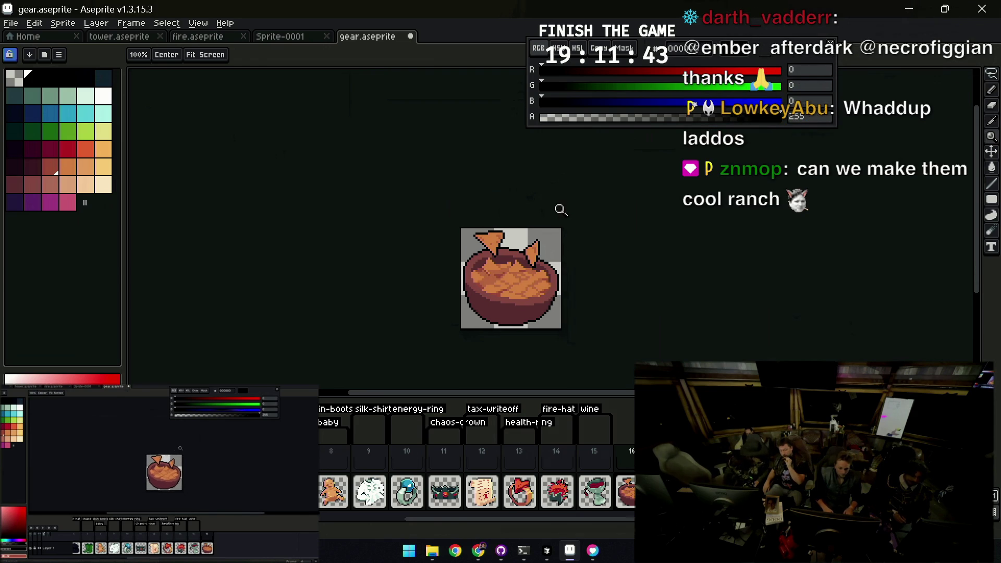
{"action": "scroll", "coordinate": [554, 217], "scroll_direction": "down", "scroll_amount": 1}
{"action": "scroll", "coordinate": [571, 249], "scroll_direction": "up", "scroll_amount": 2}
{"action": "scroll", "coordinate": [548, 251], "scroll_direction": "up", "scroll_amount": 3}
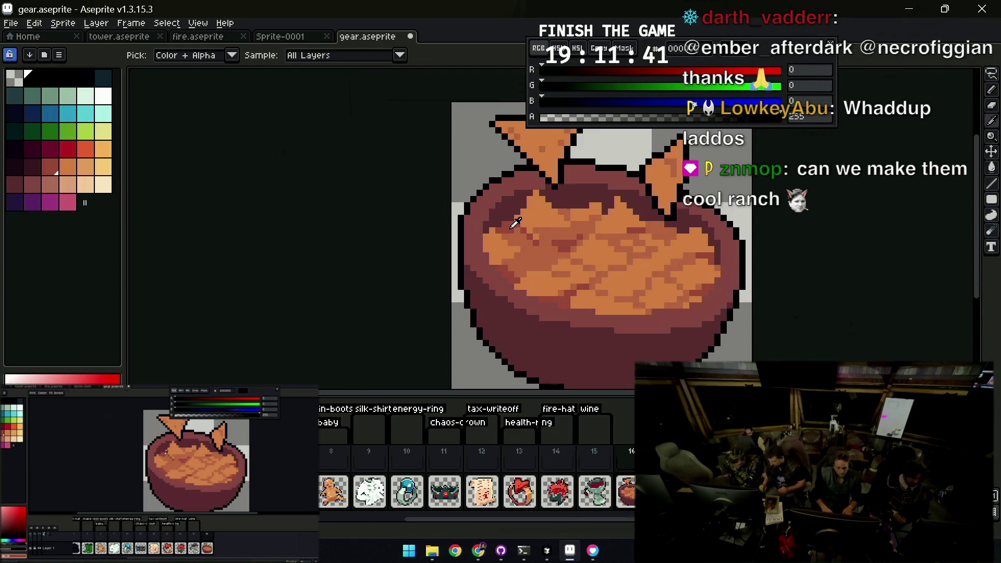
Speckle the filling with a few extra lighter and darker orange touches
{"action": "key", "text": "v"}
{"action": "key", "text": "b"}
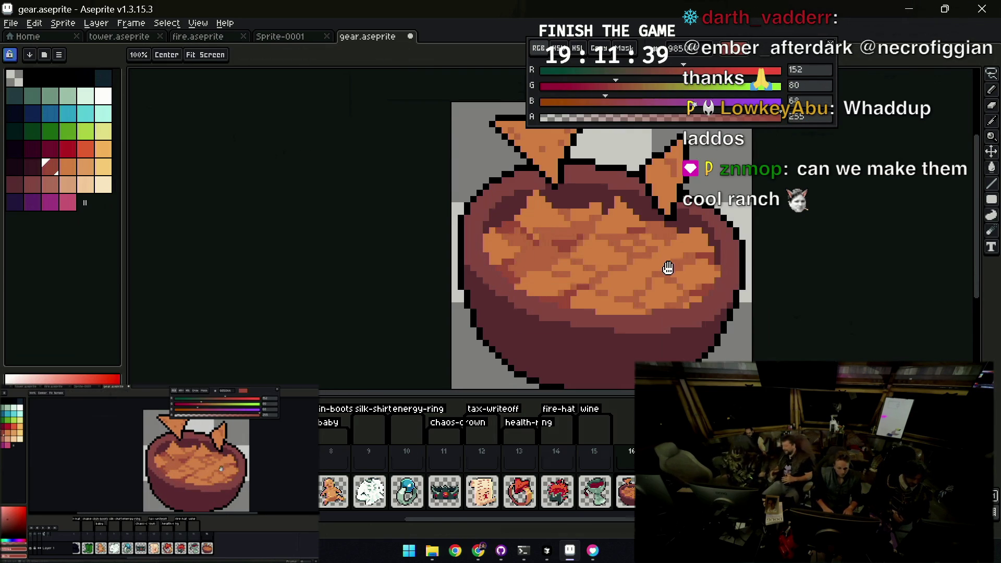
{"action": "scroll", "coordinate": [670, 266], "scroll_direction": "right", "scroll_amount": 1}
{"action": "key", "text": "alt"}
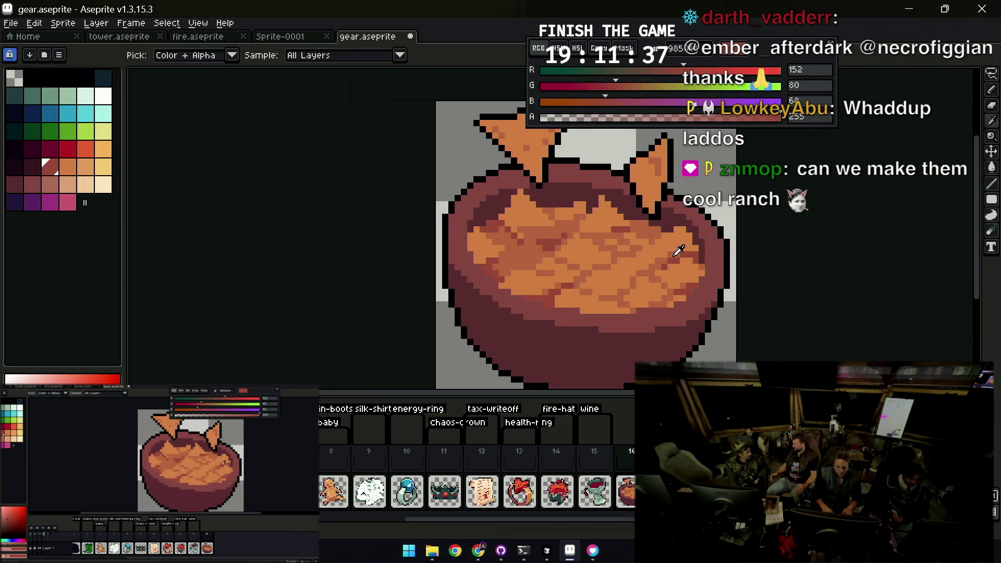
{"action": "key", "text": "z"}
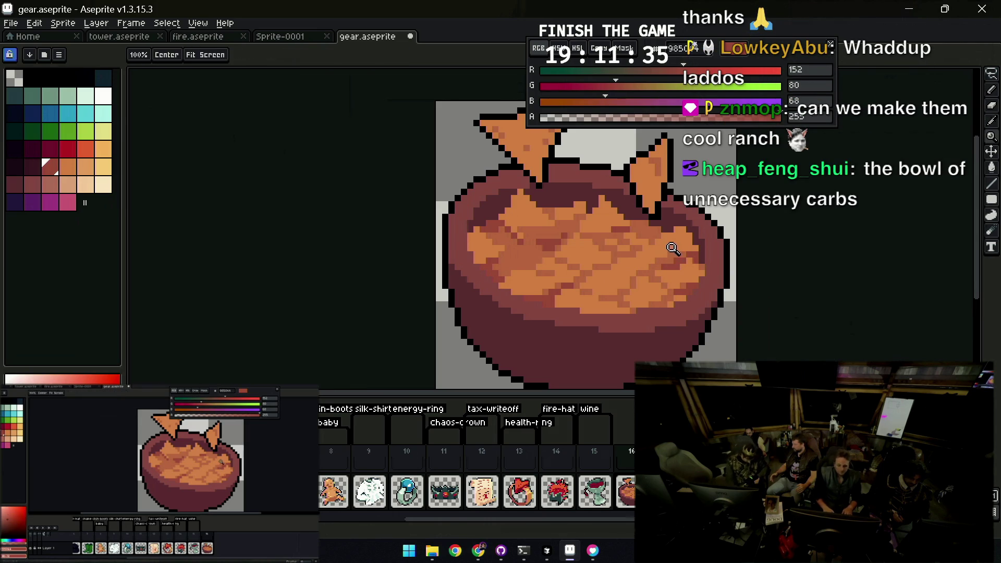
{"action": "scroll", "coordinate": [632, 252], "scroll_direction": "down", "scroll_amount": 3}
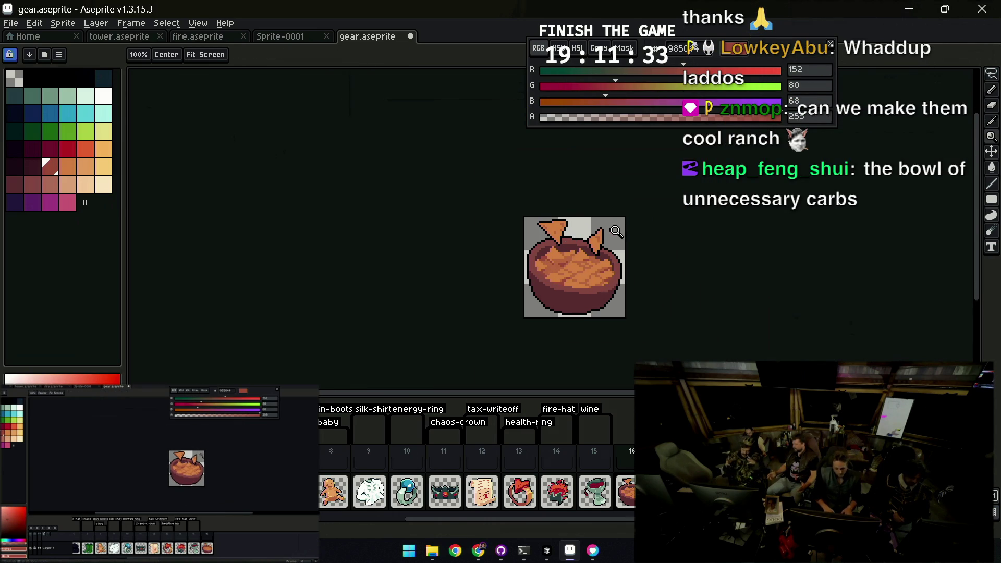
{"action": "left_click", "coordinate": [563, 237]}
{"action": "key", "text": "b"}
{"action": "left_click", "coordinate": [576, 269], "text": "alt"}
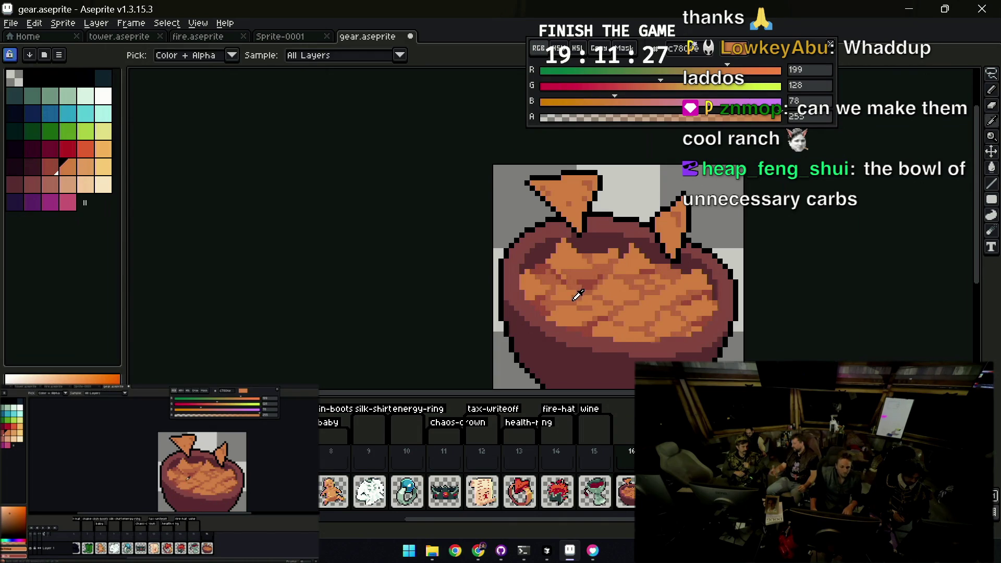
{"action": "left_click", "coordinate": [575, 291], "text": "alt"}
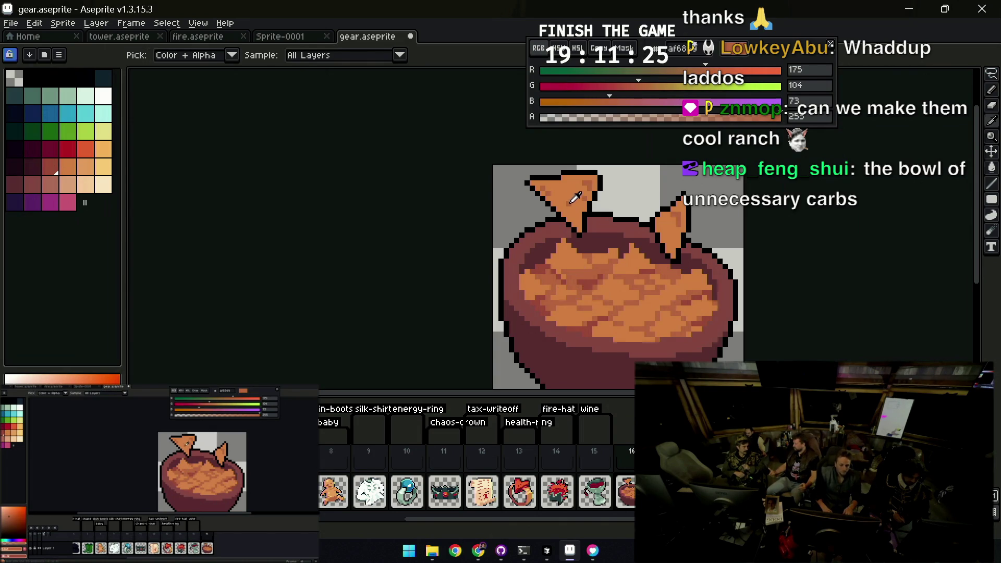
{"action": "key", "text": "alt"}
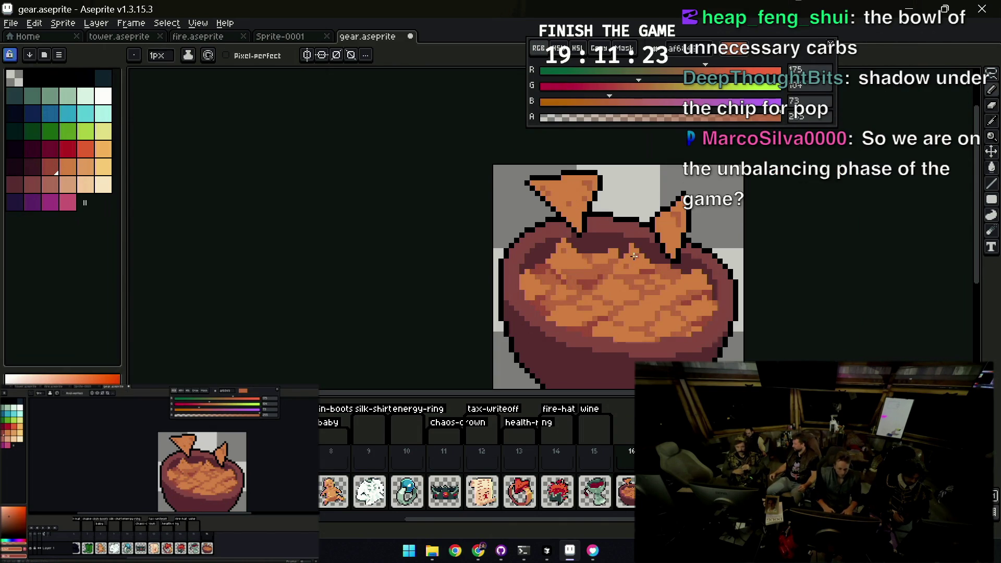